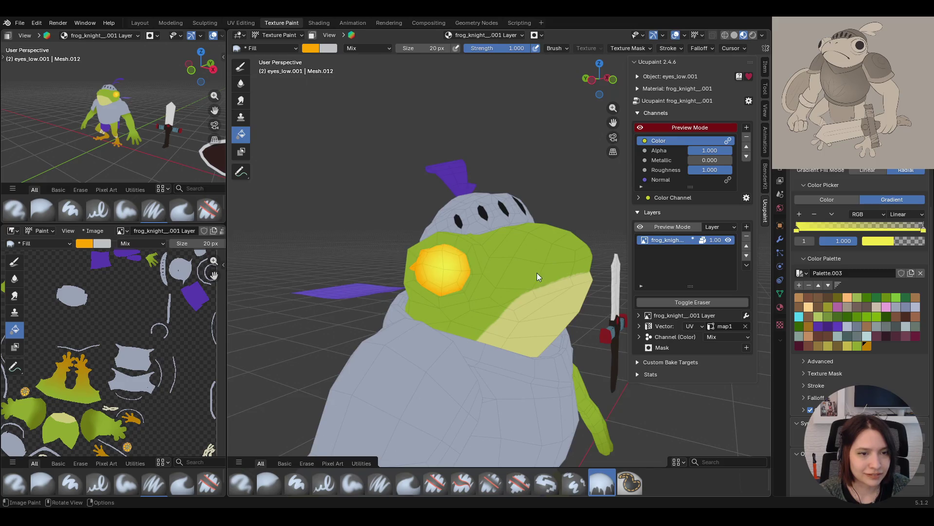
# Add a default New Image layer, 'frog_knight__001 Layer 1', and switch the colour picker to solid colour
pyautogui.scroll(-3, 509, 308)
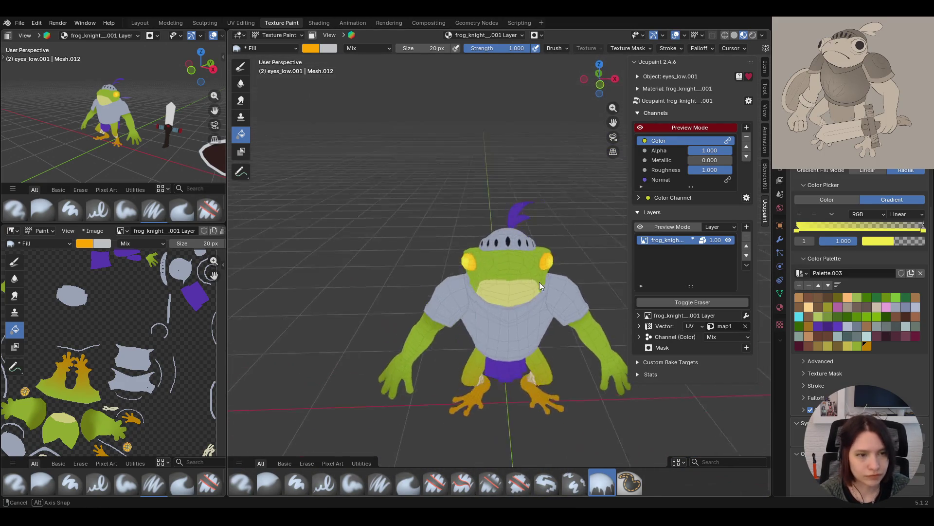
pyautogui.click(746, 226)
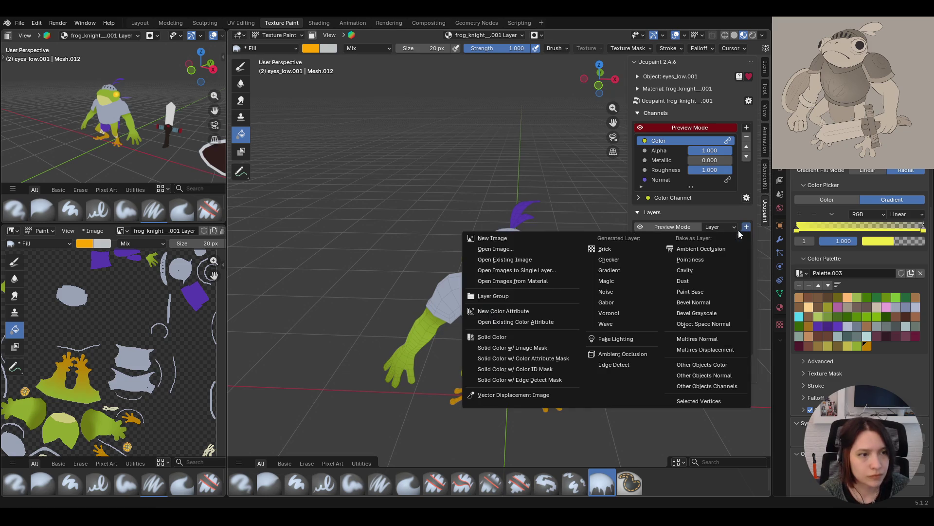
pyautogui.click(497, 235)
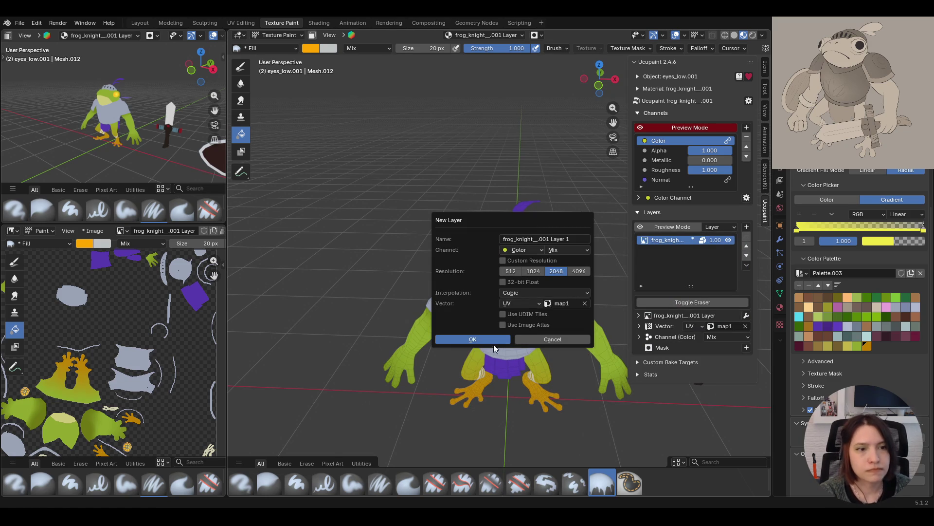
pyautogui.click(481, 339)
pyautogui.moveTo(515, 316)
pyautogui.mouseDown(button='middle')
pyautogui.moveTo(502, 276)
pyautogui.moveTo(592, 294)
pyautogui.mouseUp(button='middle')
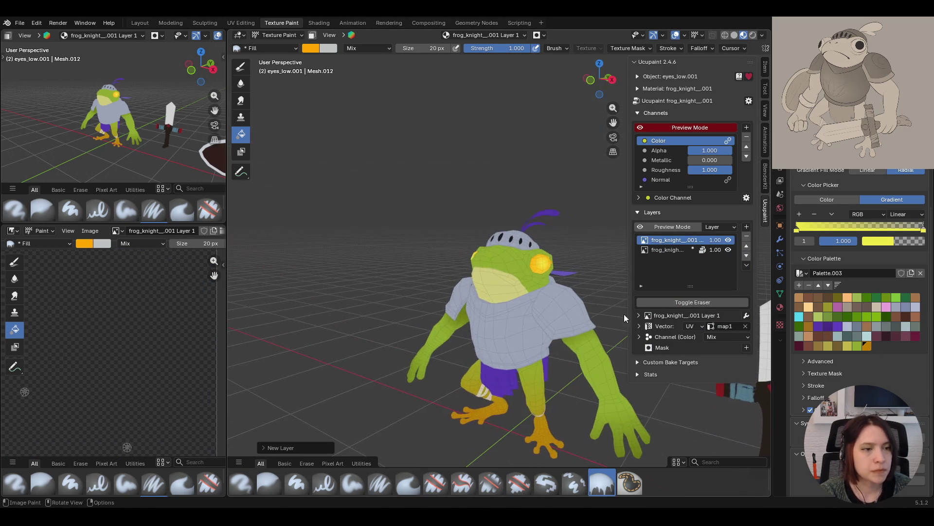
pyautogui.click(827, 199)
# Choose the Paint Hard brush and set its colour to black
pyautogui.press('1')
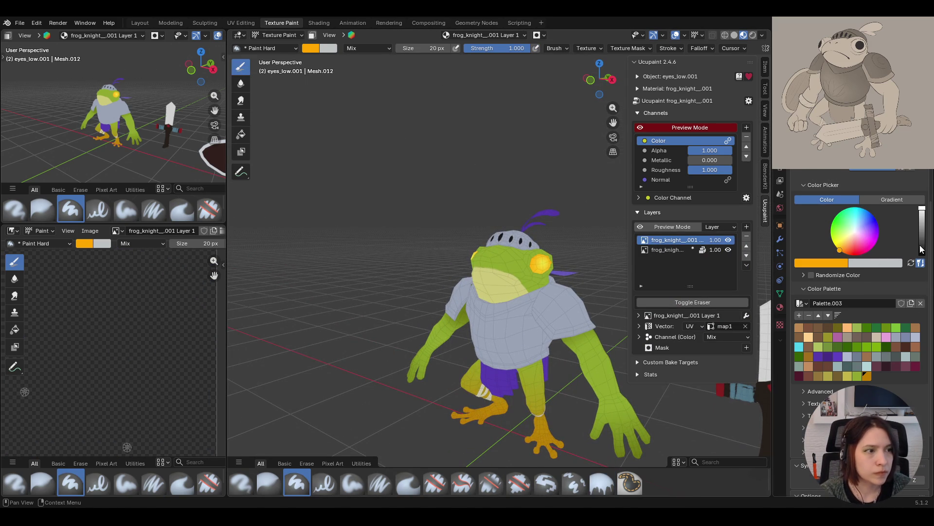
pyautogui.moveTo(921, 210); pyautogui.dragTo(922, 254)
pyautogui.scroll(4, 546, 252)
pyautogui.moveTo(546, 252); pyautogui.dragTo(556, 252, button='middle')
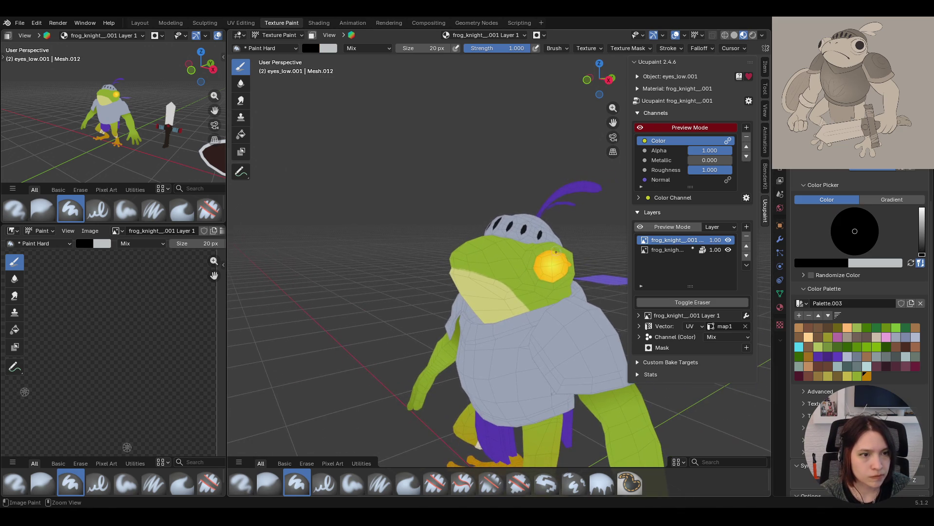
pyautogui.scroll(-2, 485, 361)
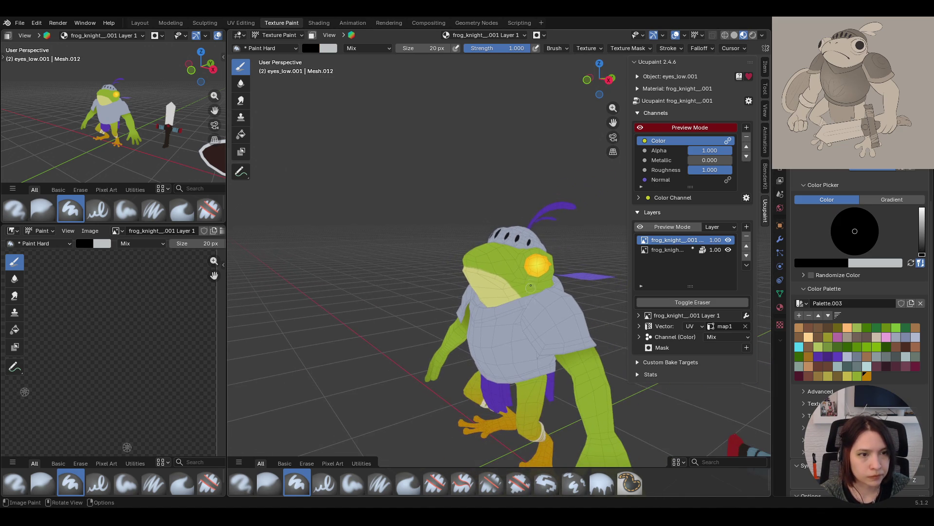
# Dab black paint on the frog's eye and check it from the front and side
pyautogui.click(537, 264)
pyautogui.moveTo(537, 265)
pyautogui.mouseDown(button='middle')
pyautogui.moveTo(518, 297)
pyautogui.moveTo(529, 366)
pyautogui.moveTo(492, 347)
pyautogui.mouseUp(button='middle')
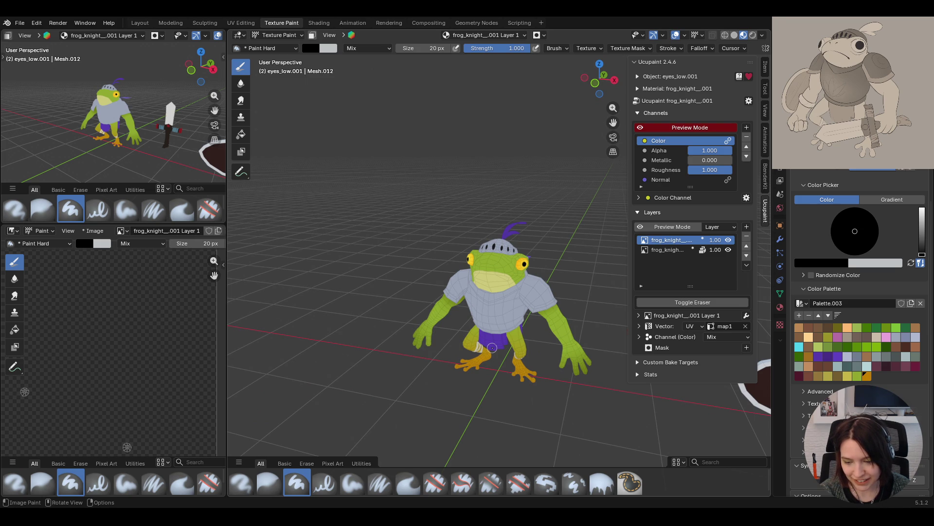
pyautogui.moveTo(494, 348); pyautogui.dragTo(461, 346, button='middle')
pyautogui.scroll(5, 498, 212)
pyautogui.scroll(-1, 480, 206)
pyautogui.moveTo(480, 207); pyautogui.dragTo(464, 208, button='middle')
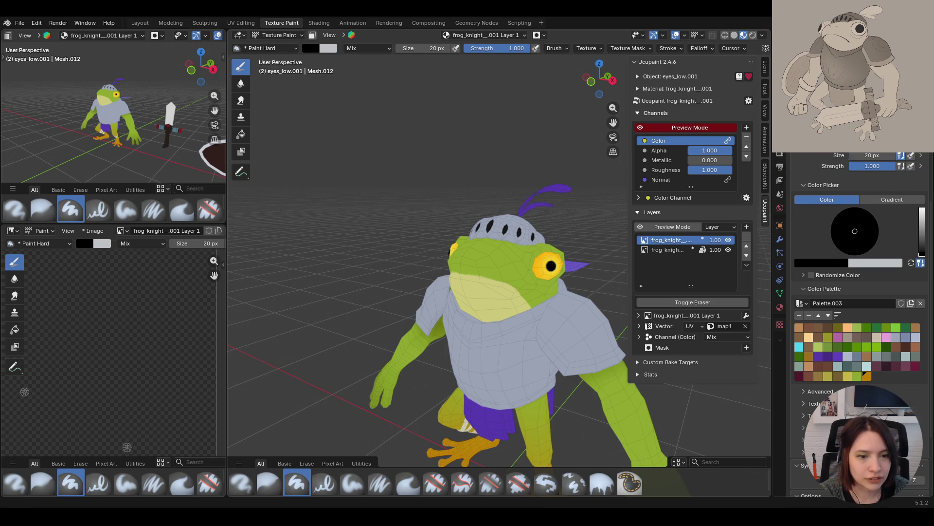
pyautogui.scroll(-3, 553, 305)
pyautogui.moveTo(540, 302); pyautogui.dragTo(558, 305, button='middle')
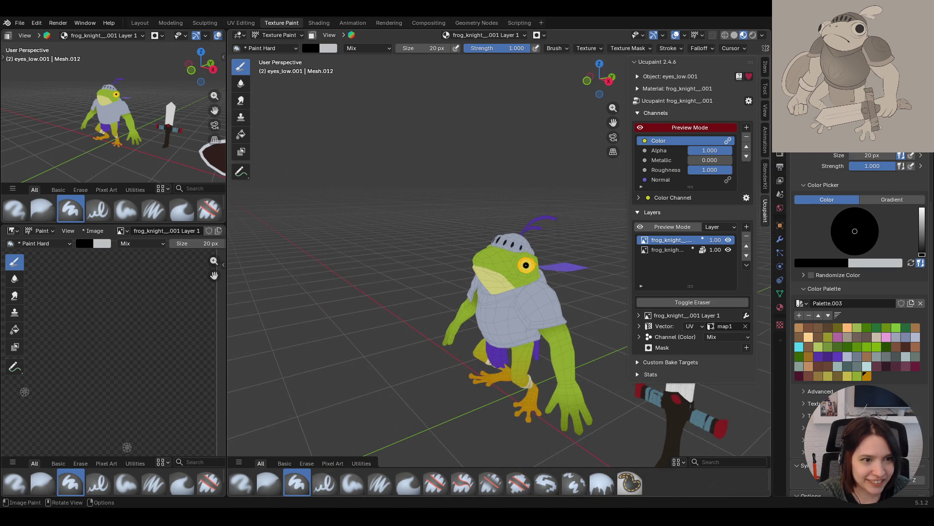
# Paint the solid black pupil over the eye and enlarge the brush to 31 px
pyautogui.moveTo(527, 265); pyautogui.dragTo(526, 265)
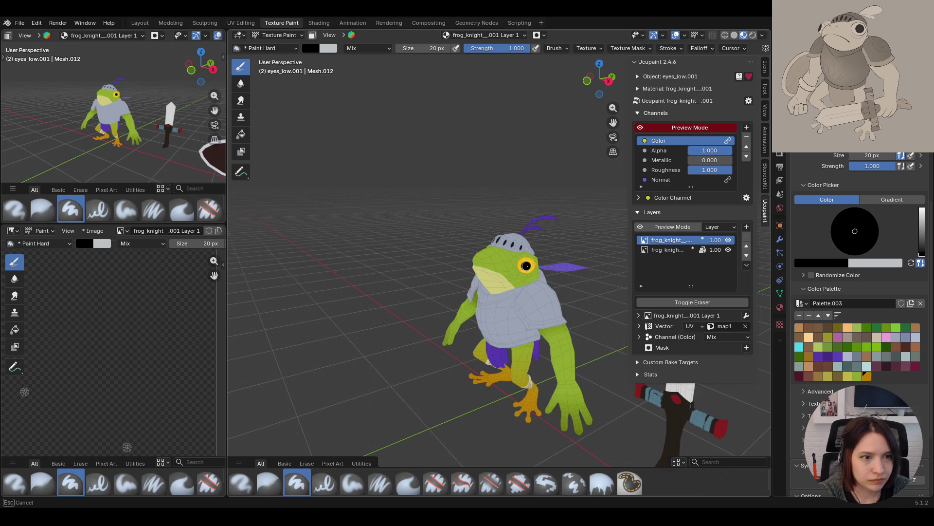
pyautogui.moveTo(527, 265)
pyautogui.mouseDown(button='middle')
pyautogui.moveTo(560, 254)
pyautogui.moveTo(538, 271)
pyautogui.mouseUp(button='middle')
pyautogui.scroll(2, 537, 272)
pyautogui.moveTo(539, 271)
pyautogui.mouseDown(button='middle')
pyautogui.moveTo(583, 250)
pyautogui.moveTo(547, 336)
pyautogui.mouseUp(button='middle')
pyautogui.scroll(-4, 591, 257)
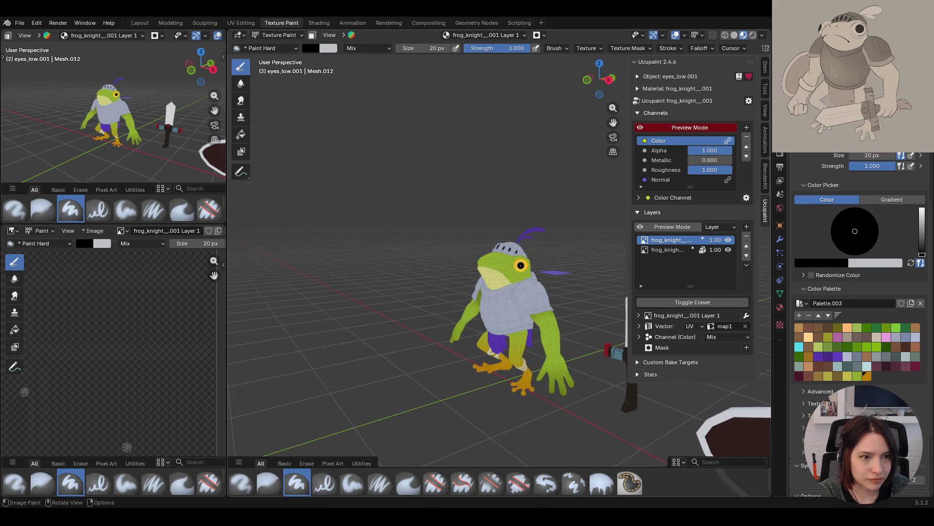
pyautogui.scroll(3, 521, 265)
pyautogui.moveTo(872, 155)
pyautogui.mouseDown()
pyautogui.moveTo(893, 155)
pyautogui.moveTo(884, 156)
pyautogui.mouseUp()
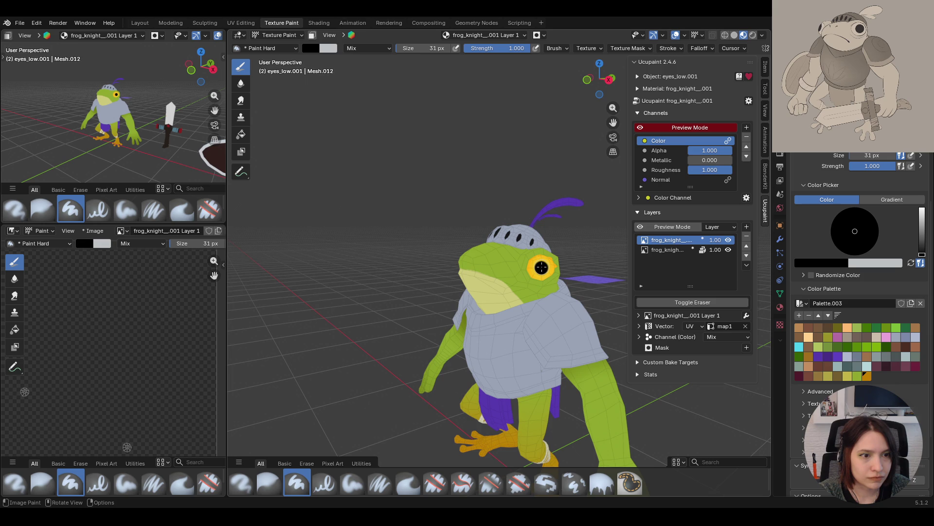
pyautogui.click(867, 155)
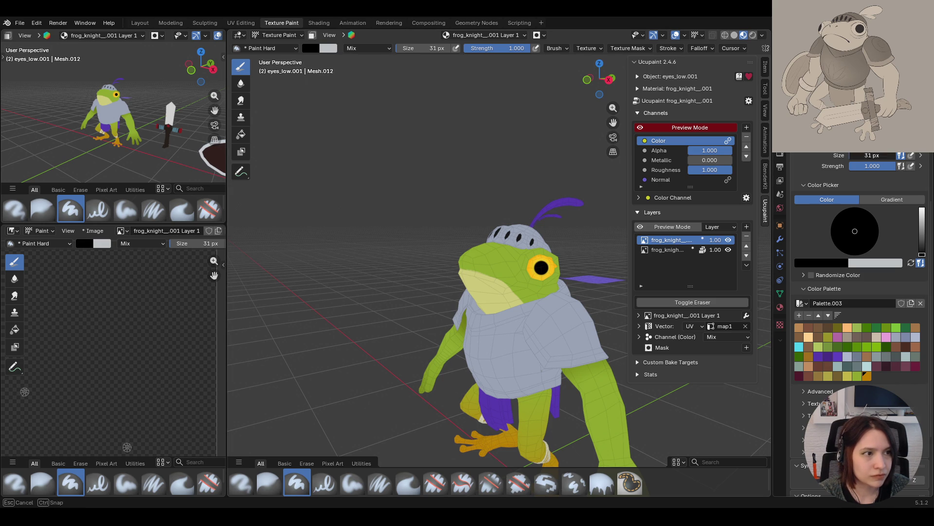
# Set the brush size to 45 px and paint the other eye's black pupil
pyautogui.write('45')
pyautogui.press('Return')
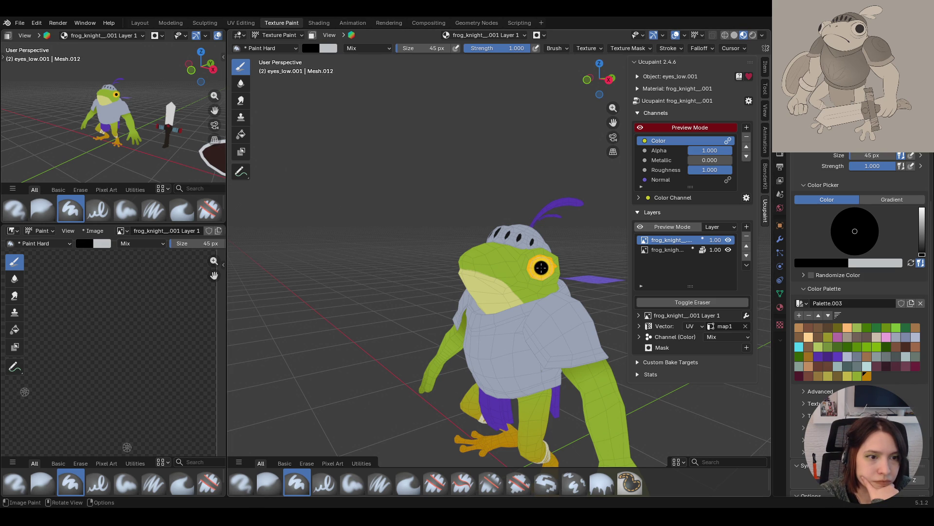
pyautogui.moveTo(607, 296)
pyautogui.mouseDown(button='middle')
pyautogui.moveTo(642, 306)
pyautogui.moveTo(610, 312)
pyautogui.moveTo(589, 339)
pyautogui.moveTo(503, 347)
pyautogui.mouseUp(button='middle')
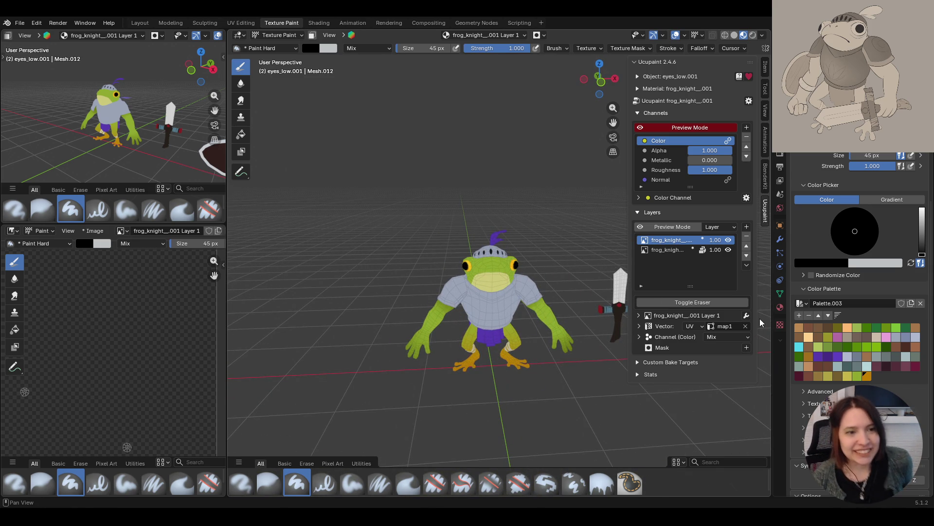
pyautogui.moveTo(535, 316); pyautogui.dragTo(516, 307, button='middle')
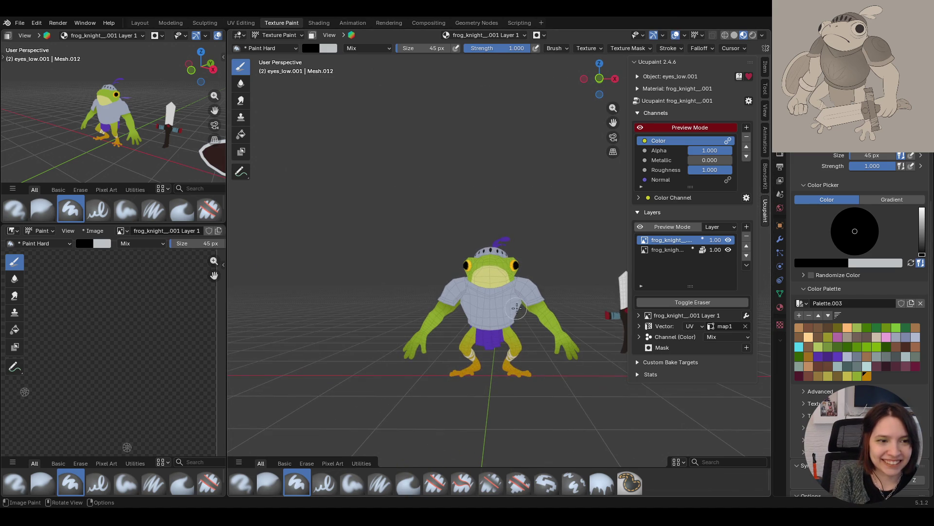
pyautogui.scroll(5, 518, 332)
pyautogui.moveTo(518, 333)
pyautogui.mouseDown(button='middle')
pyautogui.moveTo(435, 301)
pyautogui.moveTo(560, 328)
pyautogui.mouseUp(button='middle')
pyautogui.scroll(-3, 560, 328)
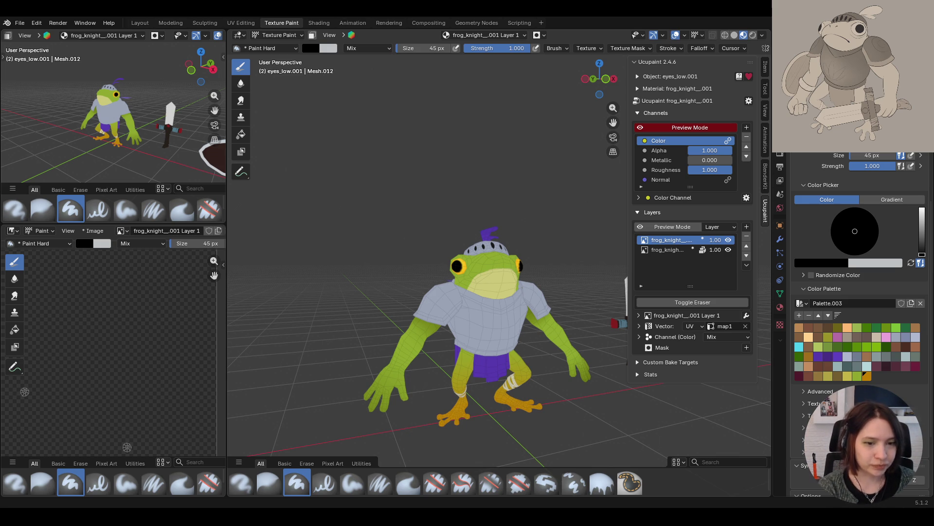
pyautogui.moveTo(486, 312); pyautogui.dragTo(588, 311, button='middle')
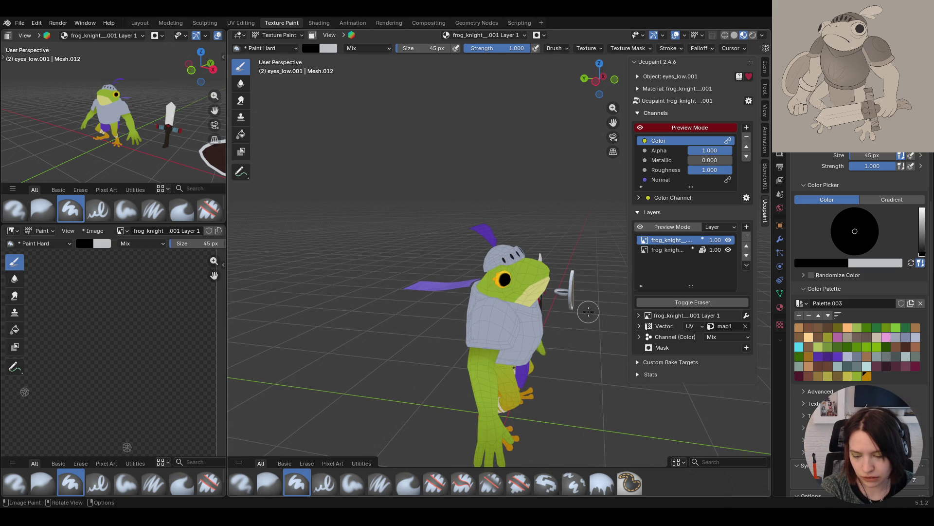
pyautogui.moveTo(554, 317)
pyautogui.mouseDown(button='middle')
pyautogui.moveTo(567, 273)
pyautogui.moveTo(545, 282)
pyautogui.mouseUp(button='middle')
pyautogui.scroll(3, 567, 273)
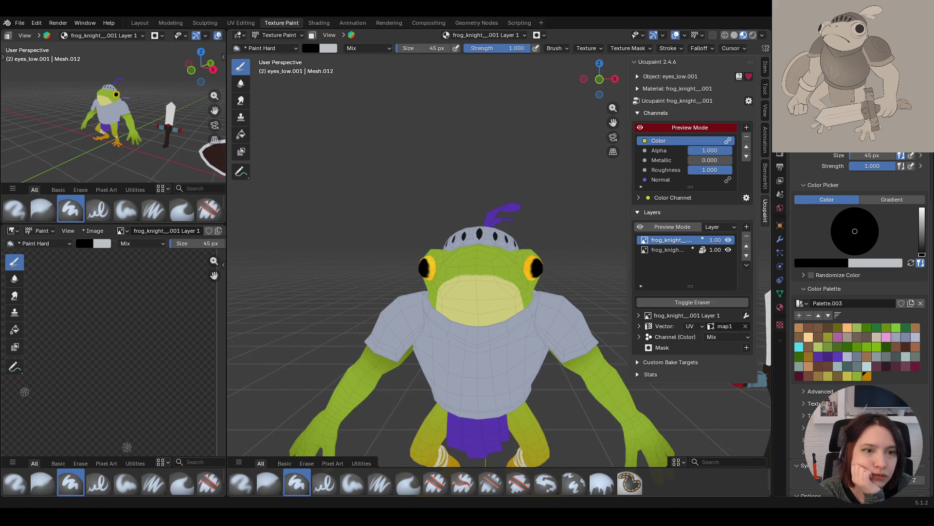
pyautogui.moveTo(557, 347); pyautogui.dragTo(497, 336, button='middle')
# Toggle the pupil layer's visibility to compare, then set the brush size to 40 px
pyautogui.click(728, 240)
pyautogui.moveTo(536, 312)
pyautogui.mouseDown(button='middle')
pyautogui.moveTo(569, 310)
pyautogui.moveTo(537, 310)
pyautogui.mouseUp(button='middle')
pyautogui.click(729, 240)
pyautogui.click(879, 156)
pyautogui.write('40')
pyautogui.press('Return')
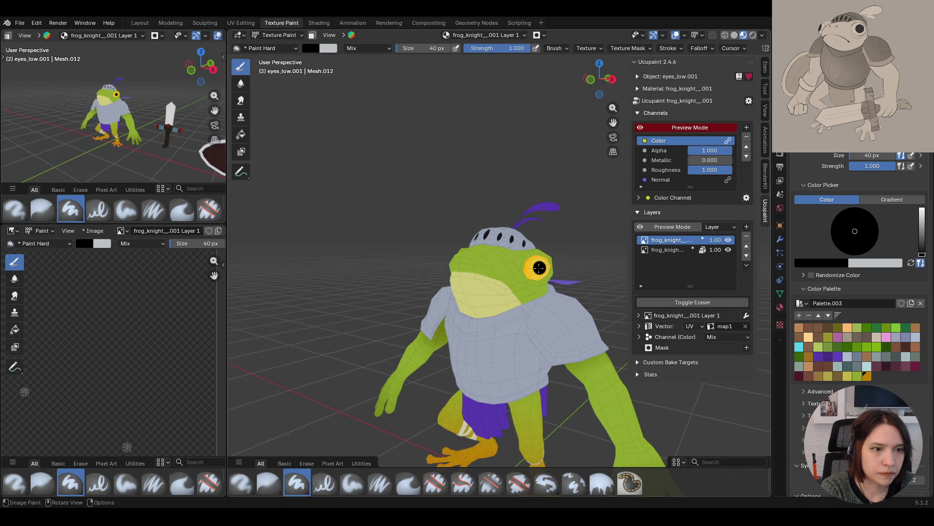
pyautogui.moveTo(539, 268)
pyautogui.mouseDown(button='middle')
pyautogui.moveTo(712, 293)
pyautogui.moveTo(581, 291)
pyautogui.moveTo(551, 268)
pyautogui.mouseUp(button='middle')
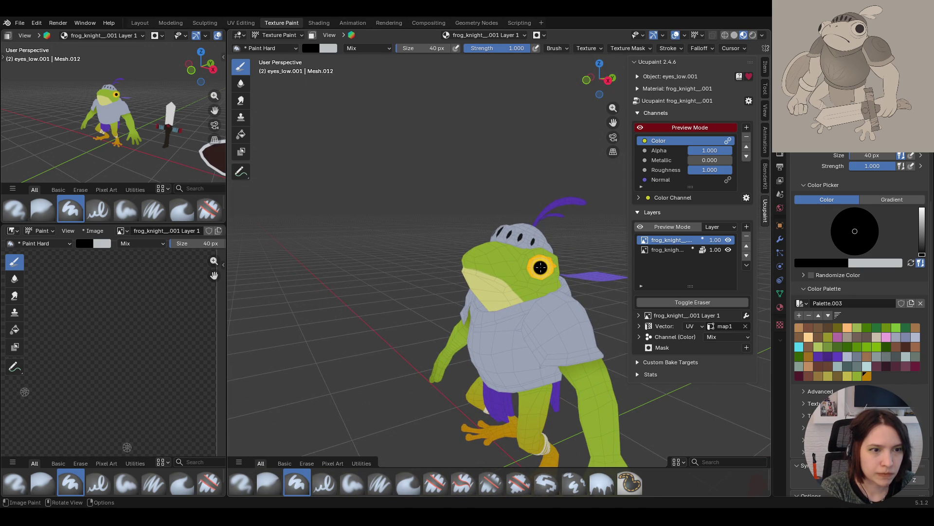
pyautogui.moveTo(540, 267)
pyautogui.mouseDown(button='middle')
pyautogui.moveTo(457, 225)
pyautogui.moveTo(539, 313)
pyautogui.moveTo(529, 314)
pyautogui.moveTo(526, 341)
pyautogui.moveTo(484, 273)
pyautogui.moveTo(525, 366)
pyautogui.moveTo(445, 363)
pyautogui.mouseUp(button='middle')
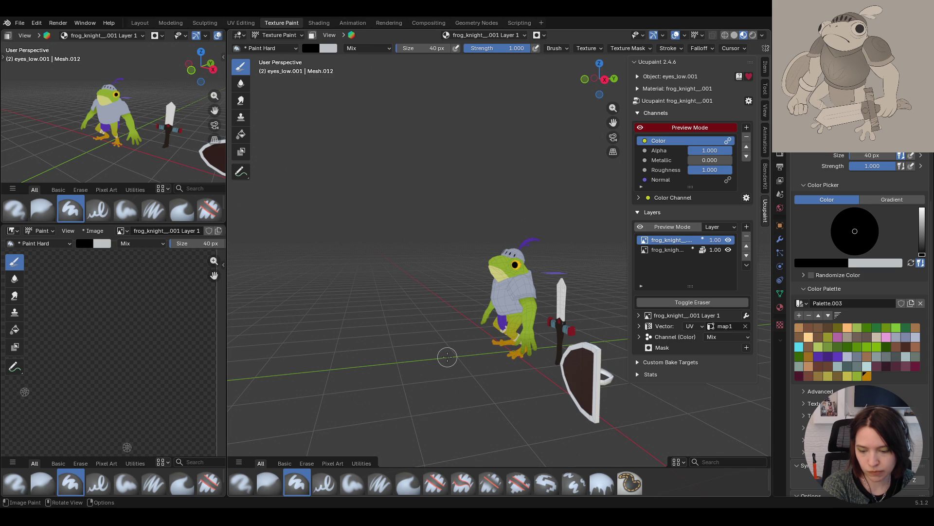
pyautogui.moveTo(440, 350); pyautogui.dragTo(530, 276, button='middle')
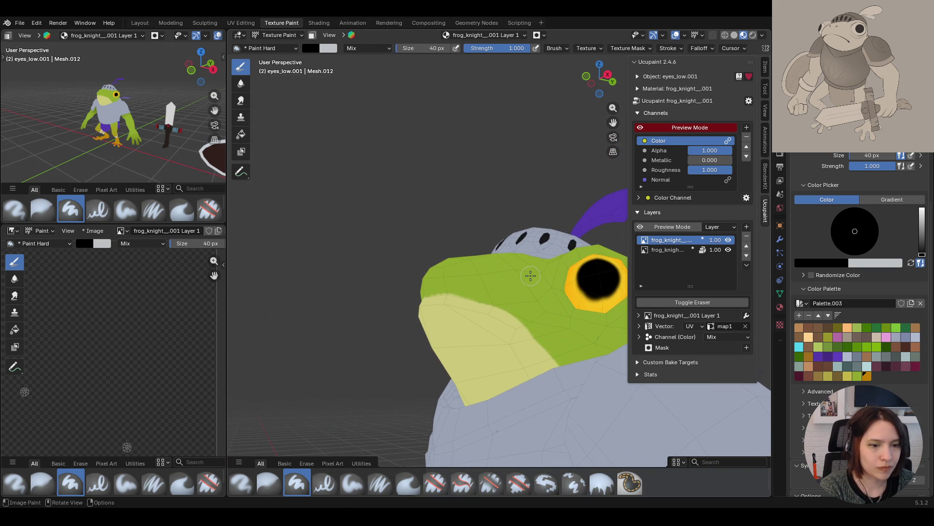
# Switch to the Erase Soft brush and soften the edge of the pupil
pyautogui.click(491, 483)
pyautogui.moveTo(613, 122); pyautogui.dragTo(506, 122)
pyautogui.moveTo(540, 273); pyautogui.dragTo(520, 270, button='middle')
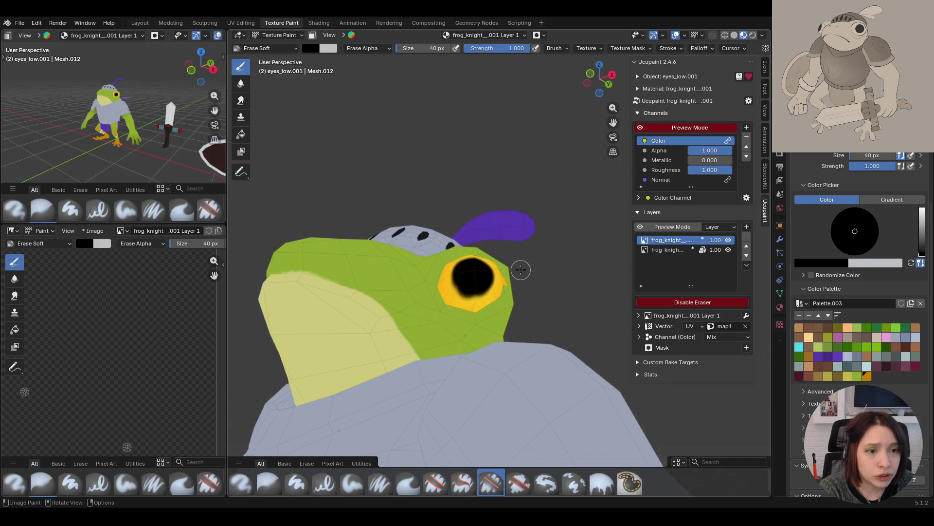
pyautogui.moveTo(448, 299)
pyautogui.mouseDown()
pyautogui.moveTo(480, 285)
pyautogui.moveTo(463, 300)
pyautogui.mouseUp()
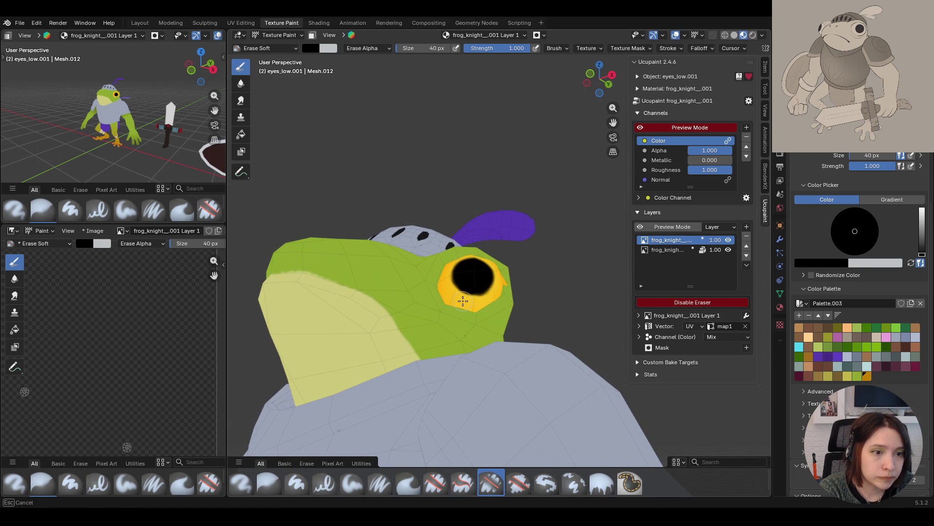
pyautogui.moveTo(549, 264)
pyautogui.mouseDown(button='middle')
pyautogui.moveTo(549, 281)
pyautogui.moveTo(447, 339)
pyautogui.moveTo(511, 324)
pyautogui.mouseUp(button='middle')
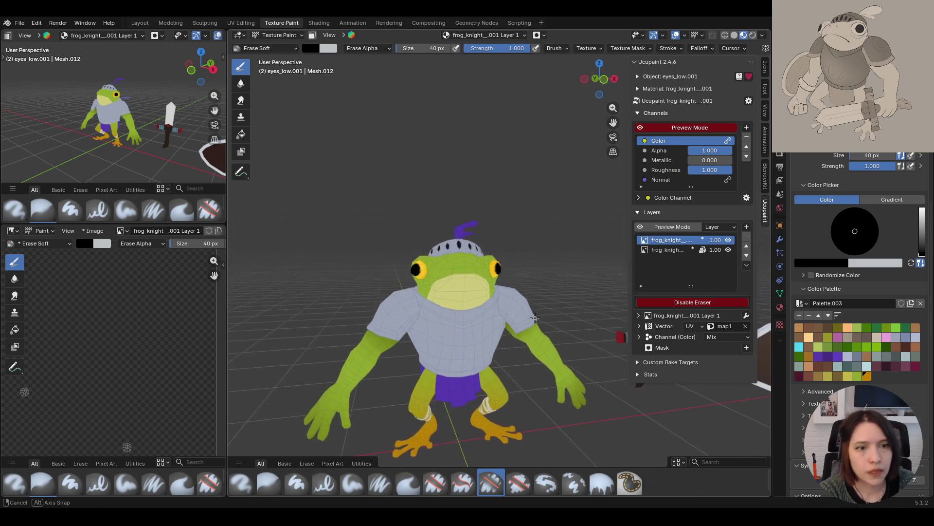
pyautogui.moveTo(514, 312)
pyautogui.mouseDown(button='middle')
pyautogui.moveTo(482, 320)
pyautogui.moveTo(475, 308)
pyautogui.moveTo(520, 330)
pyautogui.moveTo(579, 314)
pyautogui.moveTo(518, 311)
pyautogui.mouseUp(button='middle')
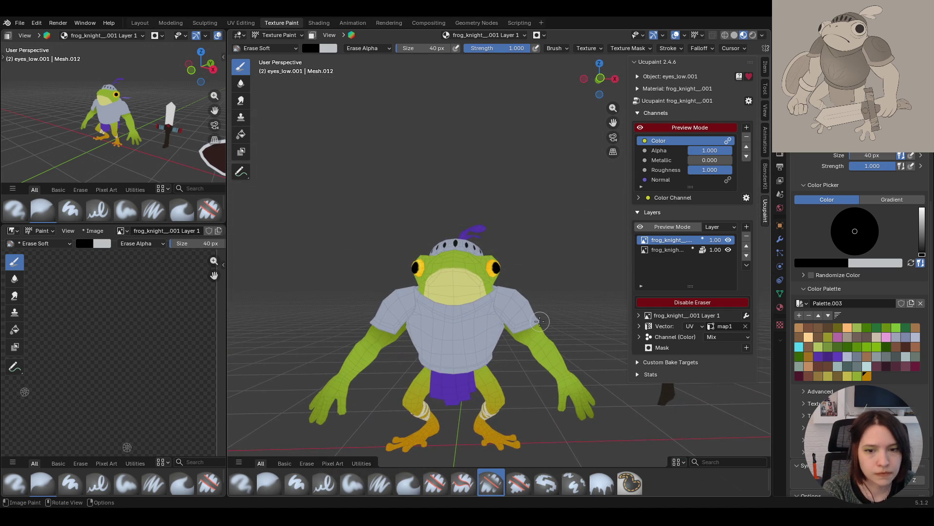
# Zoom in on the head and erase stray paint along the eye's edge
pyautogui.moveTo(214, 275); pyautogui.dragTo(219, 240)
pyautogui.moveTo(350, 292)
pyautogui.mouseDown(button='middle')
pyautogui.moveTo(379, 287)
pyautogui.moveTo(360, 282)
pyautogui.moveTo(370, 244)
pyautogui.moveTo(336, 250)
pyautogui.mouseUp(button='middle')
pyautogui.moveTo(463, 292)
pyautogui.mouseDown(button='middle')
pyautogui.moveTo(425, 304)
pyautogui.moveTo(425, 296)
pyautogui.mouseUp(button='middle')
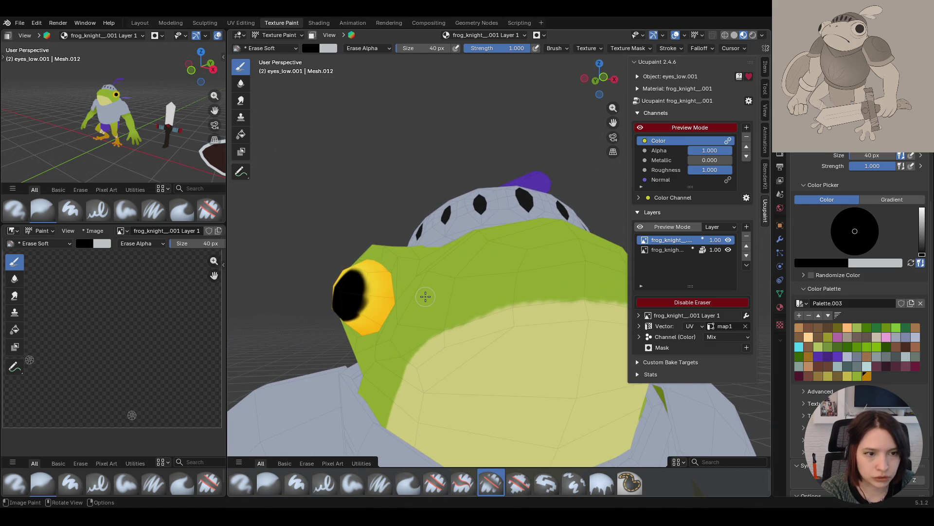
pyautogui.moveTo(387, 301)
pyautogui.mouseDown()
pyautogui.moveTo(368, 322)
pyautogui.moveTo(375, 270)
pyautogui.mouseUp()
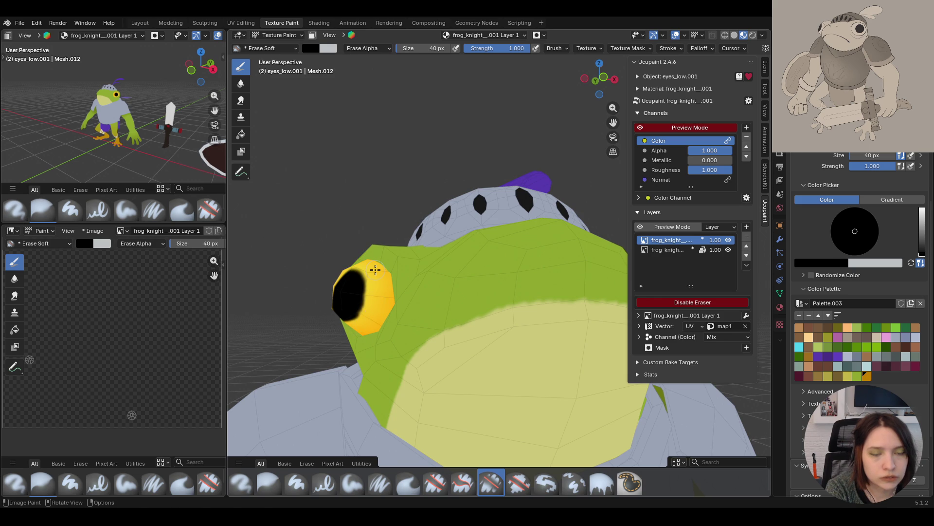
pyautogui.moveTo(378, 255); pyautogui.dragTo(379, 265, button='middle')
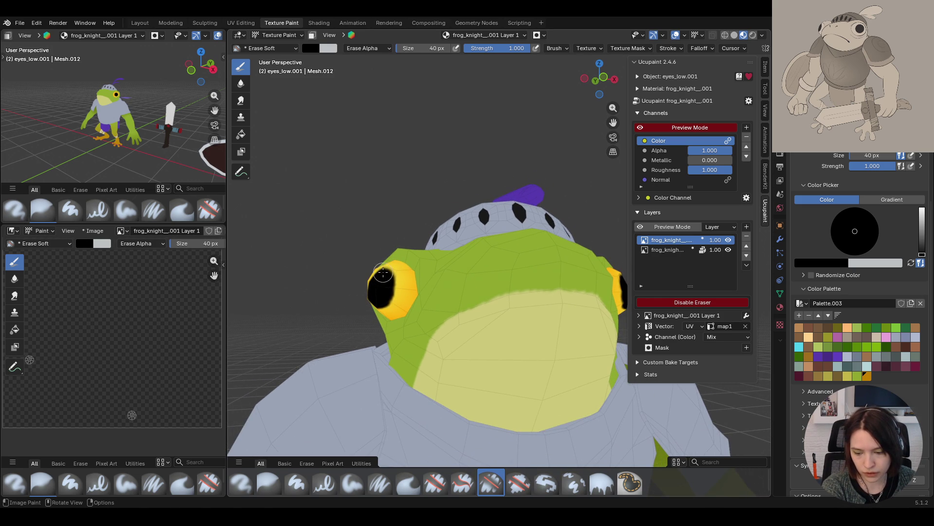
pyautogui.moveTo(387, 276)
pyautogui.mouseDown(button='middle')
pyautogui.moveTo(484, 226)
pyautogui.moveTo(479, 239)
pyautogui.mouseUp(button='middle')
pyautogui.moveTo(357, 288); pyautogui.dragTo(360, 288)
pyautogui.moveTo(398, 315); pyautogui.dragTo(407, 325)
# Clean up the eye's lower-left edge and zoom out to the whole frog
pyautogui.moveTo(459, 312); pyautogui.dragTo(460, 325, button='middle')
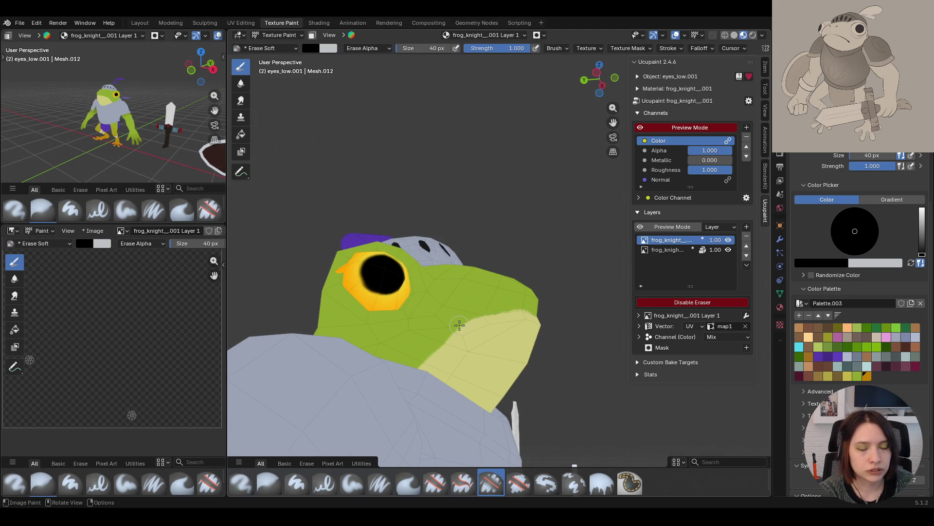
pyautogui.moveTo(335, 290); pyautogui.dragTo(361, 299)
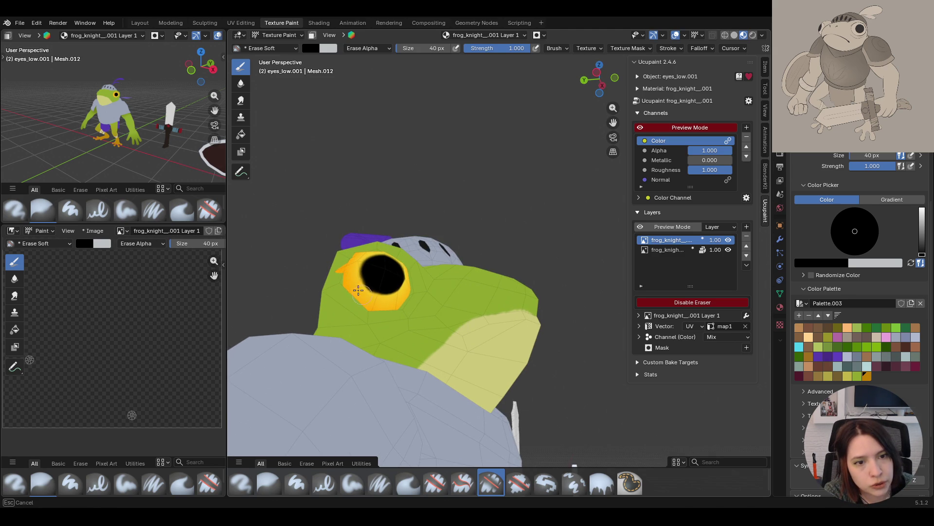
pyautogui.moveTo(355, 289); pyautogui.dragTo(359, 292)
pyautogui.scroll(-6, 447, 286)
pyautogui.moveTo(446, 285); pyautogui.dragTo(507, 387, button='middle')
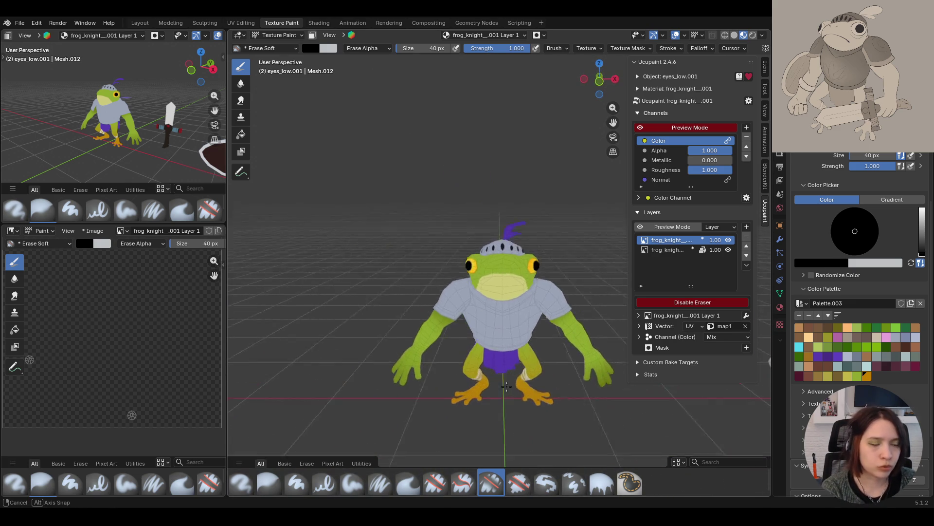
pyautogui.moveTo(614, 124); pyautogui.dragTo(613, 124, button='middle')
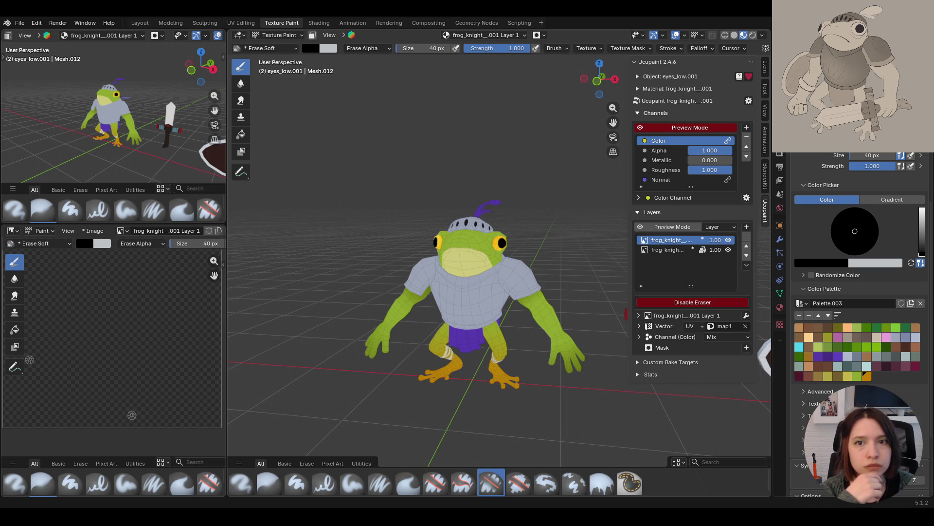
# Orbit around the frog to inspect both pupils, then open the interaction mode list
pyautogui.moveTo(514, 365)
pyautogui.mouseDown(button='middle')
pyautogui.moveTo(531, 363)
pyautogui.moveTo(451, 376)
pyautogui.moveTo(462, 372)
pyautogui.mouseUp(button='middle')
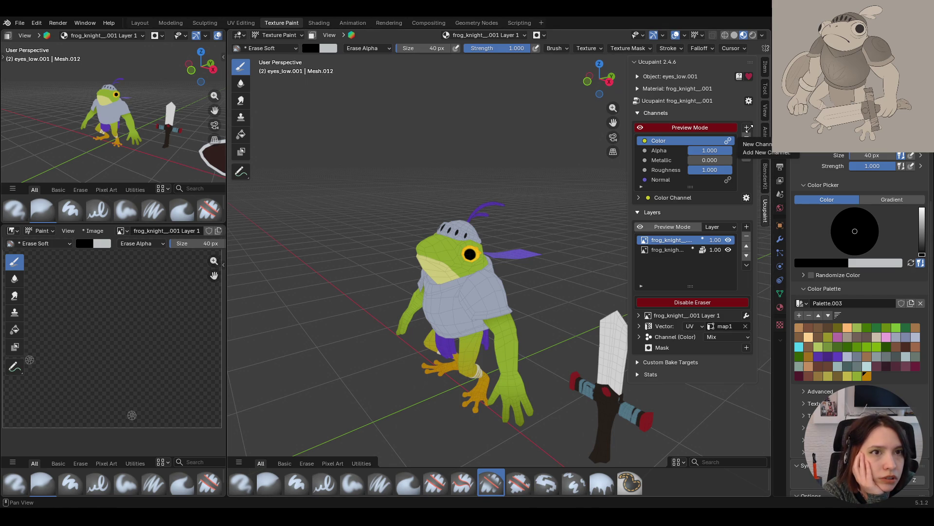
pyautogui.moveTo(540, 253); pyautogui.dragTo(540, 274, button='middle')
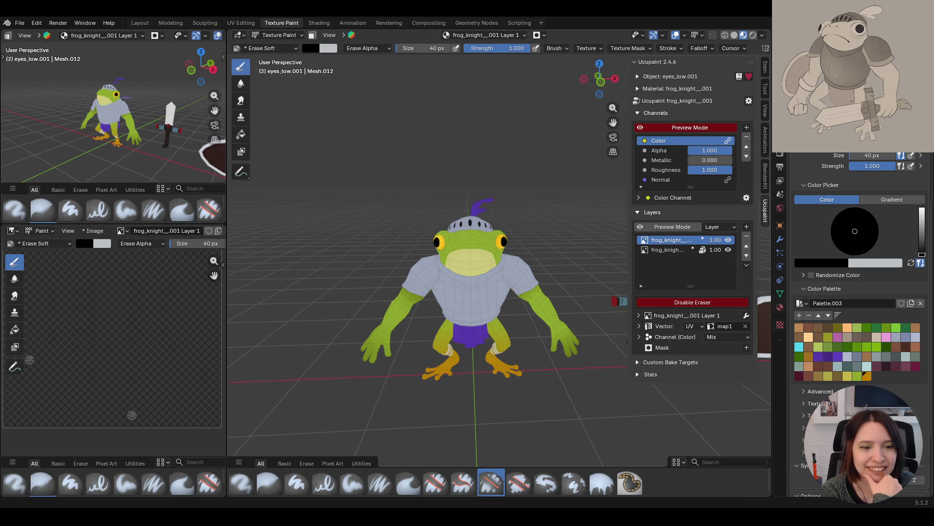
pyautogui.click(281, 35)
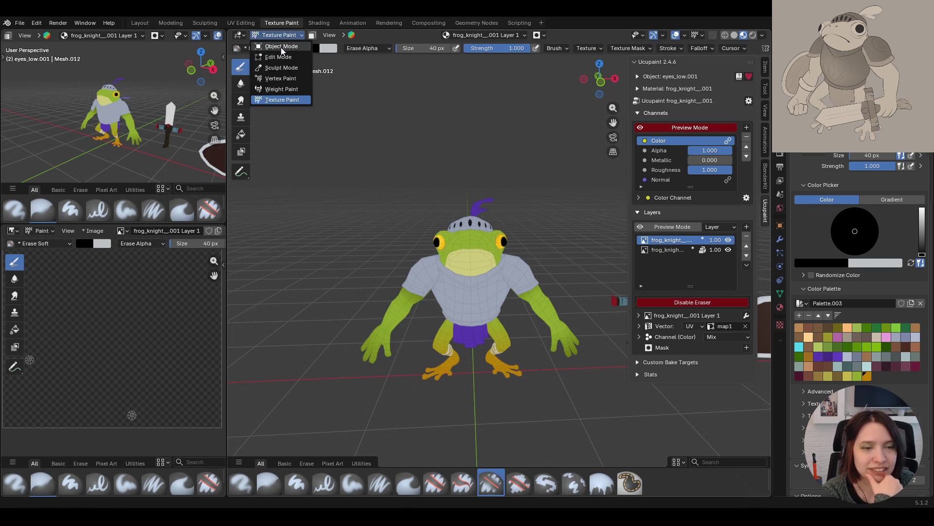
# Switch to Object Mode and select the frog's body mesh, body_low.001
pyautogui.click(278, 48)
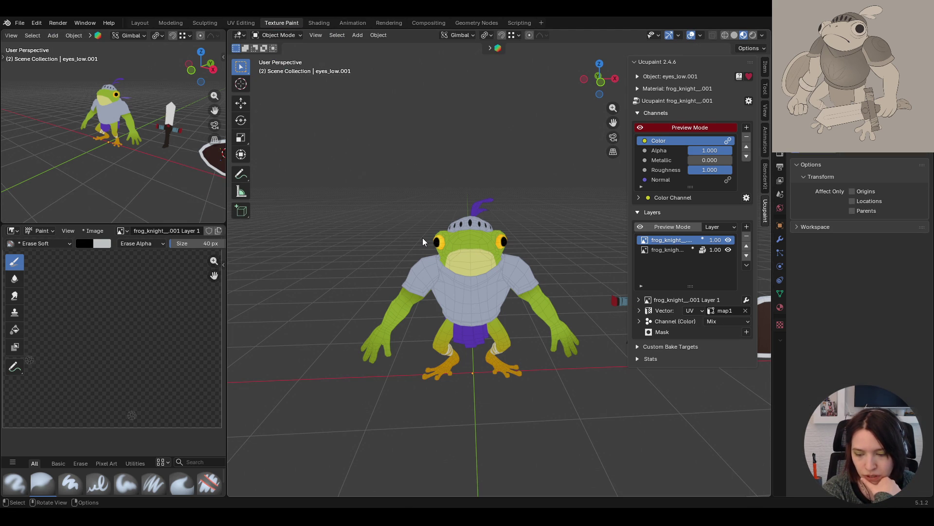
pyautogui.moveTo(431, 243)
pyautogui.mouseDown(button='middle')
pyautogui.moveTo(475, 353)
pyautogui.moveTo(463, 301)
pyautogui.mouseUp(button='middle')
pyautogui.click(462, 268)
pyautogui.moveTo(464, 344); pyautogui.dragTo(512, 346, button='middle')
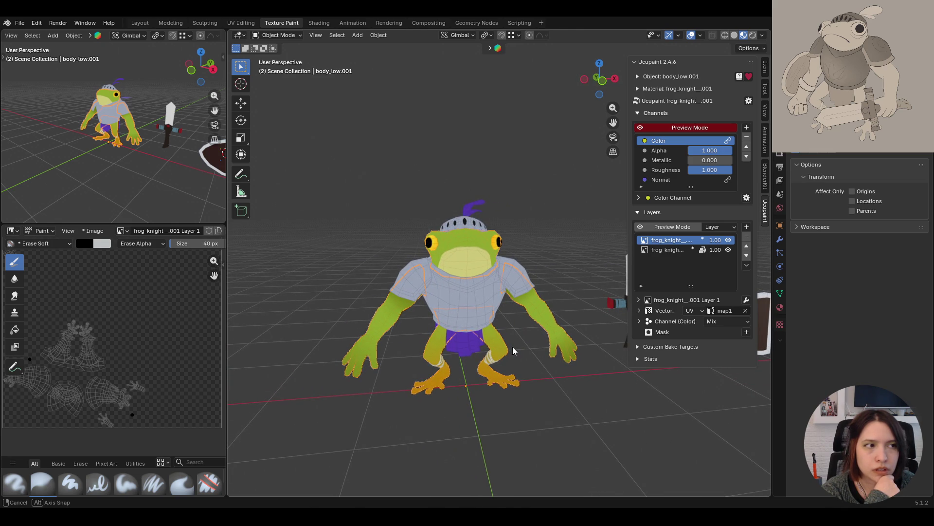
pyautogui.moveTo(513, 346); pyautogui.dragTo(513, 347, button='middle')
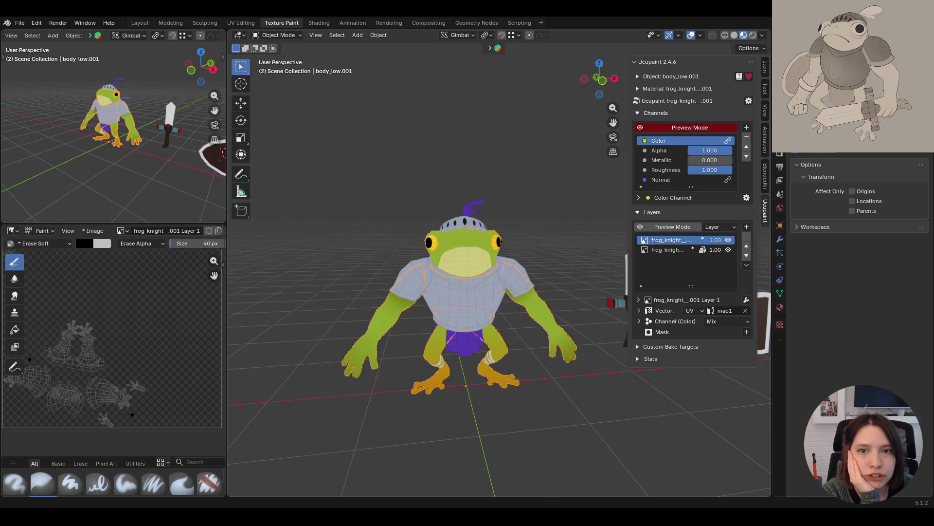
pyautogui.moveTo(565, 322)
pyautogui.mouseDown(button='middle')
pyautogui.moveTo(563, 358)
pyautogui.moveTo(531, 416)
pyautogui.moveTo(589, 392)
pyautogui.moveTo(531, 419)
pyautogui.moveTo(514, 290)
pyautogui.moveTo(500, 389)
pyautogui.moveTo(612, 384)
pyautogui.moveTo(516, 395)
pyautogui.mouseUp(button='middle')
# Select the second Ucupaint layer and the body armour, then enter Texture Paint mode
pyautogui.click(514, 290)
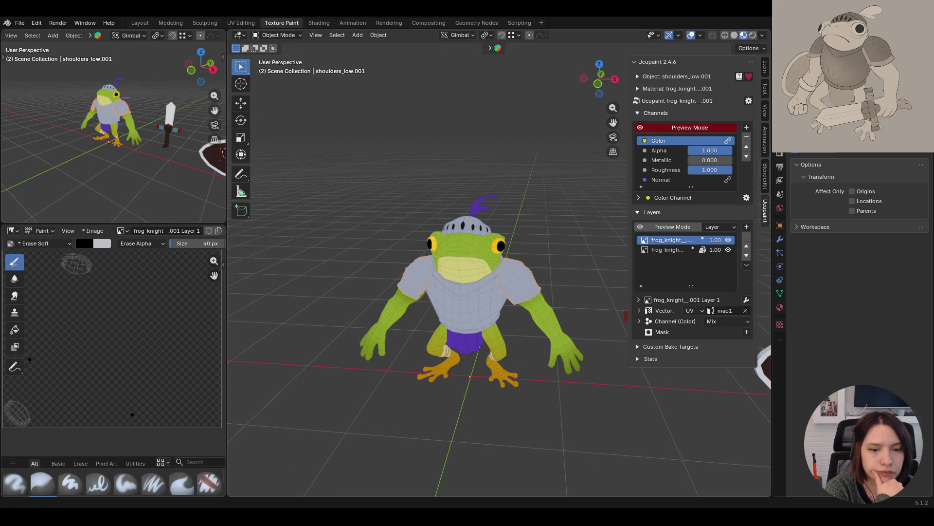
pyautogui.moveTo(411, 407); pyautogui.dragTo(445, 385, button='middle')
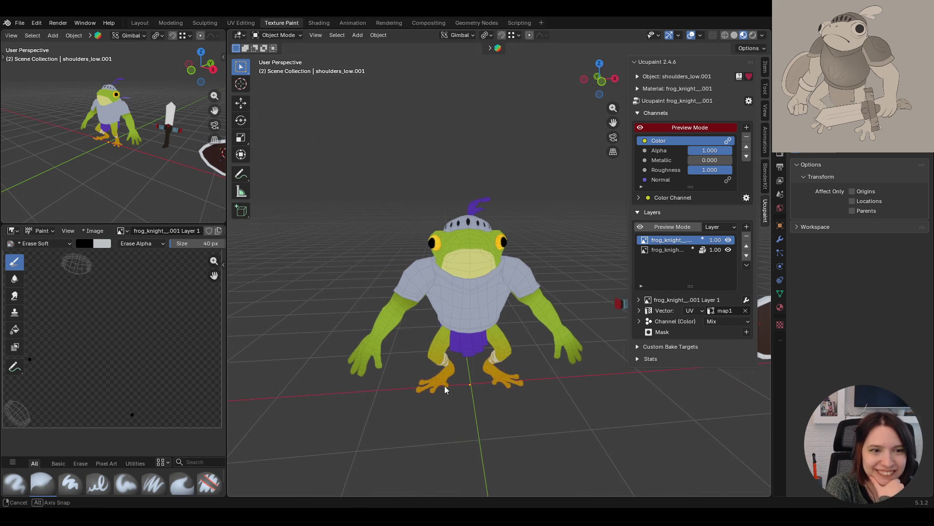
pyautogui.click(667, 249)
pyautogui.click(284, 37)
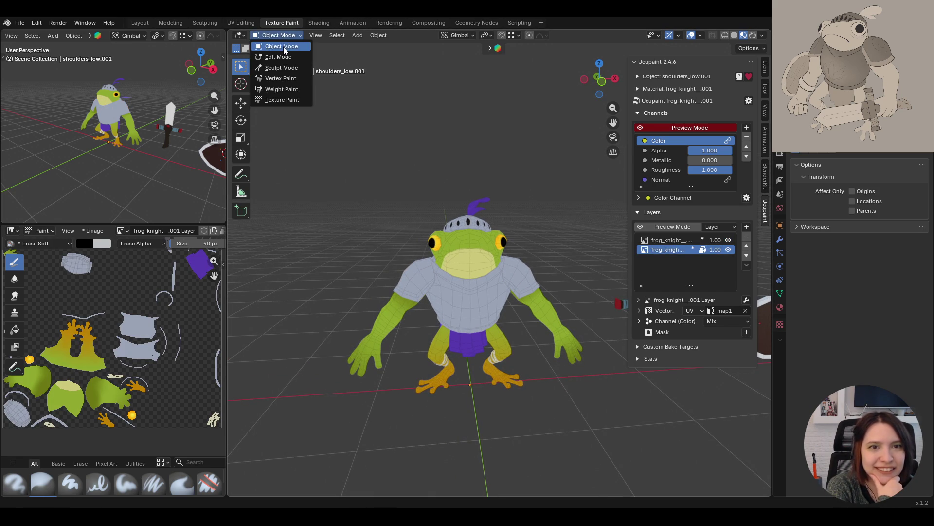
pyautogui.click(459, 352)
pyautogui.moveTo(538, 349)
pyautogui.mouseDown(button='middle')
pyautogui.moveTo(478, 313)
pyautogui.moveTo(586, 315)
pyautogui.moveTo(495, 319)
pyautogui.moveTo(486, 251)
pyautogui.mouseUp(button='middle')
pyautogui.click(477, 311)
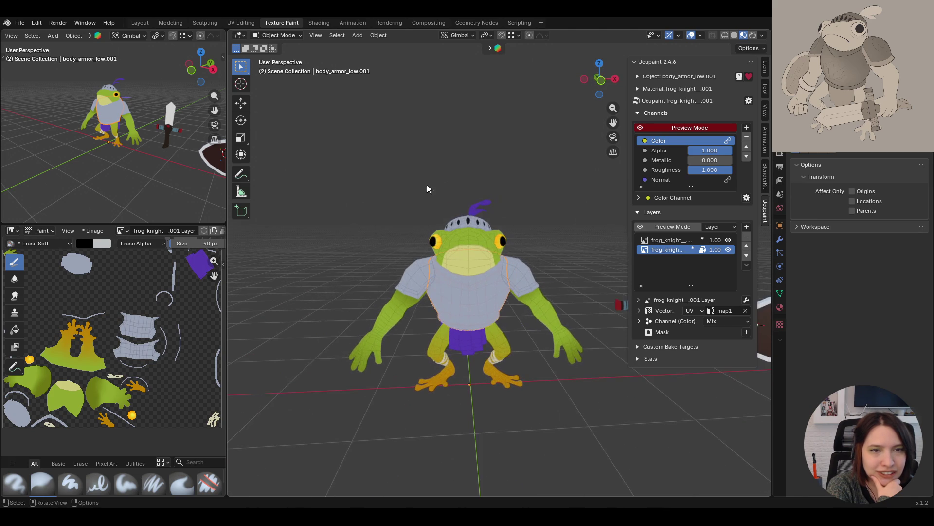
pyautogui.click(282, 36)
pyautogui.click(287, 102)
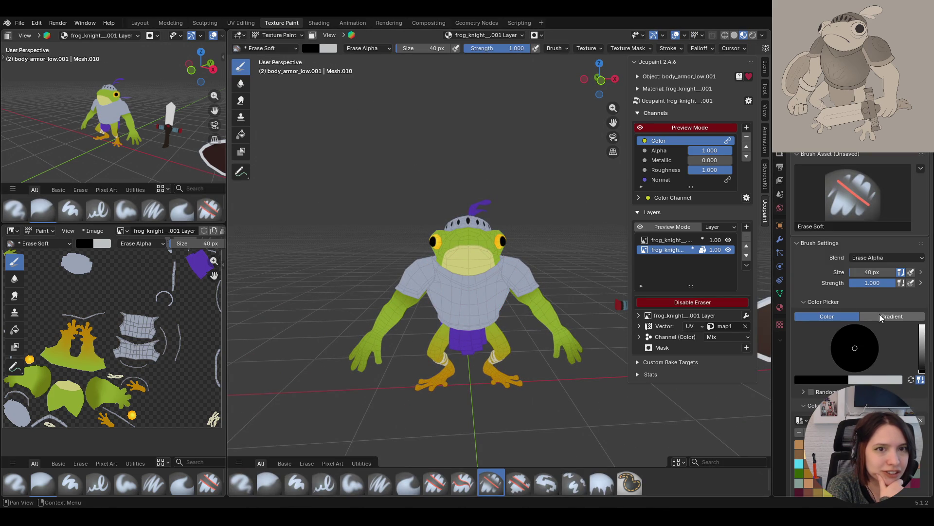
# Set the Fill tool to a gradient with both stops lavender, then return to Object Mode
pyautogui.click(241, 134)
pyautogui.click(892, 316)
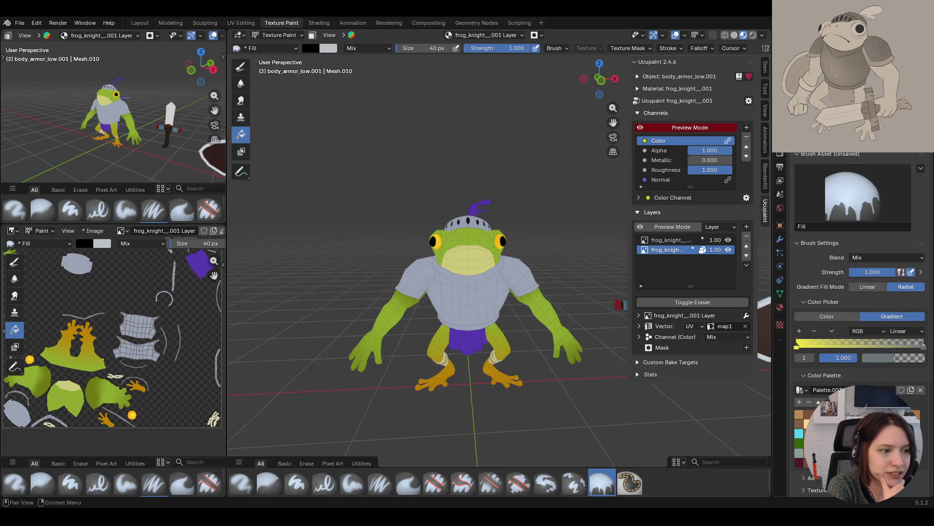
pyautogui.click(797, 346)
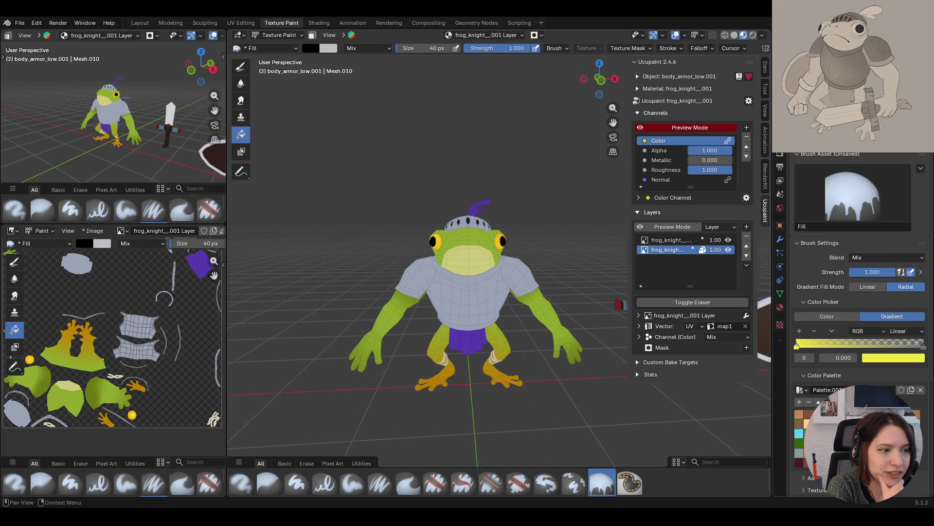
pyautogui.click(799, 452)
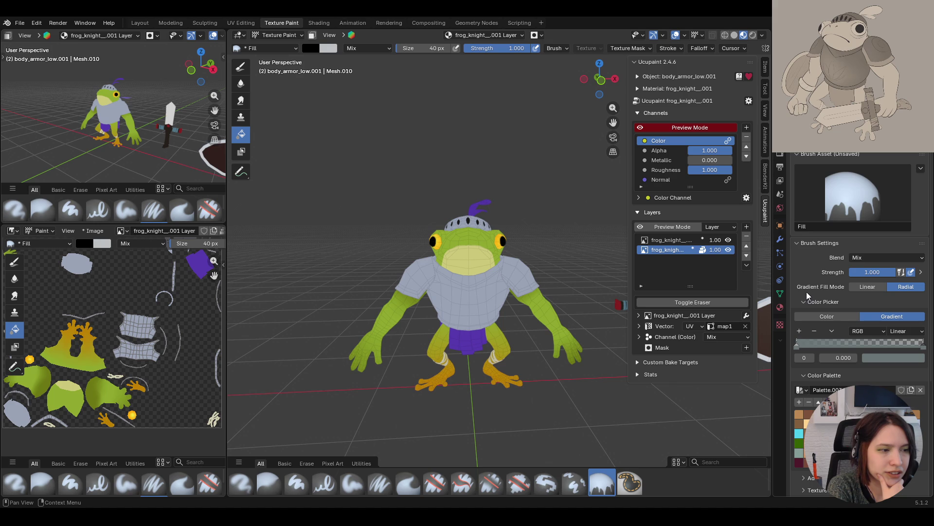
pyautogui.hotkey('ctrl', 'v')
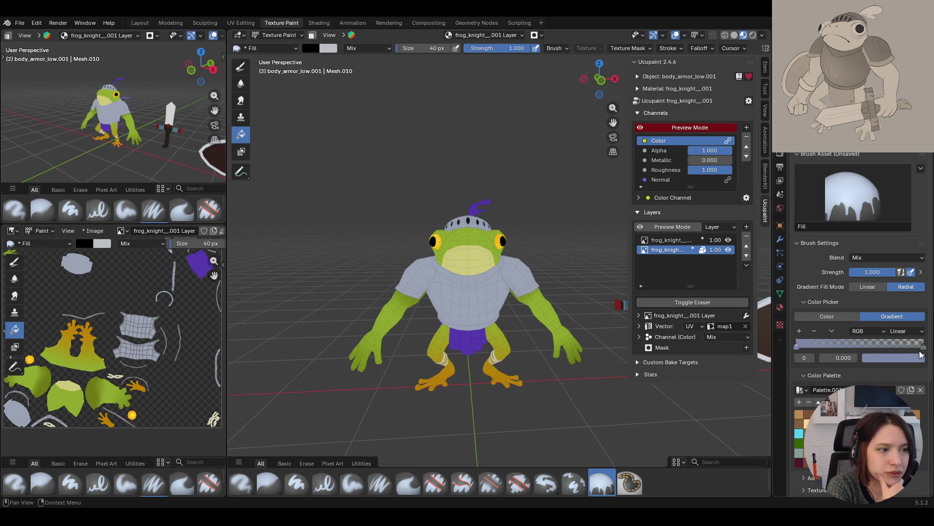
pyautogui.click(923, 346)
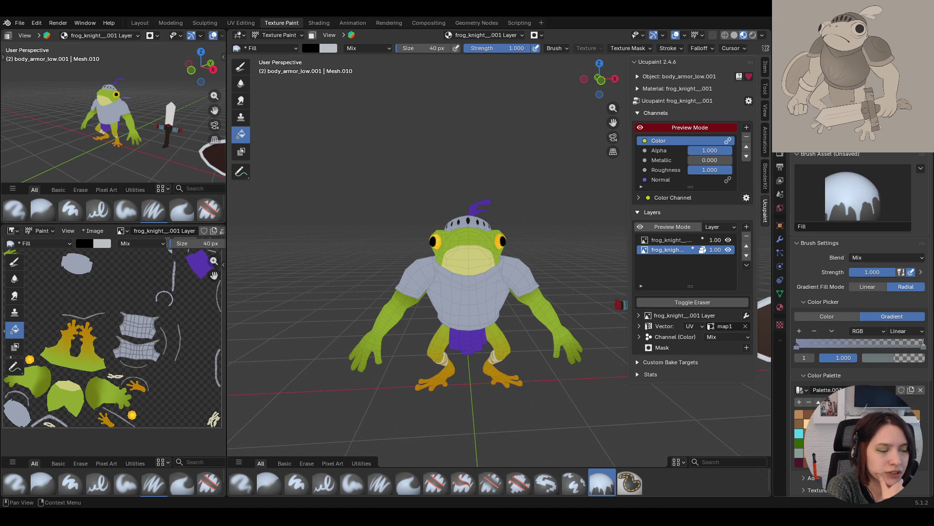
pyautogui.hotkey('ctrl', 'v')
pyautogui.moveTo(508, 330)
pyautogui.mouseDown(button='middle')
pyautogui.moveTo(519, 323)
pyautogui.moveTo(474, 332)
pyautogui.moveTo(476, 257)
pyautogui.moveTo(419, 296)
pyautogui.moveTo(352, 293)
pyautogui.moveTo(514, 291)
pyautogui.moveTo(442, 302)
pyautogui.moveTo(477, 316)
pyautogui.moveTo(458, 319)
pyautogui.moveTo(461, 334)
pyautogui.moveTo(462, 326)
pyautogui.mouseUp(button='middle')
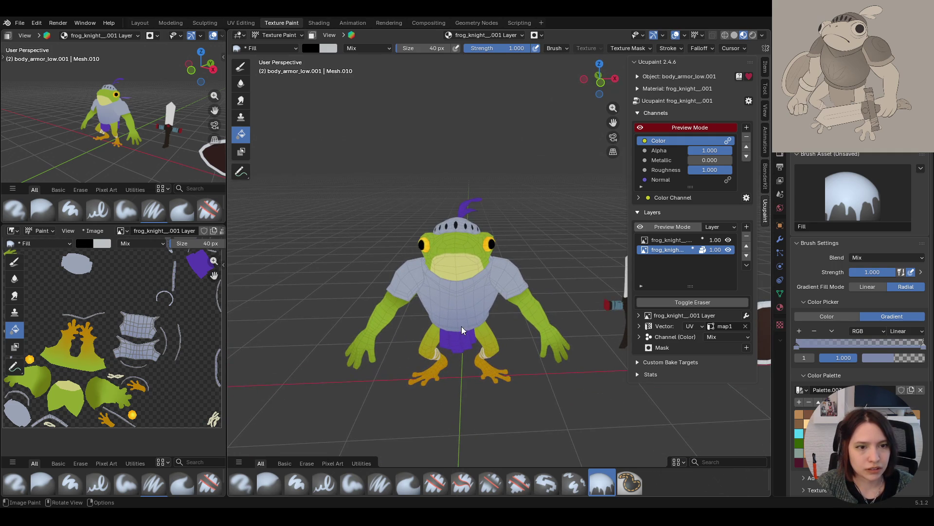
pyautogui.moveTo(494, 300)
pyautogui.mouseDown(button='middle')
pyautogui.moveTo(662, 292)
pyautogui.moveTo(487, 273)
pyautogui.mouseUp(button='middle')
pyautogui.click(282, 46)
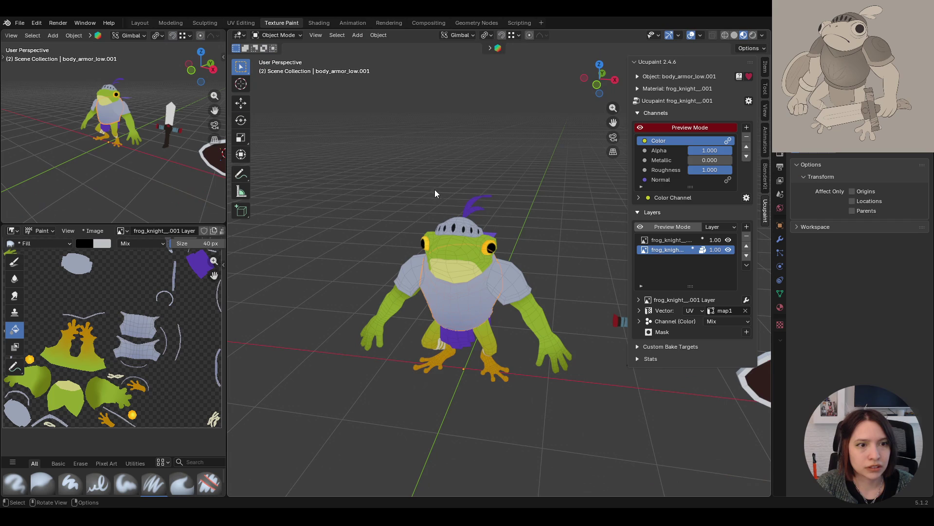
# Texture-paint hat_low with the face selection mask on and all its faces deselected
pyautogui.moveTo(504, 235); pyautogui.dragTo(461, 238, button='middle')
pyautogui.click(461, 238)
pyautogui.click(277, 35)
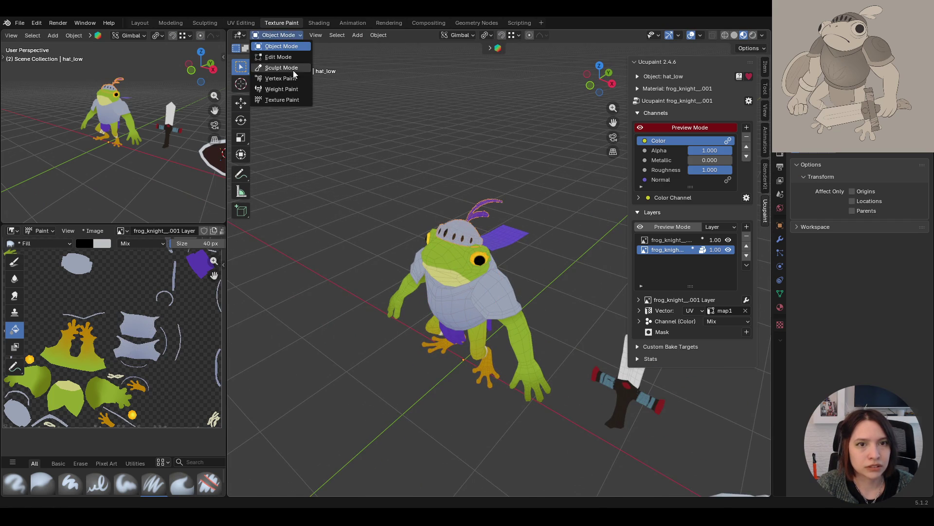
pyautogui.click(290, 104)
pyautogui.moveTo(290, 106); pyautogui.dragTo(453, 152, button='middle')
pyautogui.click(312, 36)
pyautogui.click(311, 36)
pyautogui.moveTo(384, 161)
pyautogui.mouseDown(button='middle')
pyautogui.moveTo(396, 202)
pyautogui.moveTo(382, 140)
pyautogui.mouseUp(button='middle')
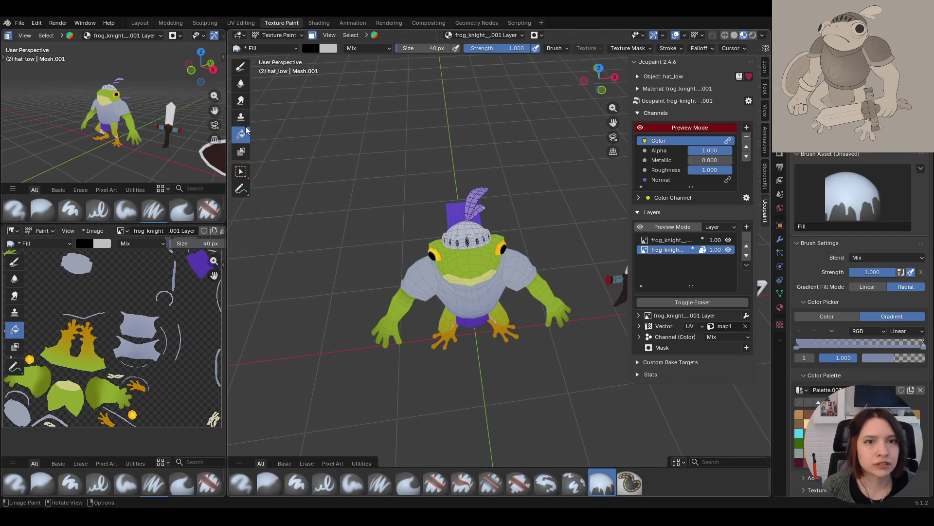
pyautogui.click(241, 172)
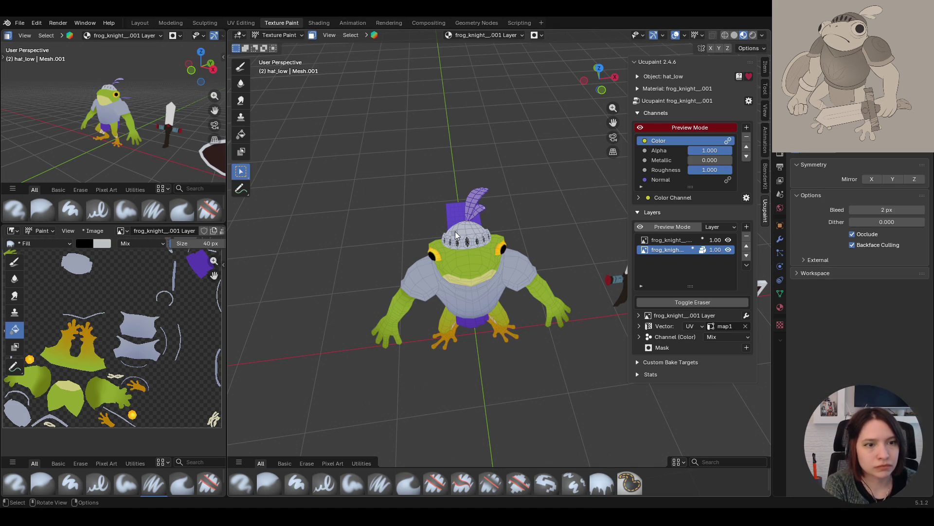
pyautogui.keyDown('ctrl'); pyautogui.click(456, 236); pyautogui.keyUp('ctrl')
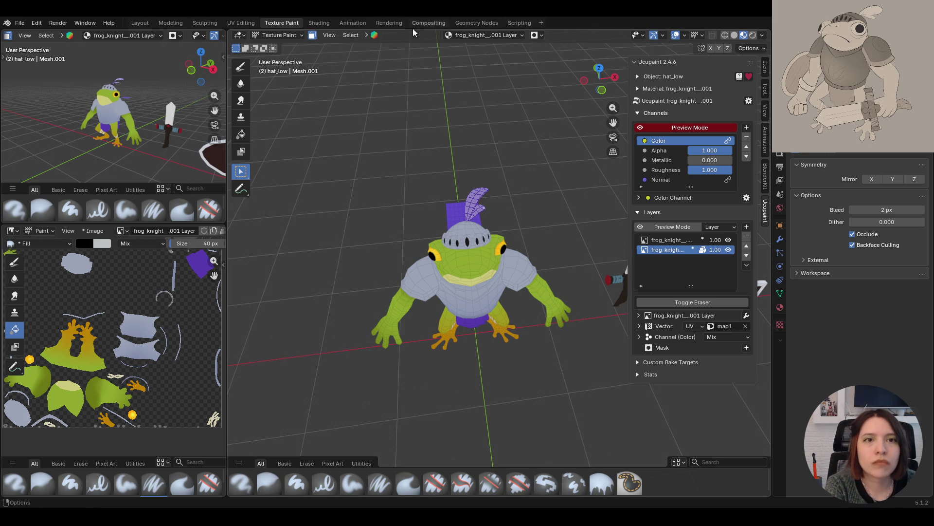
pyautogui.click(284, 34)
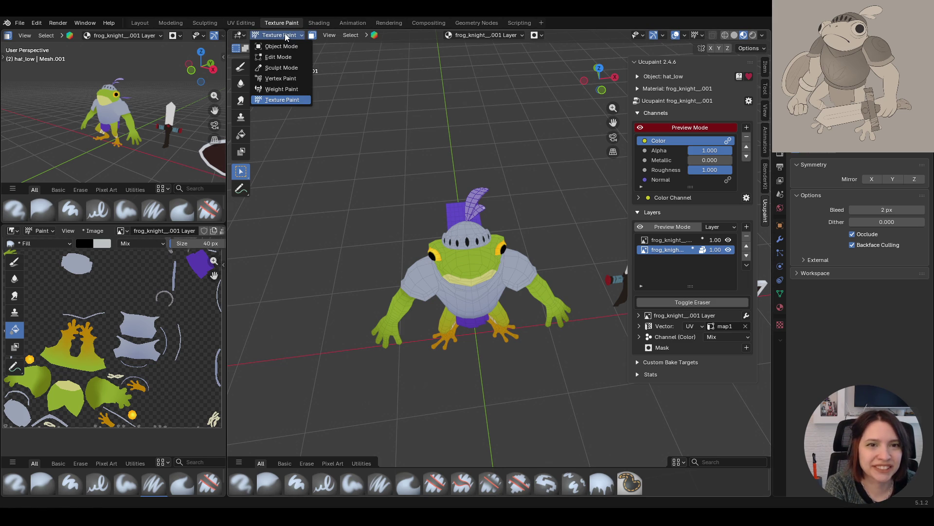
# Keep Texture Paint on hat_low, pick the Fill tool, and orbit to inspect the frog
pyautogui.click(280, 33)
pyautogui.moveTo(467, 229)
pyautogui.mouseDown(button='middle')
pyautogui.moveTo(477, 232)
pyautogui.moveTo(456, 232)
pyautogui.moveTo(471, 285)
pyautogui.moveTo(456, 226)
pyautogui.moveTo(486, 263)
pyautogui.moveTo(507, 225)
pyautogui.moveTo(526, 234)
pyautogui.mouseUp(button='middle')
pyautogui.click(242, 135)
pyautogui.moveTo(452, 234)
pyautogui.mouseDown(button='middle')
pyautogui.moveTo(460, 241)
pyautogui.moveTo(455, 211)
pyautogui.moveTo(483, 229)
pyautogui.moveTo(480, 270)
pyautogui.moveTo(541, 215)
pyautogui.moveTo(643, 189)
pyautogui.moveTo(444, 241)
pyautogui.moveTo(518, 232)
pyautogui.moveTo(524, 252)
pyautogui.moveTo(491, 279)
pyautogui.moveTo(385, 255)
pyautogui.moveTo(461, 220)
pyautogui.moveTo(536, 272)
pyautogui.mouseUp(button='middle')
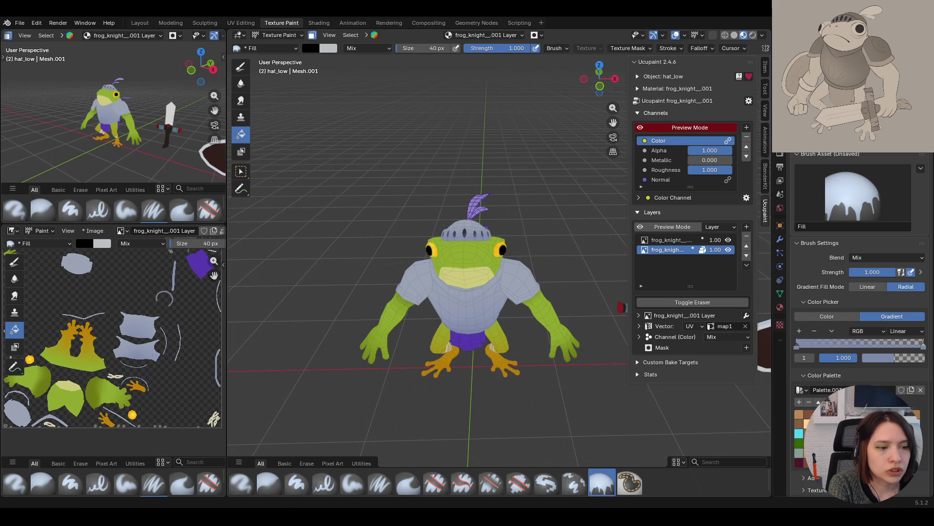
pyautogui.moveTo(567, 236)
pyautogui.mouseDown(button='middle')
pyautogui.moveTo(559, 223)
pyautogui.moveTo(510, 236)
pyautogui.moveTo(411, 227)
pyautogui.moveTo(489, 244)
pyautogui.moveTo(445, 235)
pyautogui.moveTo(480, 264)
pyautogui.moveTo(474, 238)
pyautogui.moveTo(497, 246)
pyautogui.moveTo(464, 256)
pyautogui.moveTo(504, 265)
pyautogui.moveTo(478, 267)
pyautogui.moveTo(582, 244)
pyautogui.moveTo(443, 244)
pyautogui.moveTo(361, 270)
pyautogui.mouseUp(button='middle')
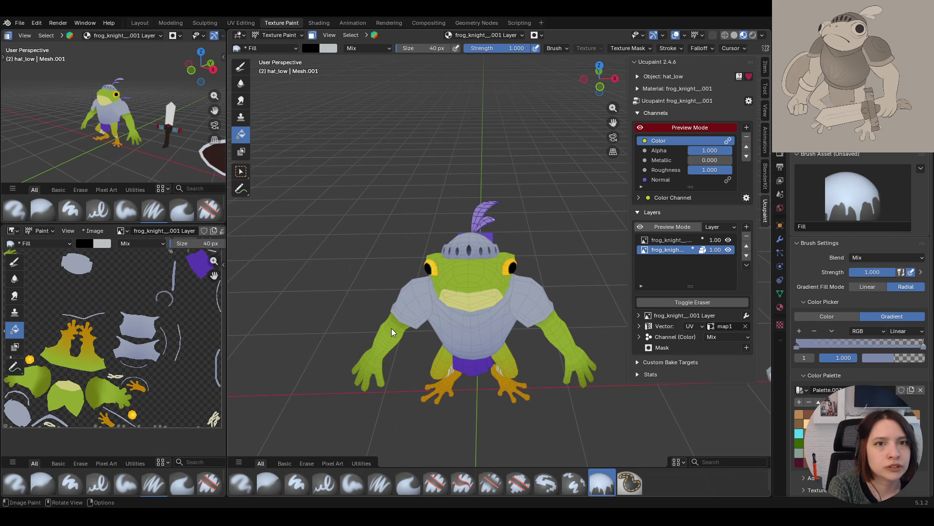
pyautogui.moveTo(328, 235); pyautogui.dragTo(359, 235, button='middle')
pyautogui.moveTo(611, 107)
pyautogui.mouseDown()
pyautogui.moveTo(510, 219)
pyautogui.moveTo(487, 236)
pyautogui.moveTo(457, 214)
pyautogui.mouseUp()
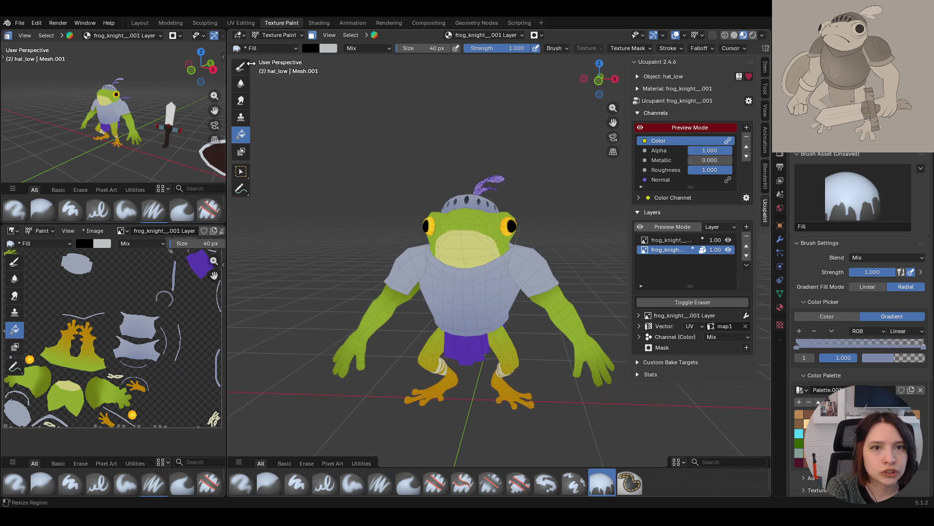
# Select body_armor_low.001 in Object Mode and put it into Texture Paint
pyautogui.click(269, 35)
pyautogui.click(275, 44)
pyautogui.click(436, 291)
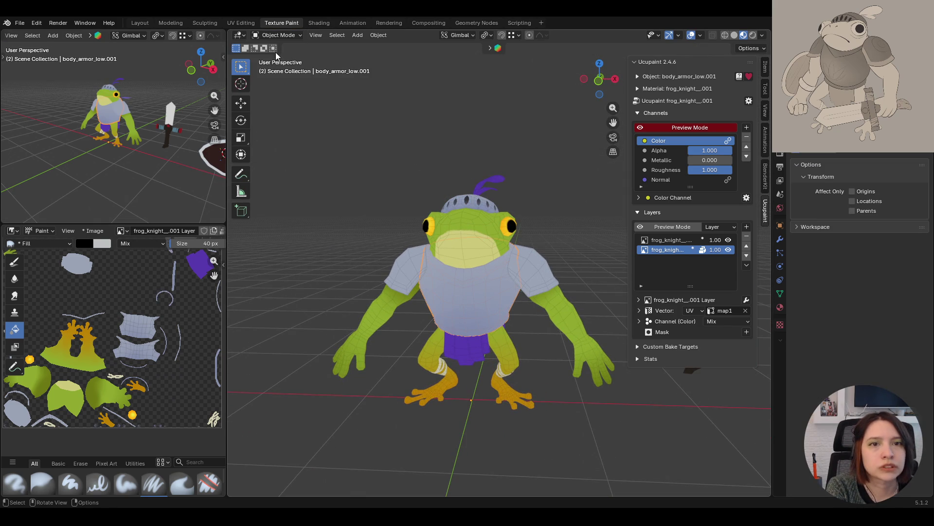
pyautogui.click(277, 35)
pyautogui.click(282, 100)
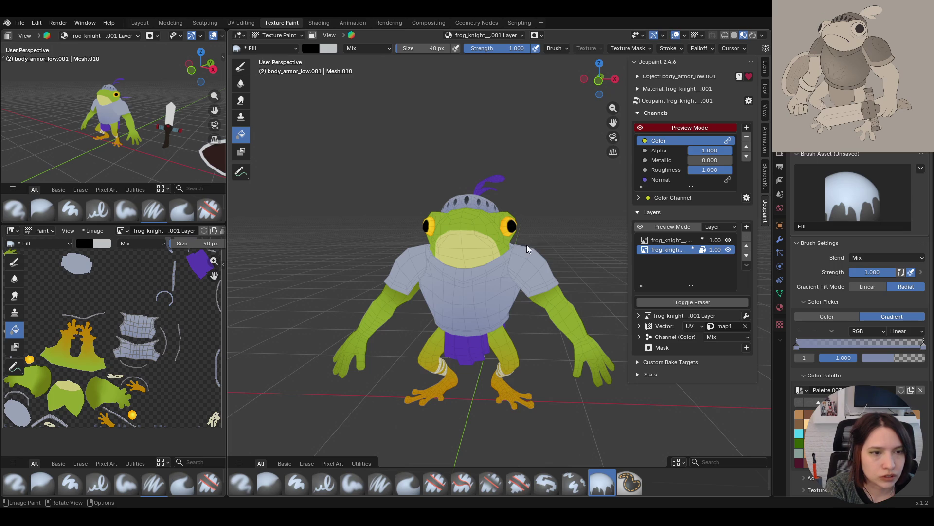
# Drag a gradient fill across the frog's body armour
pyautogui.moveTo(411, 255)
pyautogui.mouseDown(button='middle')
pyautogui.moveTo(561, 325)
pyautogui.moveTo(541, 287)
pyautogui.mouseUp(button='middle')
pyautogui.moveTo(502, 275); pyautogui.dragTo(462, 296)
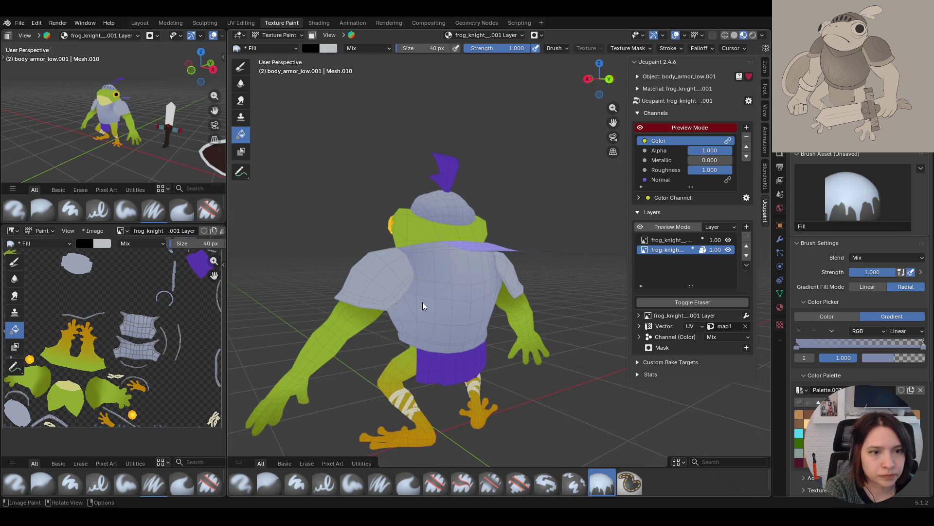
pyautogui.moveTo(422, 301)
pyautogui.mouseDown(button='middle')
pyautogui.moveTo(397, 309)
pyautogui.moveTo(527, 312)
pyautogui.mouseUp(button='middle')
pyautogui.scroll(-3, 513, 345)
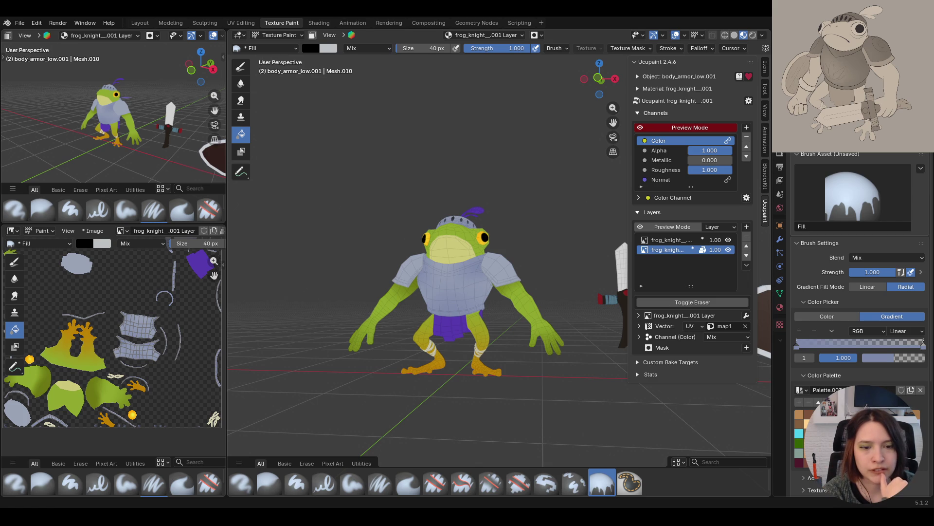
# Orbit and zoom around the frog to inspect the filled armour and sword
pyautogui.moveTo(528, 344); pyautogui.dragTo(492, 365, button='middle')
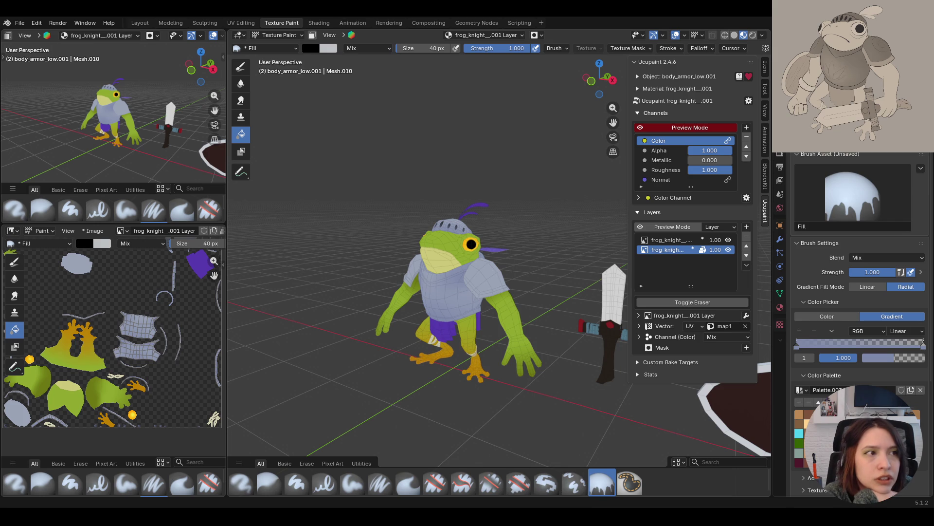
pyautogui.moveTo(438, 362)
pyautogui.mouseDown(button='middle')
pyautogui.moveTo(493, 364)
pyautogui.moveTo(491, 350)
pyautogui.moveTo(426, 375)
pyautogui.moveTo(465, 367)
pyautogui.moveTo(438, 369)
pyautogui.mouseUp(button='middle')
pyautogui.scroll(5, 491, 349)
pyautogui.scroll(-3, 492, 350)
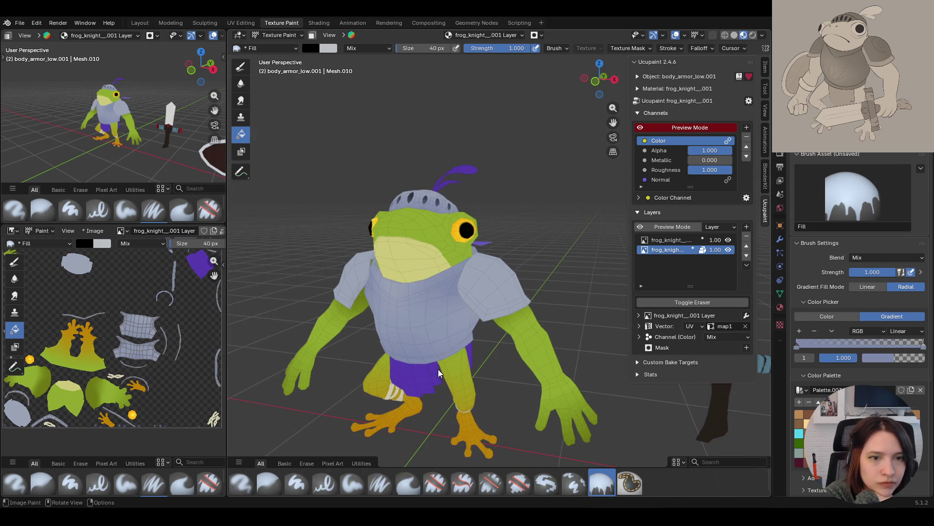
pyautogui.scroll(3, 614, 125)
pyautogui.scroll(-4, 512, 244)
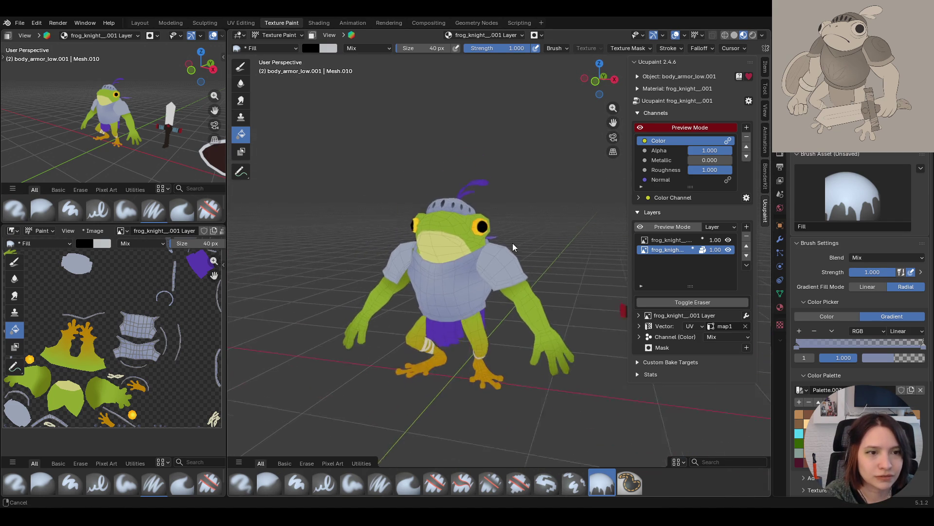
pyautogui.moveTo(512, 247)
pyautogui.mouseDown(button='middle')
pyautogui.moveTo(494, 262)
pyautogui.moveTo(515, 283)
pyautogui.moveTo(585, 285)
pyautogui.moveTo(418, 292)
pyautogui.mouseUp(button='middle')
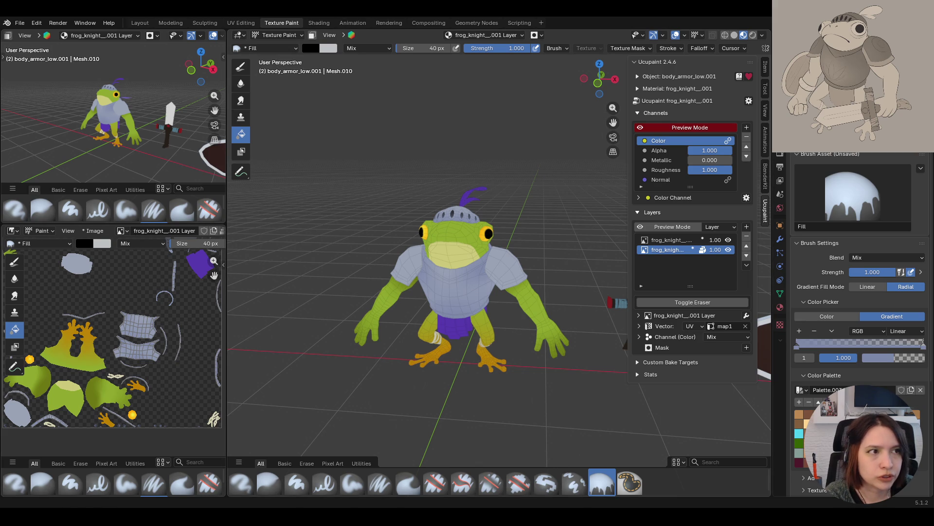
pyautogui.moveTo(508, 281)
pyautogui.mouseDown(button='middle')
pyautogui.moveTo(550, 307)
pyautogui.moveTo(428, 325)
pyautogui.moveTo(635, 298)
pyautogui.moveTo(606, 317)
pyautogui.moveTo(571, 291)
pyautogui.moveTo(526, 281)
pyautogui.mouseUp(button='middle')
pyautogui.click(278, 35)
# Select shoulders_low.001 and switch it into Texture Paint mode
pyautogui.click(275, 45)
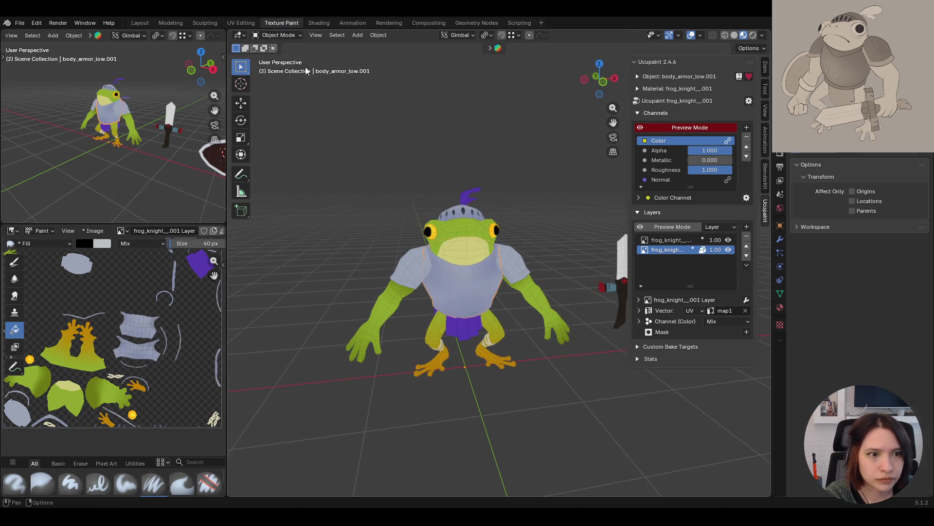
pyautogui.click(507, 256)
pyautogui.click(279, 35)
pyautogui.click(282, 99)
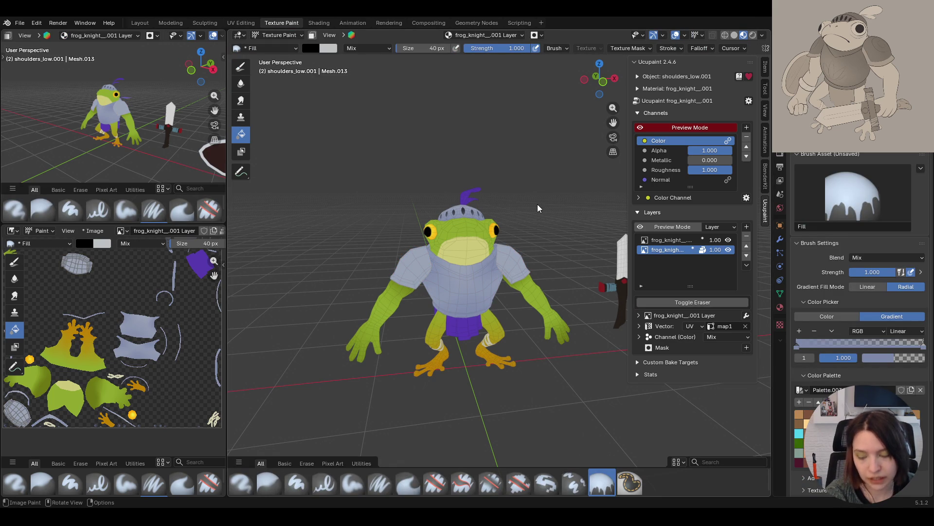
pyautogui.moveTo(550, 210); pyautogui.dragTo(509, 292, button='middle')
pyautogui.scroll(5, 494, 285)
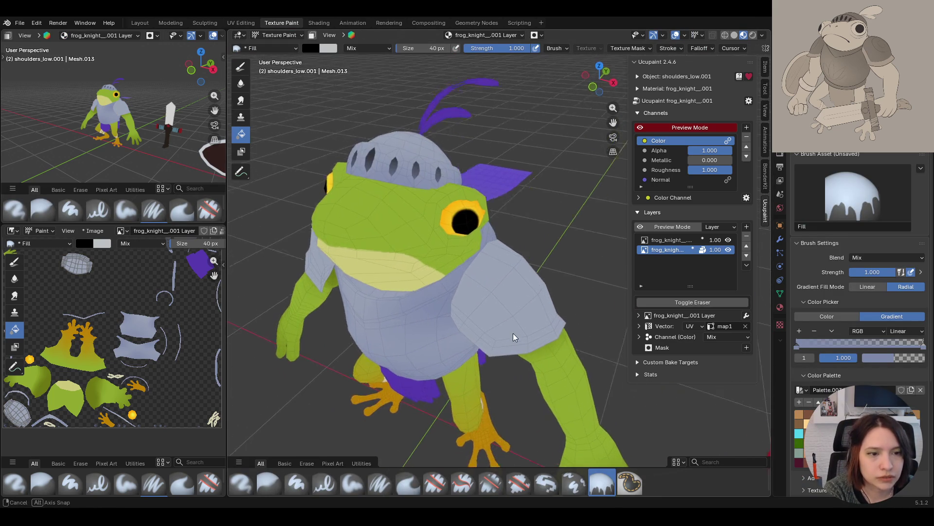
pyautogui.moveTo(515, 337); pyautogui.dragTo(503, 319, button='middle')
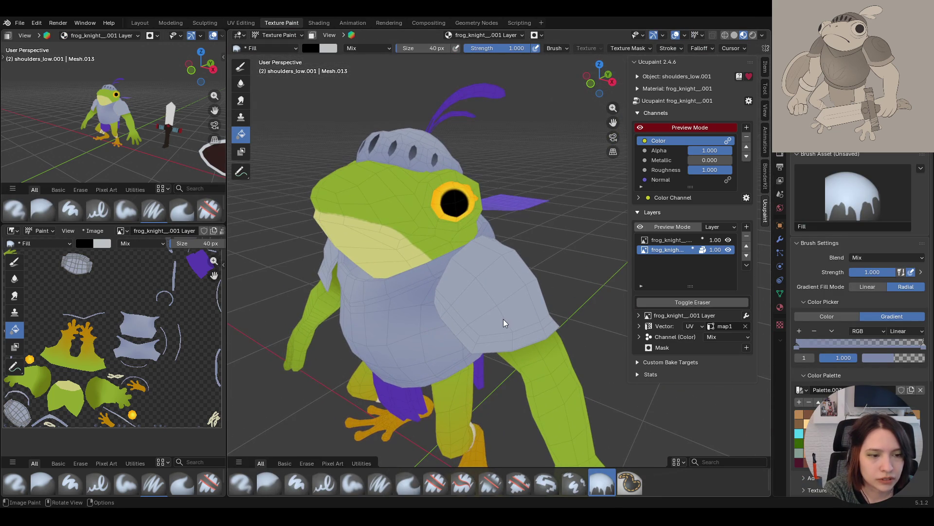
# With face-selection masking on, fill the shoulder pad trims with solid dark grey
pyautogui.click(312, 35)
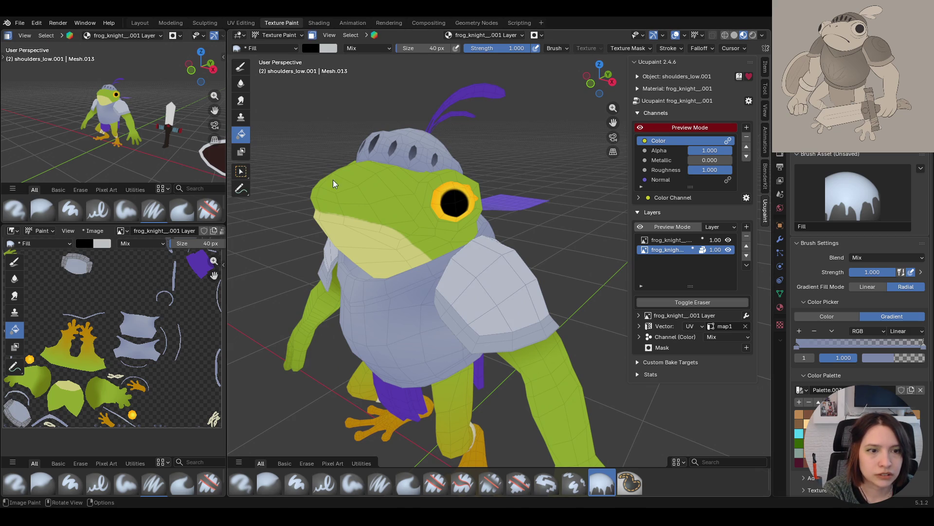
pyautogui.moveTo(415, 296); pyautogui.dragTo(448, 276, button='middle')
pyautogui.scroll(-3, 442, 296)
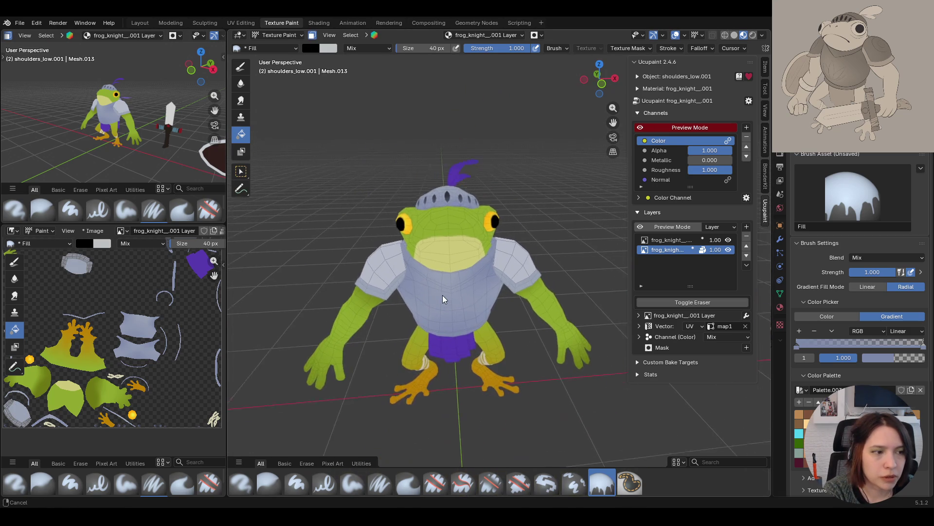
pyautogui.click(839, 320)
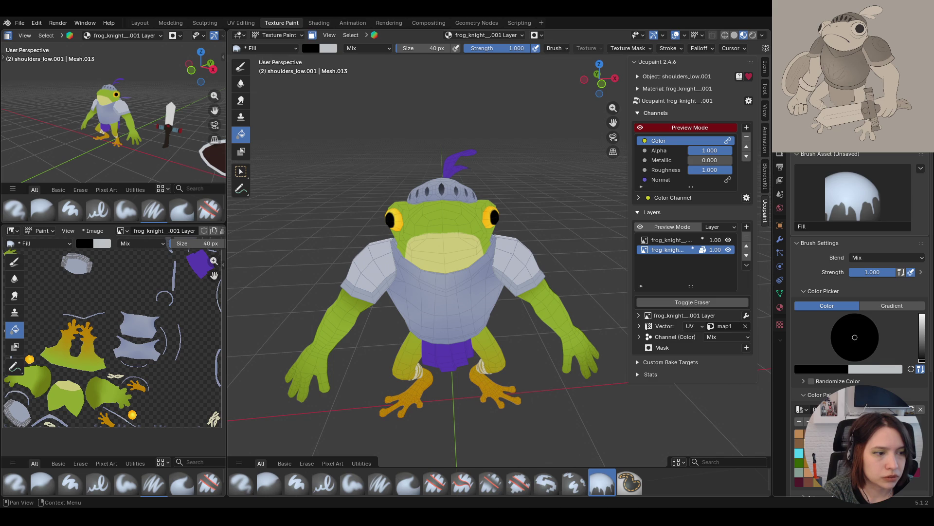
pyautogui.click(921, 339)
pyautogui.click(545, 287)
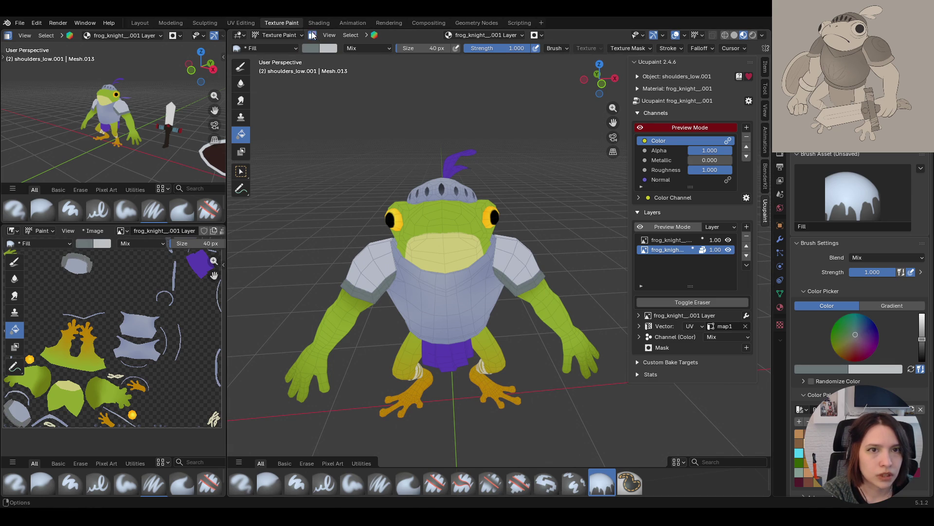
# Turn face masking off and set the Fill brush back to a radial gradient
pyautogui.moveTo(392, 238)
pyautogui.mouseDown(button='middle')
pyautogui.moveTo(398, 214)
pyautogui.moveTo(527, 244)
pyautogui.moveTo(377, 239)
pyautogui.moveTo(464, 241)
pyautogui.moveTo(461, 299)
pyautogui.moveTo(475, 255)
pyautogui.moveTo(424, 172)
pyautogui.mouseUp(button='middle')
pyautogui.press('m')
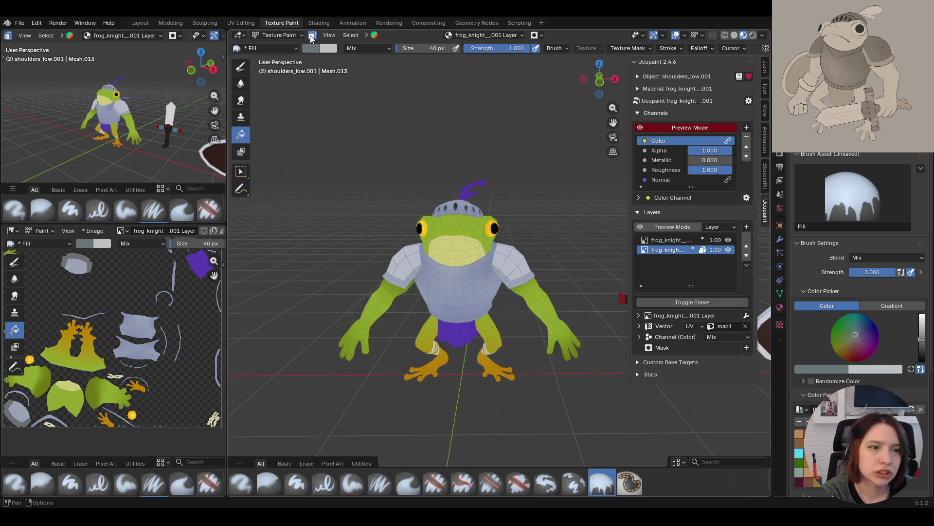
pyautogui.click(312, 35)
pyautogui.moveTo(541, 273); pyautogui.dragTo(457, 275, button='middle')
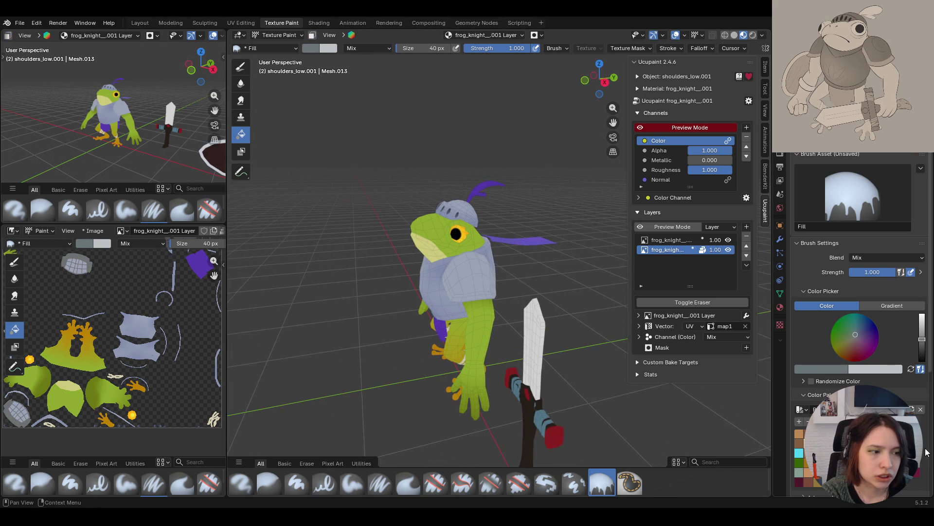
pyautogui.click(875, 307)
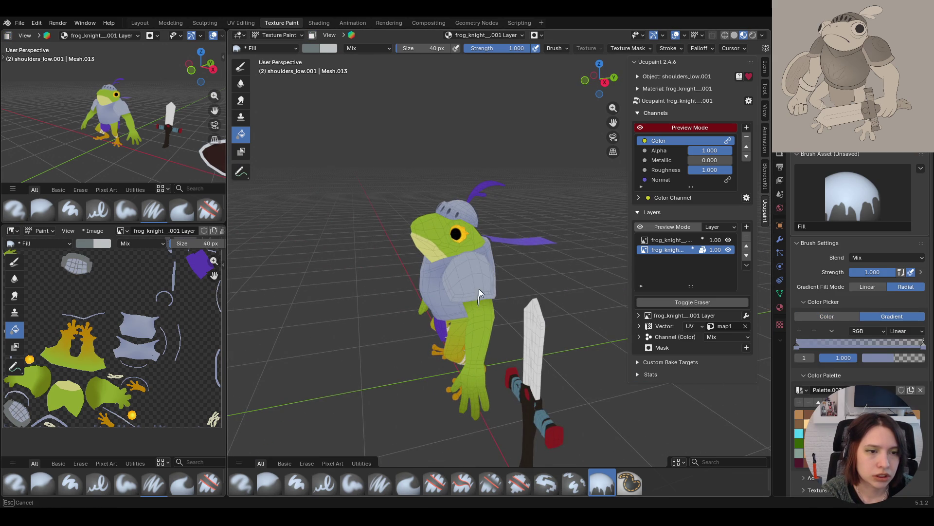
pyautogui.moveTo(442, 299)
pyautogui.mouseDown(button='middle')
pyautogui.moveTo(558, 300)
pyautogui.moveTo(378, 367)
pyautogui.mouseUp(button='middle')
pyautogui.moveTo(399, 285)
pyautogui.mouseDown(button='middle')
pyautogui.moveTo(463, 323)
pyautogui.moveTo(417, 324)
pyautogui.mouseUp(button='middle')
pyautogui.moveTo(420, 326)
pyautogui.mouseDown(button='middle')
pyautogui.moveTo(484, 280)
pyautogui.moveTo(440, 347)
pyautogui.moveTo(477, 278)
pyautogui.mouseUp(button='middle')
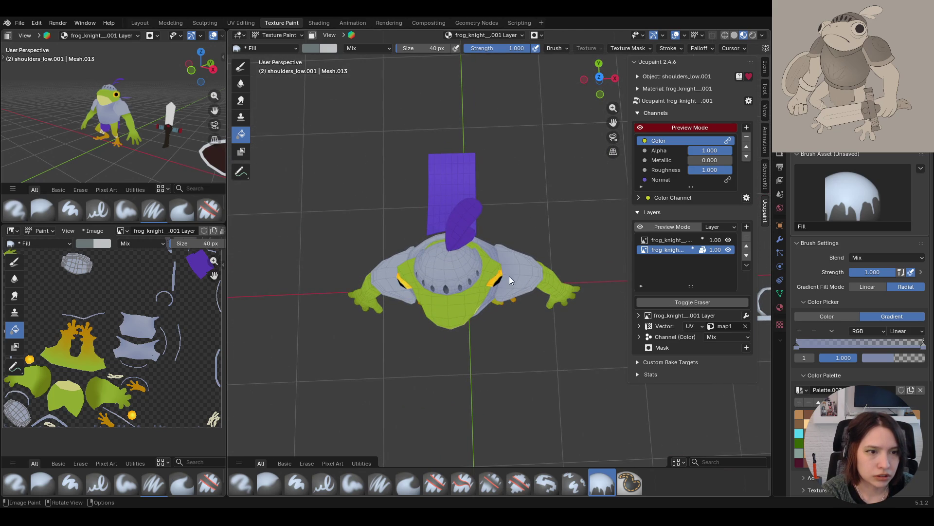
# Orbit around the frog knight to review the painted shoulder pads
pyautogui.moveTo(395, 288)
pyautogui.mouseDown(button='middle')
pyautogui.moveTo(488, 246)
pyautogui.moveTo(430, 291)
pyautogui.moveTo(417, 347)
pyautogui.moveTo(457, 282)
pyautogui.moveTo(483, 340)
pyautogui.moveTo(550, 375)
pyautogui.mouseUp(button='middle')
pyautogui.moveTo(550, 372); pyautogui.dragTo(530, 361)
pyautogui.moveTo(530, 362)
pyautogui.mouseDown(button='middle')
pyautogui.moveTo(536, 323)
pyautogui.moveTo(481, 317)
pyautogui.moveTo(536, 378)
pyautogui.moveTo(582, 287)
pyautogui.mouseUp(button='middle')
pyautogui.moveTo(560, 204)
pyautogui.mouseDown(button='middle')
pyautogui.moveTo(528, 238)
pyautogui.moveTo(551, 265)
pyautogui.moveTo(471, 268)
pyautogui.moveTo(500, 314)
pyautogui.mouseUp(button='middle')
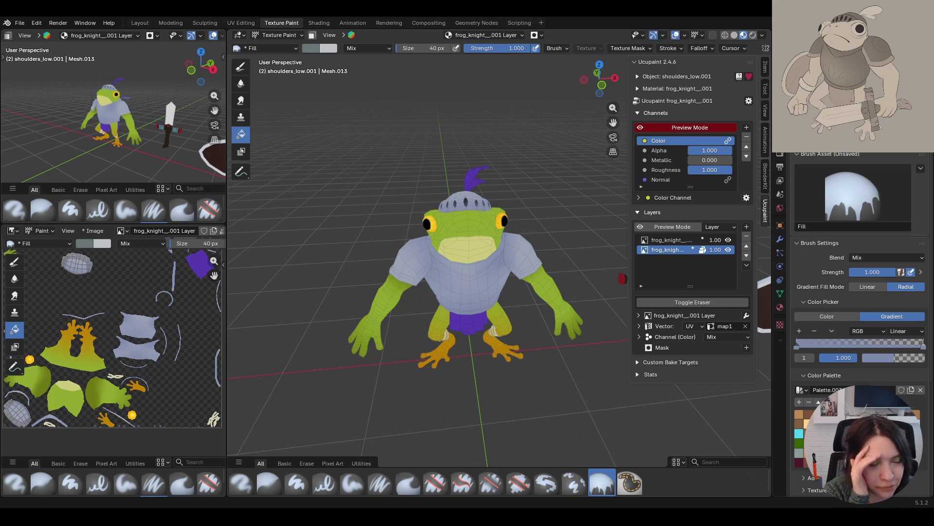
# Add a new image layer, frog_knight__001 Layer 2, at 2048 with Cubic interpolation
pyautogui.moveTo(526, 390)
pyautogui.mouseDown(button='middle')
pyautogui.moveTo(509, 366)
pyautogui.moveTo(521, 367)
pyautogui.moveTo(448, 387)
pyautogui.moveTo(523, 375)
pyautogui.mouseUp(button='middle')
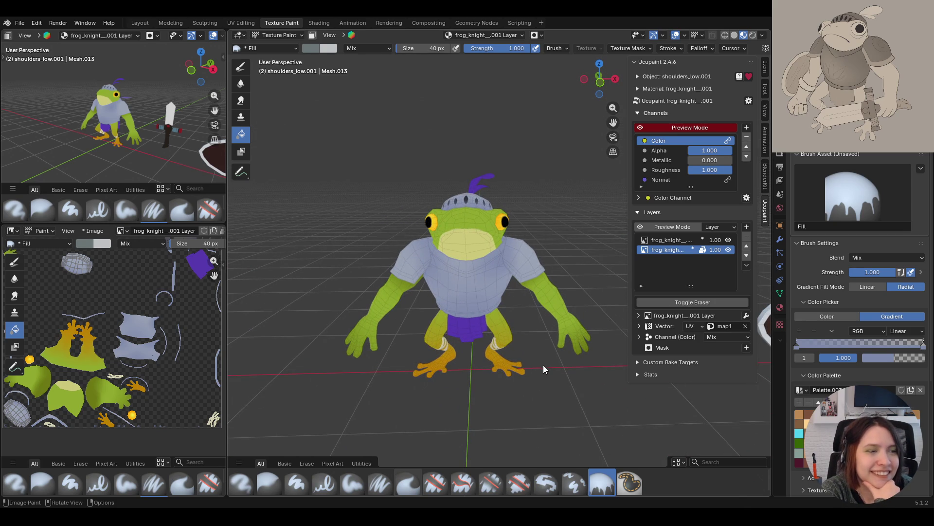
pyautogui.moveTo(542, 364); pyautogui.dragTo(568, 361, button='middle')
pyautogui.moveTo(442, 378)
pyautogui.mouseDown(button='middle')
pyautogui.moveTo(579, 380)
pyautogui.moveTo(483, 381)
pyautogui.moveTo(451, 373)
pyautogui.moveTo(468, 363)
pyautogui.moveTo(424, 348)
pyautogui.moveTo(309, 372)
pyautogui.moveTo(373, 309)
pyautogui.moveTo(316, 329)
pyautogui.moveTo(468, 346)
pyautogui.moveTo(529, 370)
pyautogui.moveTo(449, 349)
pyautogui.moveTo(462, 346)
pyautogui.mouseUp(button='middle')
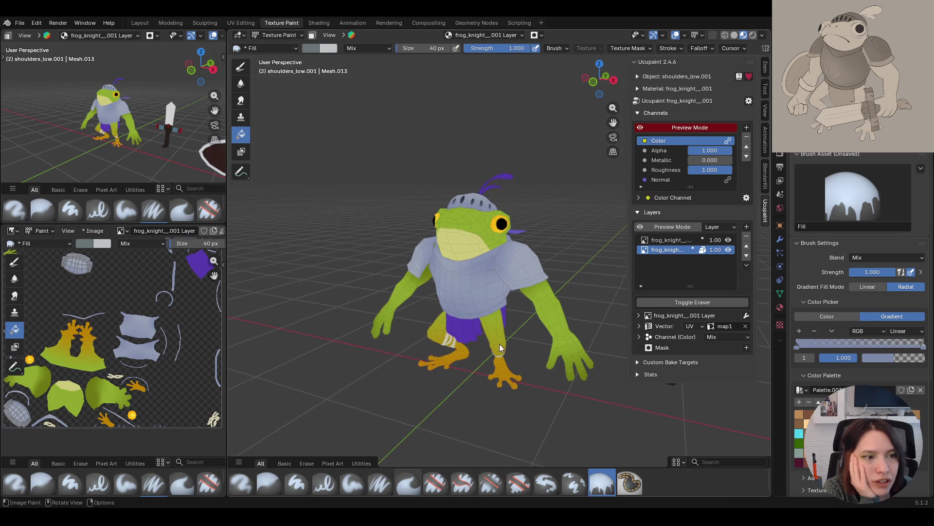
pyautogui.click(746, 226)
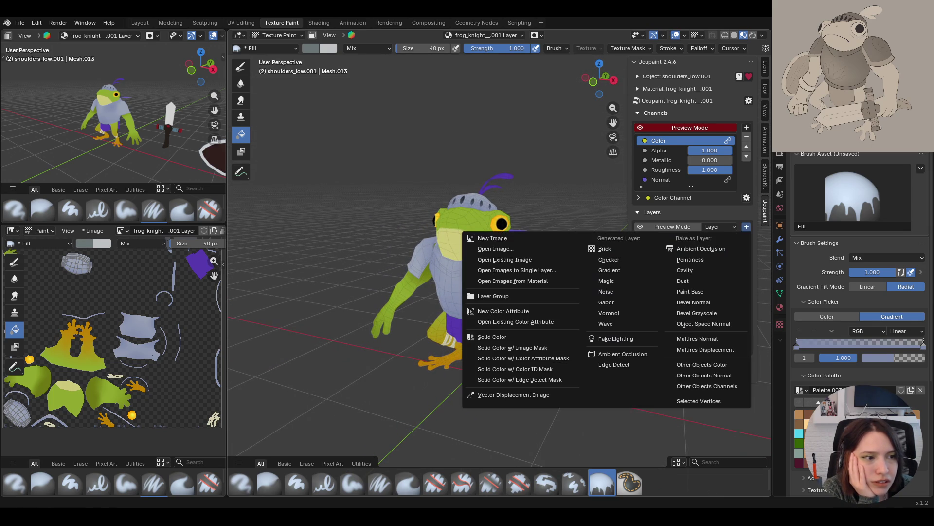
pyautogui.click(555, 240)
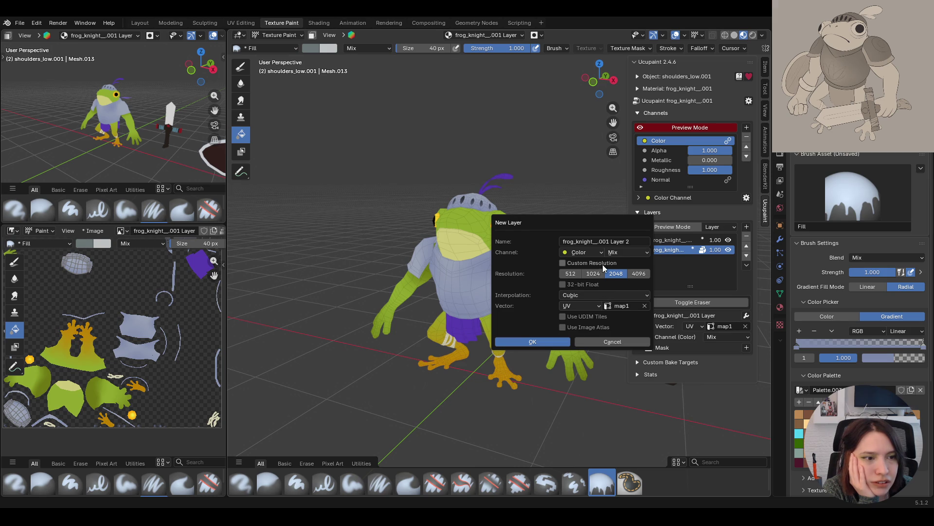
# Set the new layer's blend mode to Color and create it
pyautogui.click(628, 252)
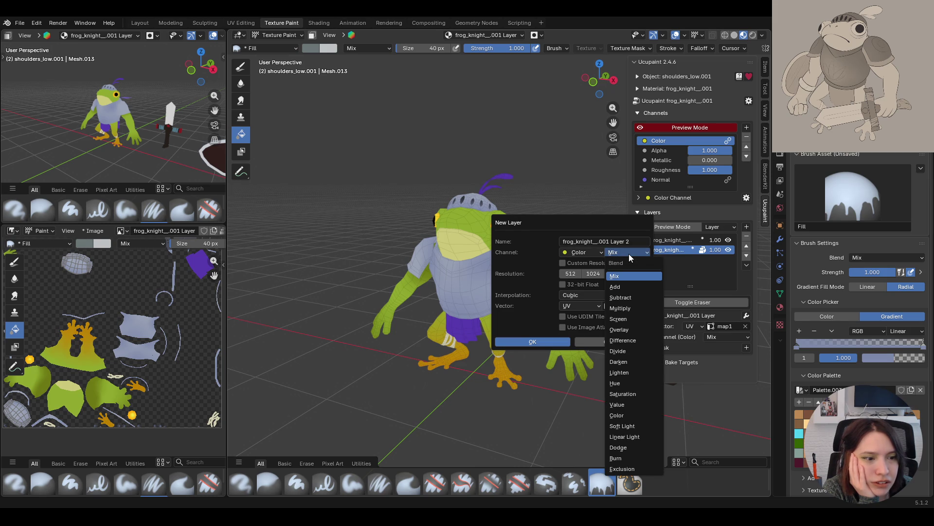
pyautogui.click(620, 416)
pyautogui.click(550, 341)
# Make the frog body the active object and return to Texture Paint
pyautogui.click(278, 35)
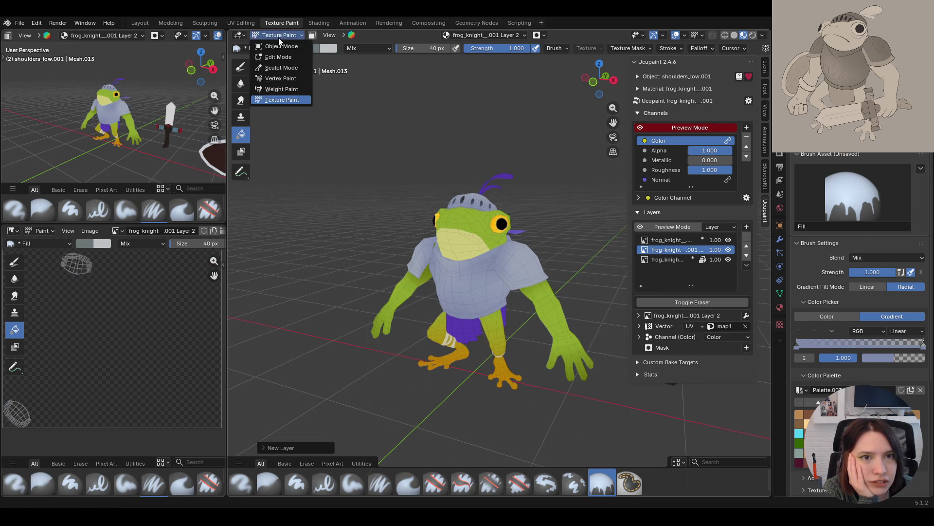
pyautogui.click(281, 46)
pyautogui.click(455, 236)
pyautogui.click(286, 41)
pyautogui.click(281, 100)
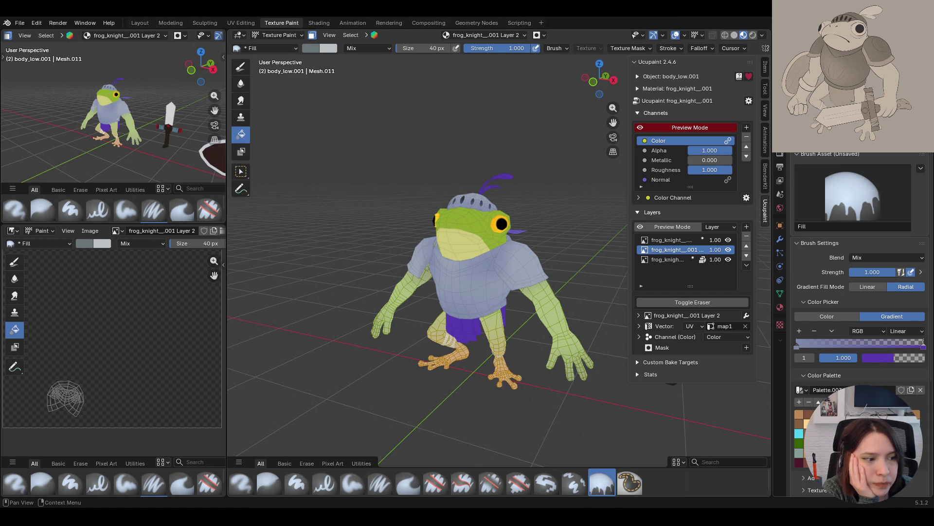
# Switch Fill to solid colour, disable face masking, and fill the frog body purple
pyautogui.click(827, 316)
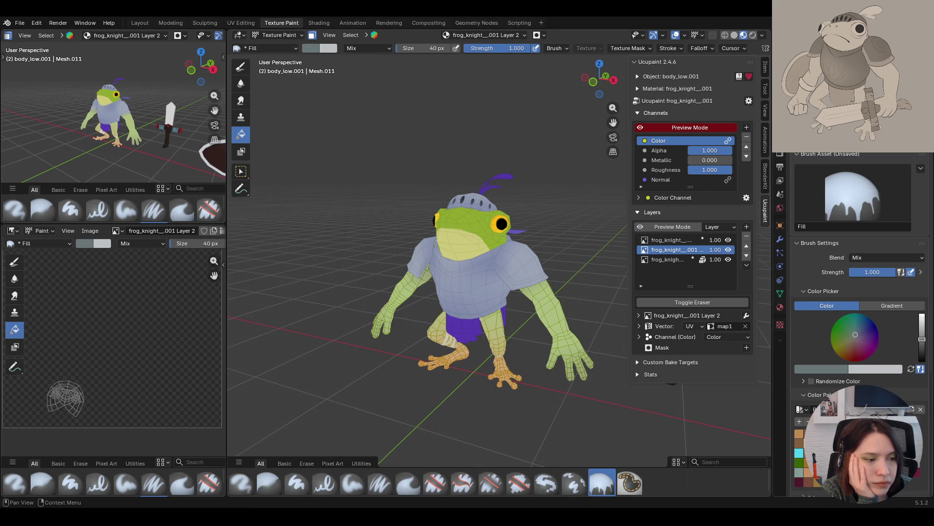
pyautogui.moveTo(922, 338); pyautogui.dragTo(921, 316)
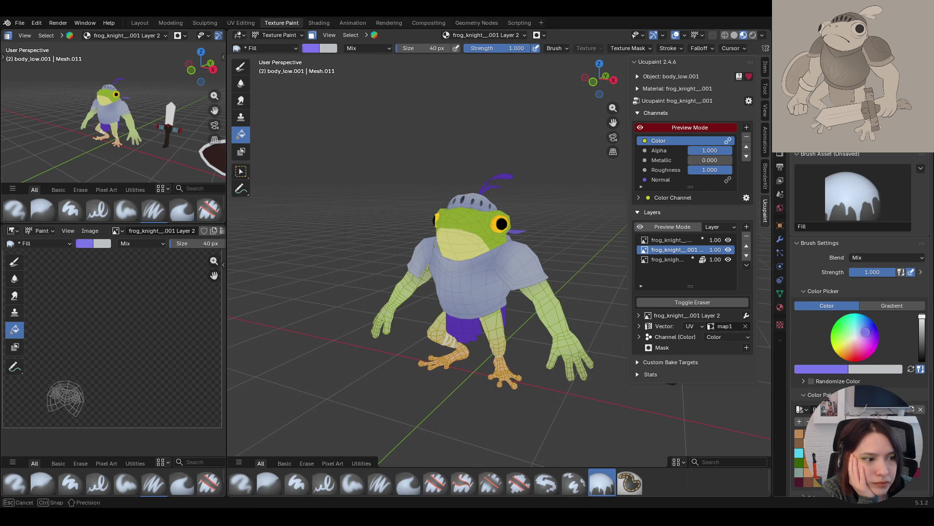
pyautogui.click(492, 237)
pyautogui.click(312, 35)
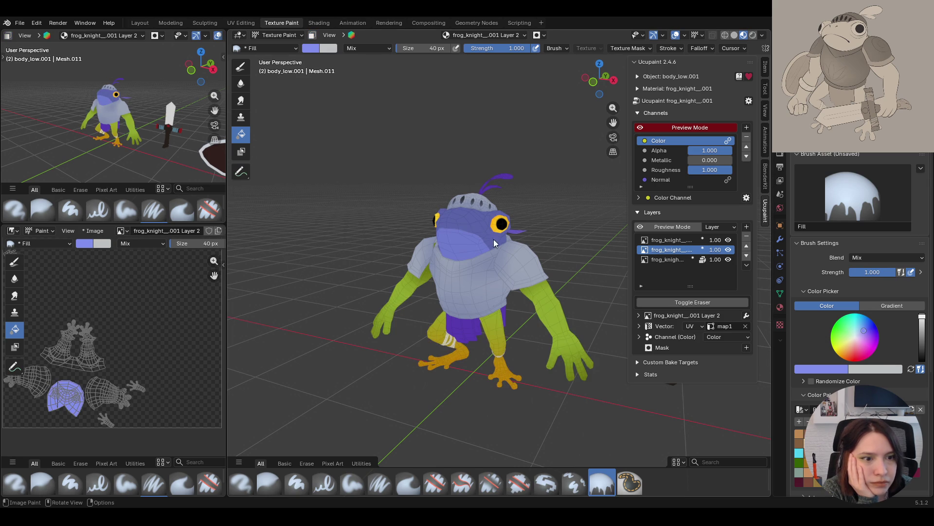
pyautogui.click(487, 229)
pyautogui.scroll(-5, 478, 273)
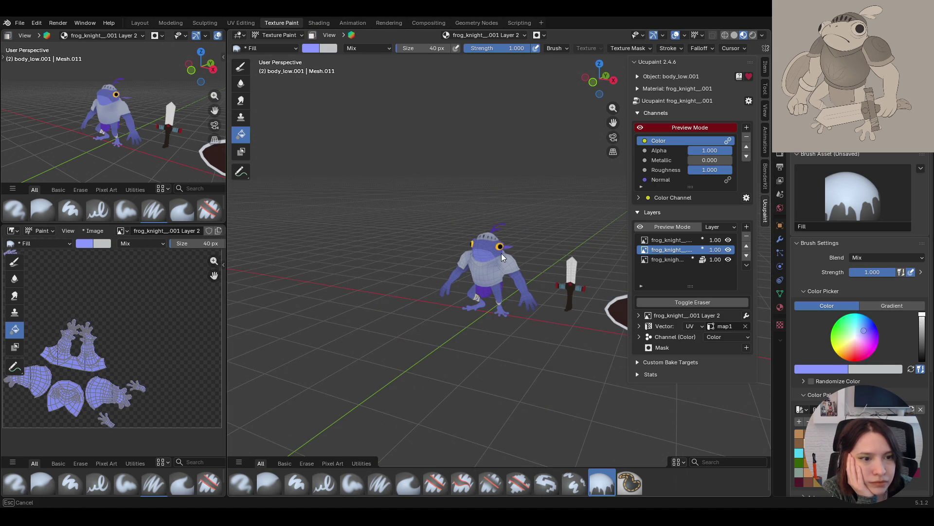
pyautogui.moveTo(511, 306)
pyautogui.mouseDown(button='middle')
pyautogui.moveTo(500, 307)
pyautogui.moveTo(632, 344)
pyautogui.mouseUp(button='middle')
# Try green, cyan, blue and purple fills on the frog body
pyautogui.click(833, 327)
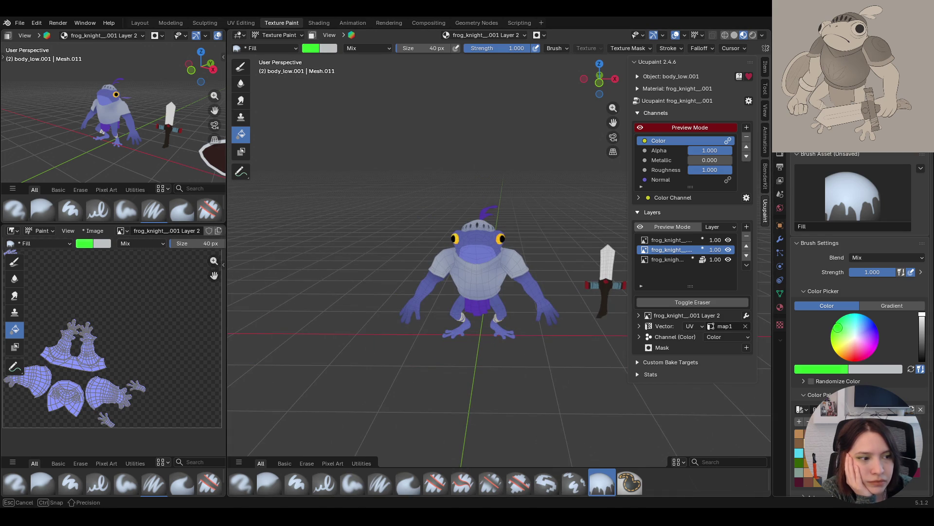
pyautogui.click(550, 315)
pyautogui.moveTo(577, 337); pyautogui.dragTo(628, 340, button='middle')
pyautogui.click(859, 314)
pyautogui.click(531, 292)
pyautogui.moveTo(530, 292)
pyautogui.mouseDown(button='middle')
pyautogui.moveTo(624, 281)
pyautogui.moveTo(490, 317)
pyautogui.moveTo(556, 320)
pyautogui.mouseUp(button='middle')
pyautogui.click(876, 328)
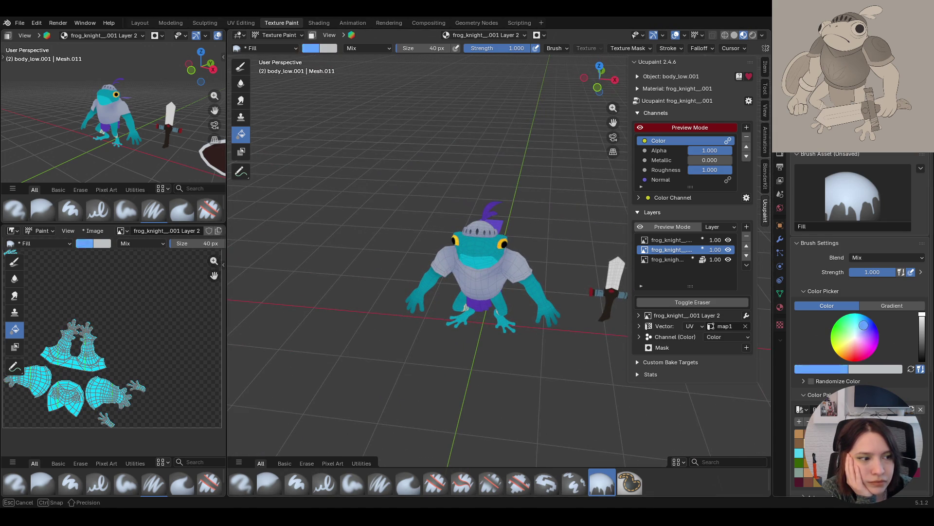
pyautogui.click(545, 302)
pyautogui.click(866, 331)
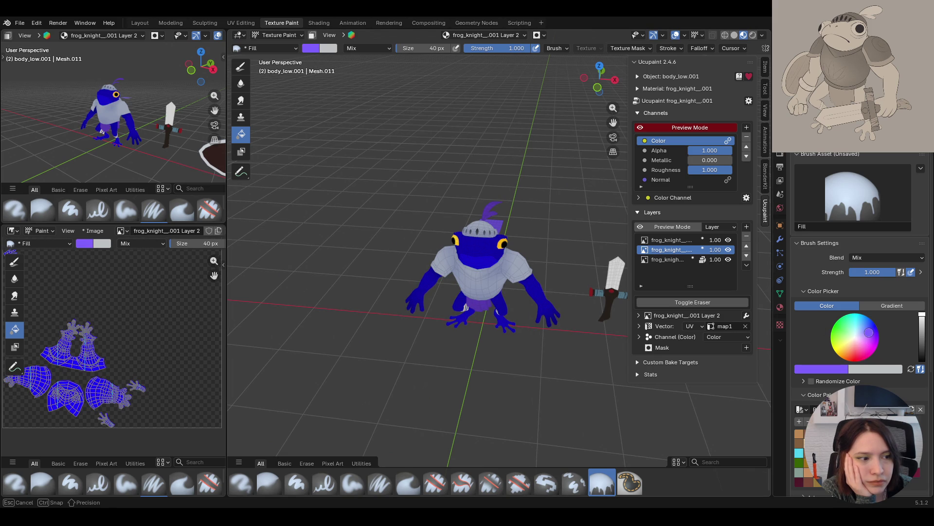
pyautogui.click(541, 329)
pyautogui.moveTo(541, 329); pyautogui.dragTo(565, 319, button='middle')
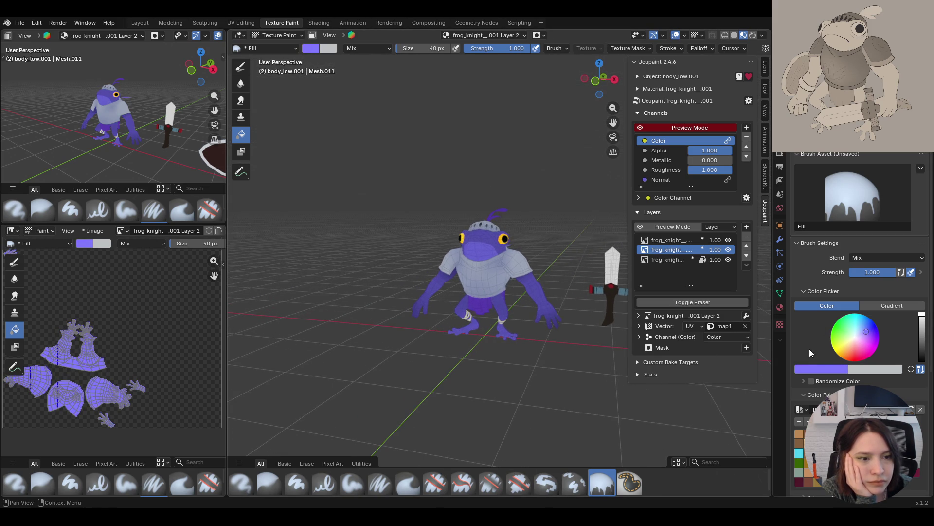
# Test salmon, pinkish-red and red fills, finishing with the frog body pink
pyautogui.click(850, 350)
pyautogui.click(545, 302)
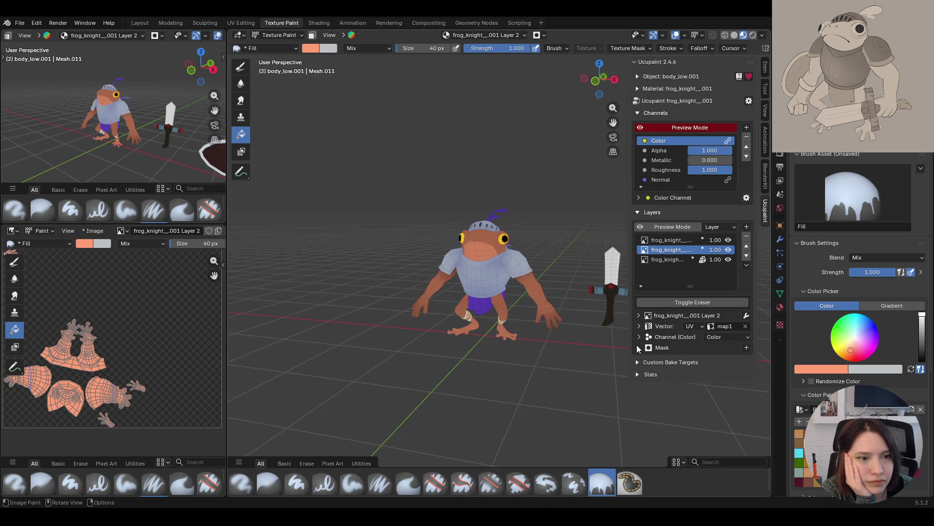
pyautogui.click(855, 351)
pyautogui.click(488, 302)
pyautogui.moveTo(548, 319); pyautogui.dragTo(468, 356, button='middle')
pyautogui.click(846, 348)
pyautogui.moveTo(846, 348); pyautogui.dragTo(850, 348)
pyautogui.click(533, 273)
pyautogui.moveTo(532, 273)
pyautogui.mouseDown(button='middle')
pyautogui.moveTo(440, 255)
pyautogui.moveTo(535, 302)
pyautogui.mouseUp(button='middle')
pyautogui.moveTo(853, 349); pyautogui.dragTo(853, 353)
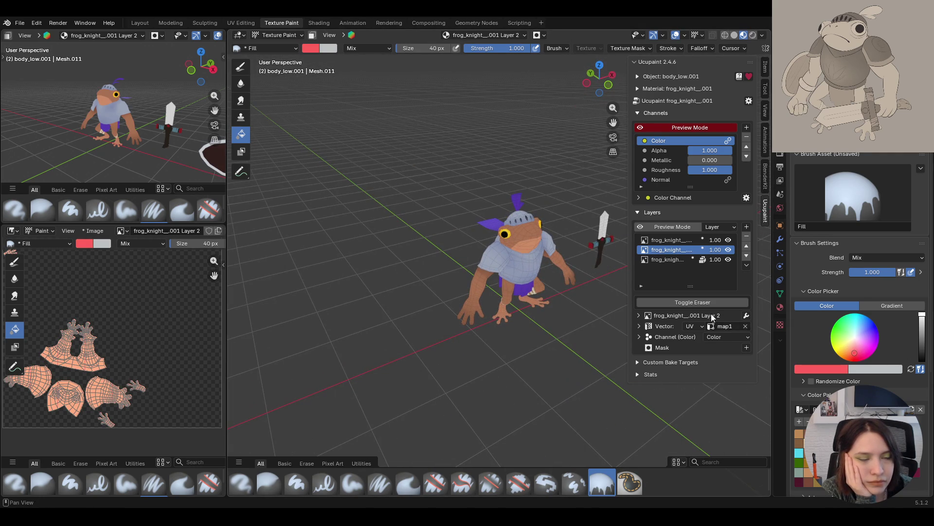
pyautogui.click(559, 321)
pyautogui.moveTo(559, 321); pyautogui.dragTo(477, 309, button='middle')
pyautogui.moveTo(856, 346); pyautogui.dragTo(859, 346)
pyautogui.click(518, 282)
pyautogui.moveTo(518, 282)
pyautogui.mouseDown(button='middle')
pyautogui.moveTo(463, 319)
pyautogui.moveTo(572, 302)
pyautogui.mouseUp(button='middle')
pyautogui.scroll(3, 571, 302)
pyautogui.moveTo(613, 122); pyautogui.dragTo(615, 123)
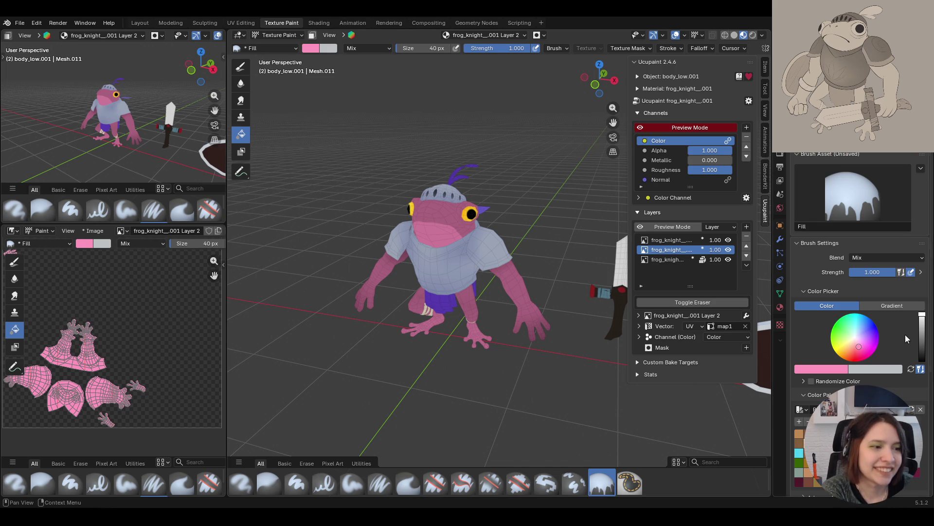
# Refill the frog yellow-green, then bright green, settling on mint green
pyautogui.click(842, 342)
pyautogui.click(432, 241)
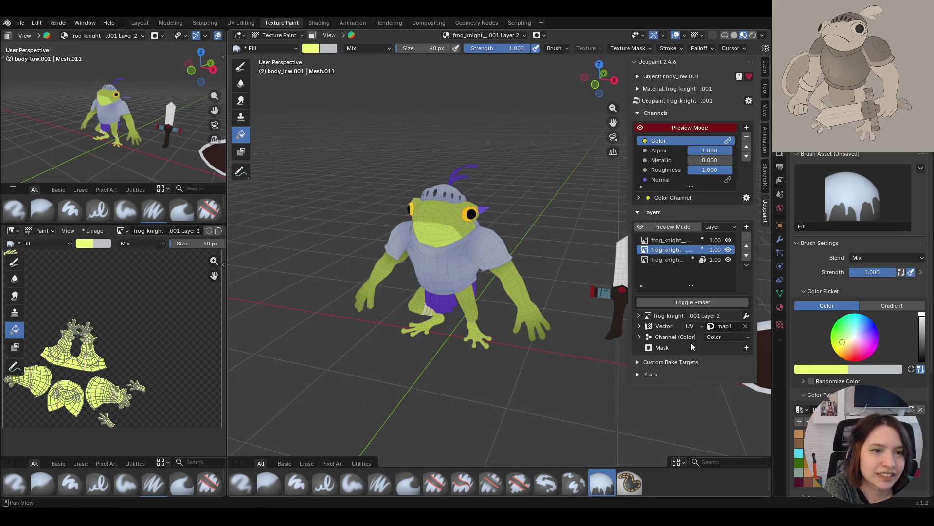
pyautogui.moveTo(574, 293)
pyautogui.mouseDown(button='middle')
pyautogui.moveTo(626, 308)
pyautogui.moveTo(562, 296)
pyautogui.mouseUp(button='middle')
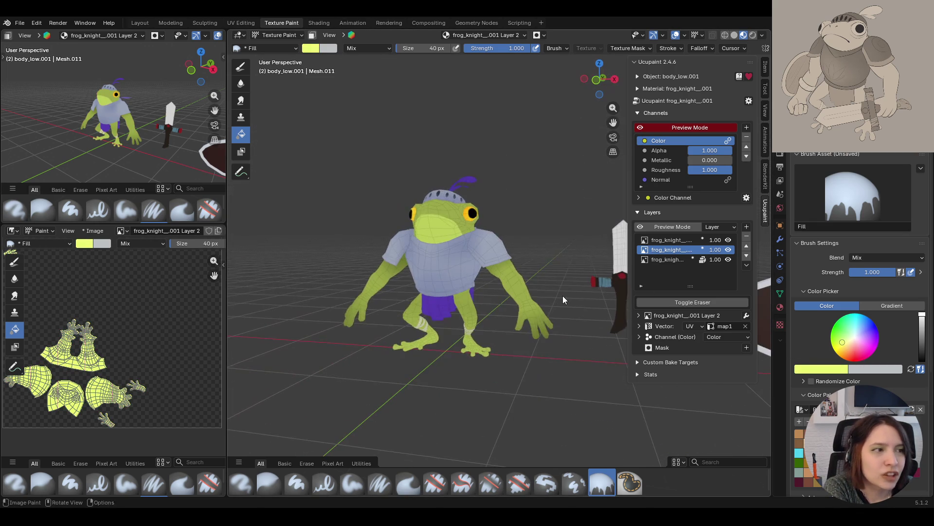
pyautogui.click(837, 335)
pyautogui.click(504, 267)
pyautogui.click(848, 329)
pyautogui.click(475, 285)
pyautogui.moveTo(475, 285)
pyautogui.mouseDown(button='middle')
pyautogui.moveTo(464, 314)
pyautogui.moveTo(434, 324)
pyautogui.moveTo(506, 301)
pyautogui.mouseUp(button='middle')
pyautogui.press('s')
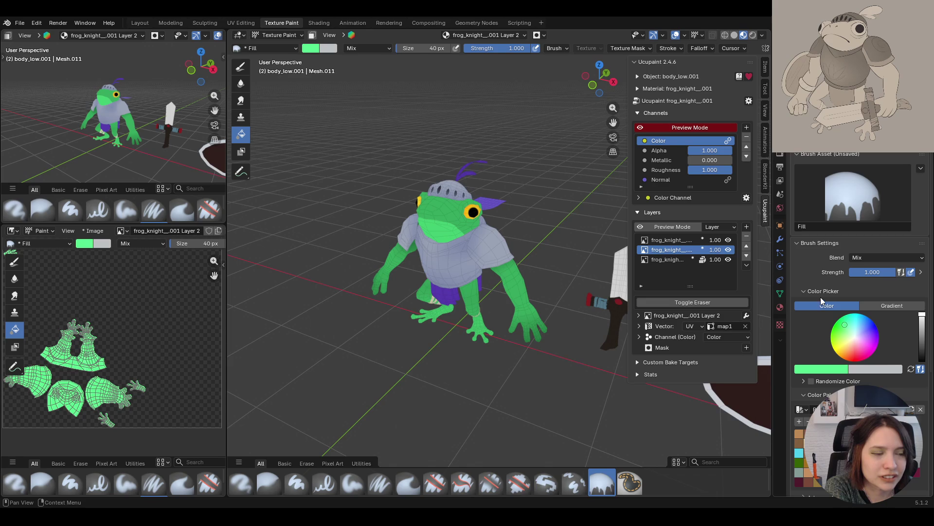
pyautogui.moveTo(434, 307)
pyautogui.mouseDown(button='middle')
pyautogui.moveTo(539, 302)
pyautogui.moveTo(437, 287)
pyautogui.mouseUp(button='middle')
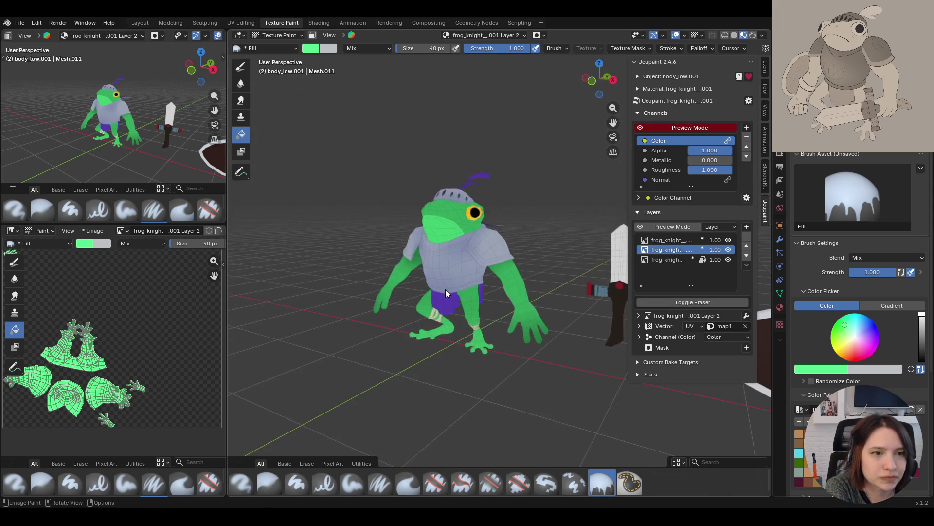
# Toggle Layer 2's visibility to compare, then lower its Color channel blend to 0.43
pyautogui.click(728, 250)
pyautogui.click(728, 250)
pyautogui.click(728, 250)
pyautogui.click(728, 251)
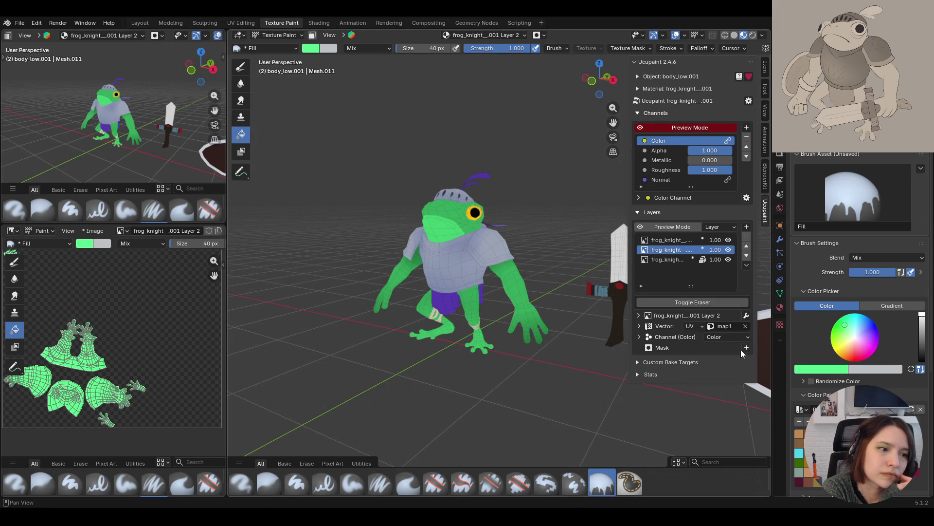
pyautogui.click(639, 337)
pyautogui.click(649, 347)
pyautogui.moveTo(725, 360); pyautogui.dragTo(704, 360)
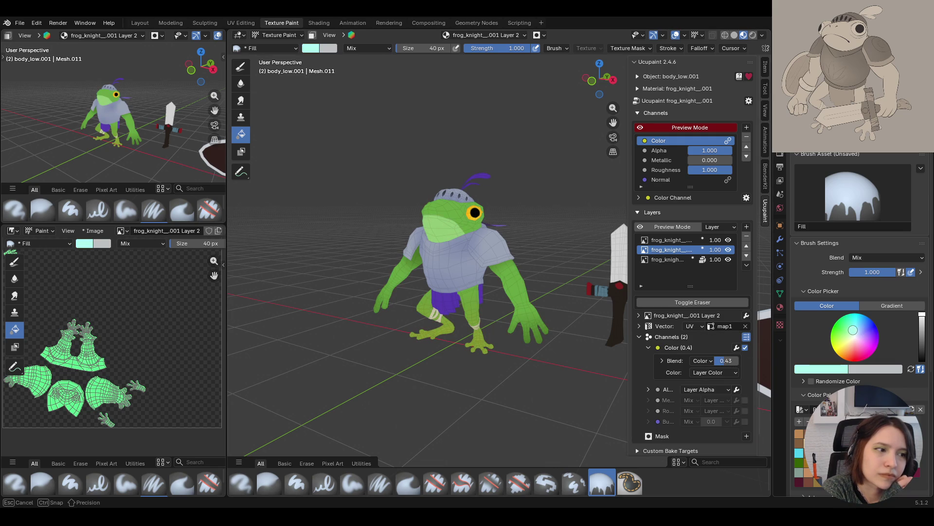
# Sample colours and fill the layer yellow-green, saturated green, then lavender
pyautogui.press('s')
pyautogui.moveTo(415, 232); pyautogui.dragTo(491, 254, button='middle')
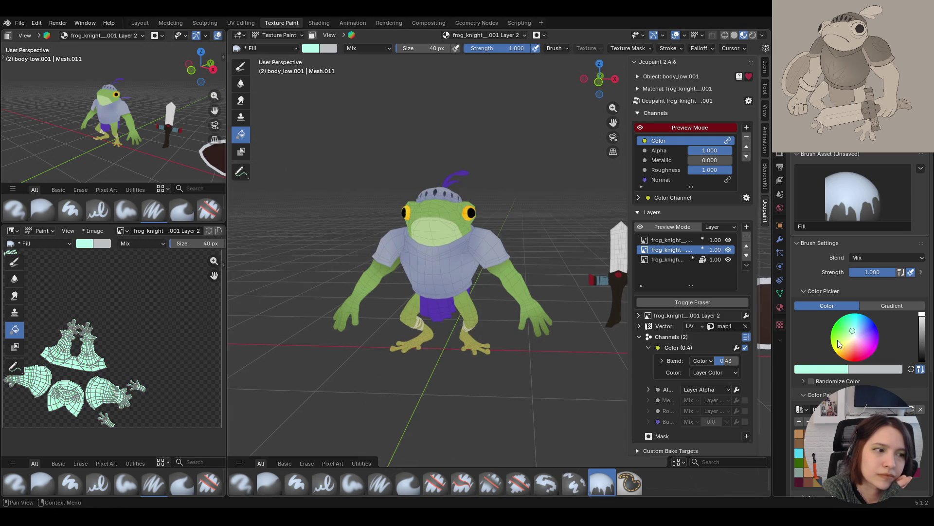
pyautogui.click(563, 311)
pyautogui.press('s')
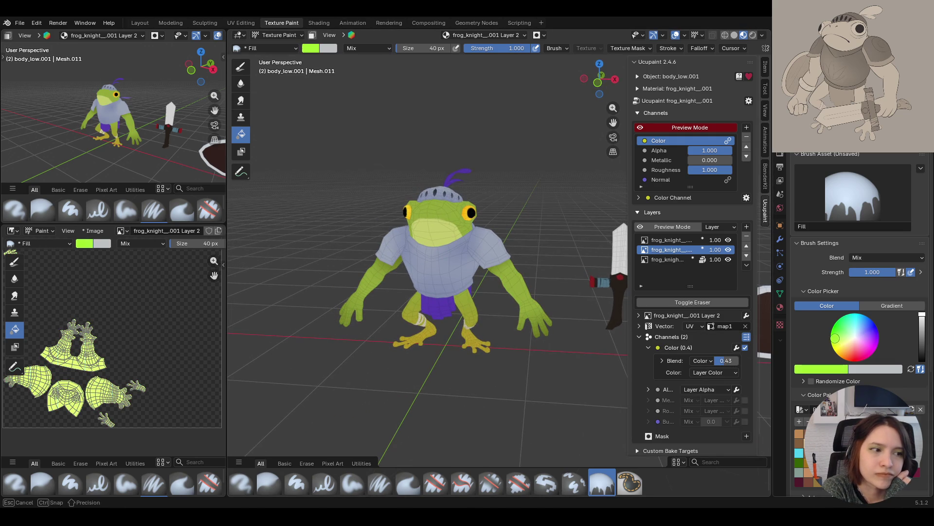
pyautogui.click(566, 338)
pyautogui.press('s')
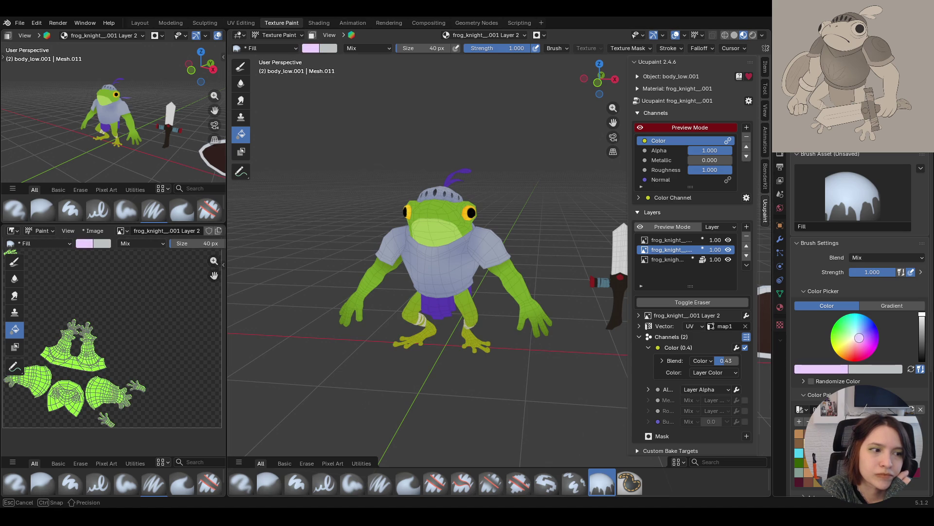
pyautogui.click(587, 322)
pyautogui.moveTo(564, 316)
pyautogui.mouseDown(button='middle')
pyautogui.moveTo(543, 317)
pyautogui.moveTo(612, 320)
pyautogui.moveTo(555, 312)
pyautogui.moveTo(492, 323)
pyautogui.moveTo(492, 311)
pyautogui.moveTo(530, 313)
pyautogui.mouseUp(button='middle')
# Fill the layer with a saturated purple
pyautogui.click(874, 334)
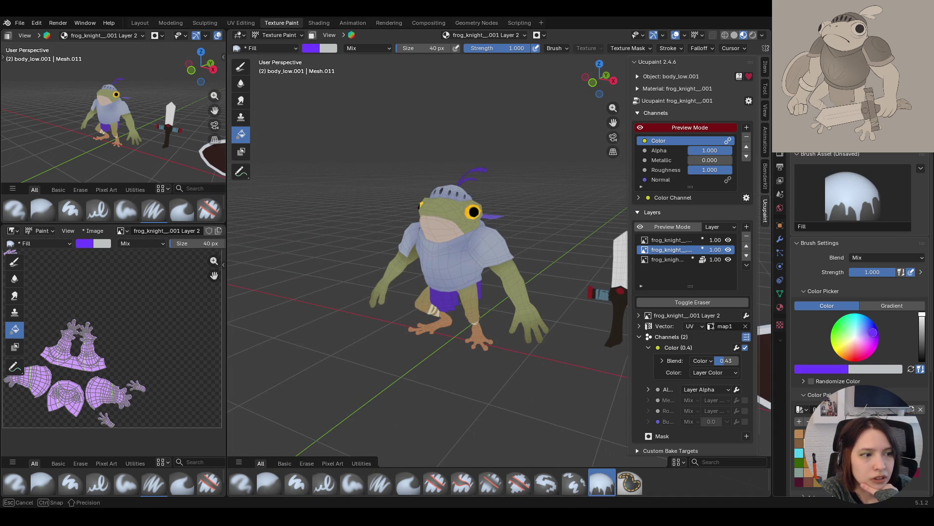
pyautogui.click(482, 263)
pyautogui.moveTo(443, 253)
pyautogui.mouseDown(button='middle')
pyautogui.moveTo(525, 255)
pyautogui.moveTo(470, 268)
pyautogui.moveTo(506, 273)
pyautogui.mouseUp(button='middle')
# Remove Layer 2 from the Ucupaint layers and confirm the deletion
pyautogui.click(746, 236)
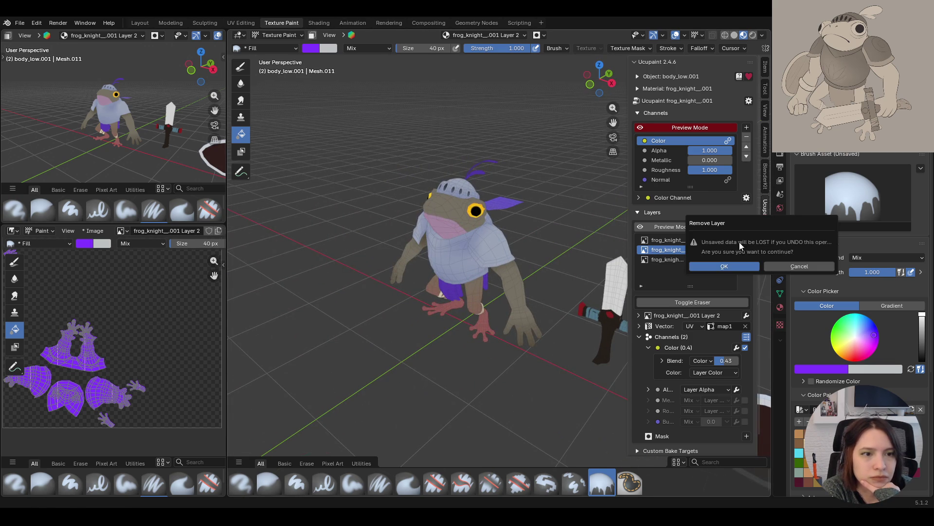
pyautogui.click(738, 263)
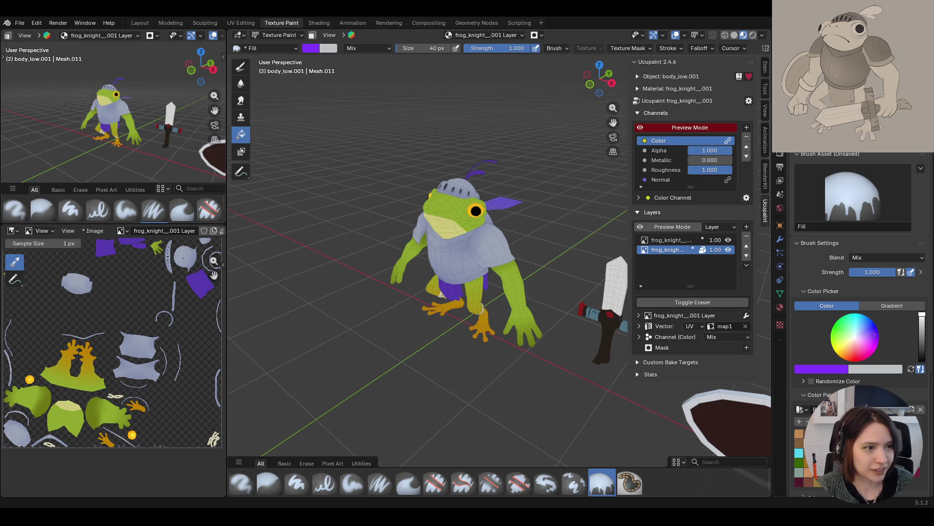
# Select the body armour object and put it back into Texture Paint
pyautogui.moveTo(550, 304)
pyautogui.mouseDown(button='middle')
pyautogui.moveTo(443, 322)
pyautogui.moveTo(467, 314)
pyautogui.mouseUp(button='middle')
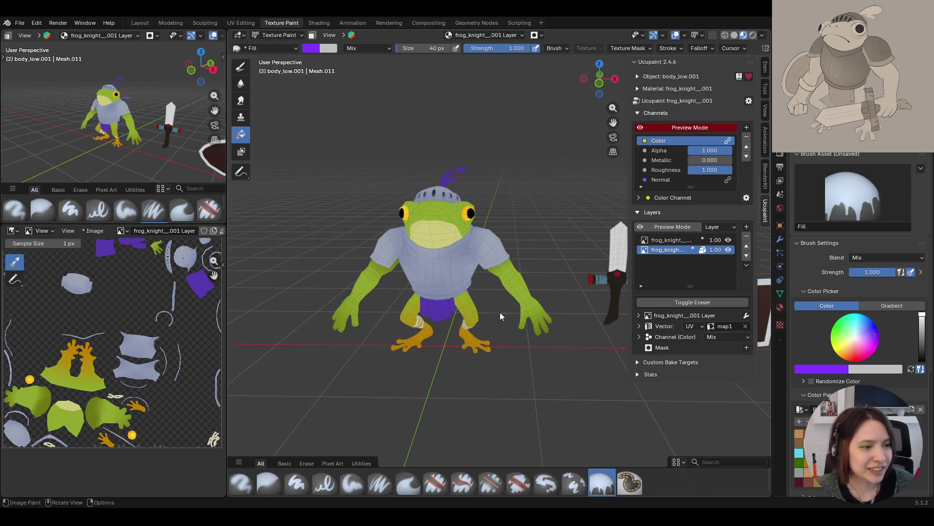
pyautogui.moveTo(536, 161)
pyautogui.mouseDown(button='middle')
pyautogui.moveTo(557, 123)
pyautogui.moveTo(516, 133)
pyautogui.mouseUp(button='middle')
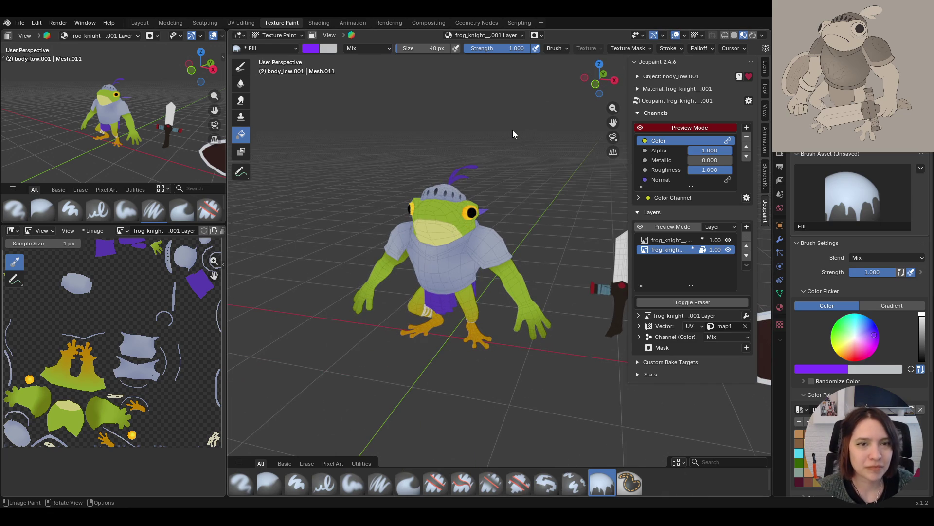
pyautogui.moveTo(472, 353)
pyautogui.mouseDown(button='middle')
pyautogui.moveTo(520, 351)
pyautogui.moveTo(483, 338)
pyautogui.moveTo(539, 339)
pyautogui.moveTo(513, 344)
pyautogui.mouseUp(button='middle')
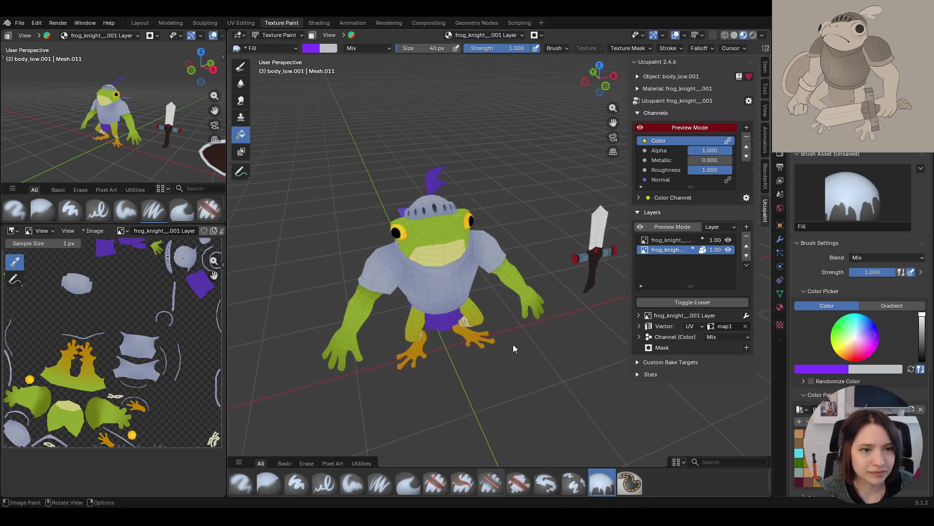
pyautogui.click(281, 35)
pyautogui.click(281, 46)
pyautogui.click(427, 292)
pyautogui.click(268, 37)
pyautogui.click(287, 100)
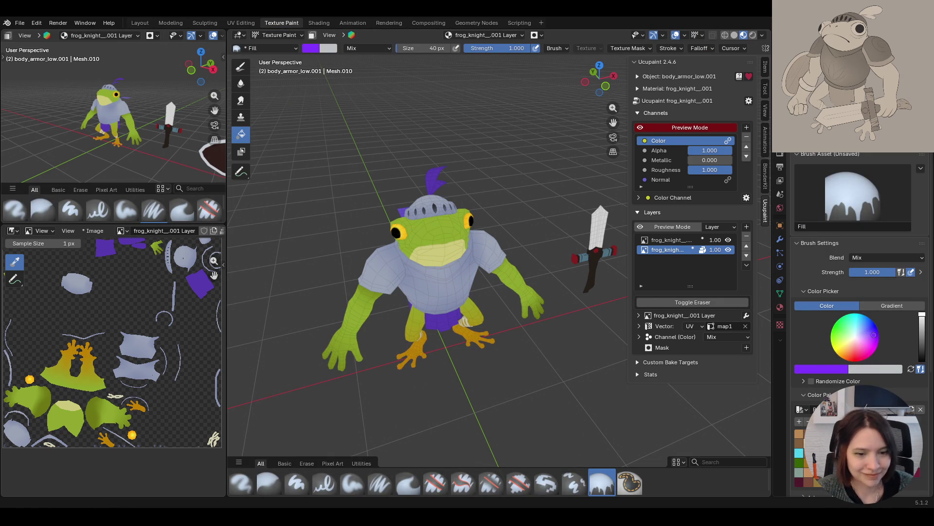
# Enable the Face Selection paint mask and switch to the Select Box tool
pyautogui.moveTo(438, 370); pyautogui.dragTo(473, 300, button='middle')
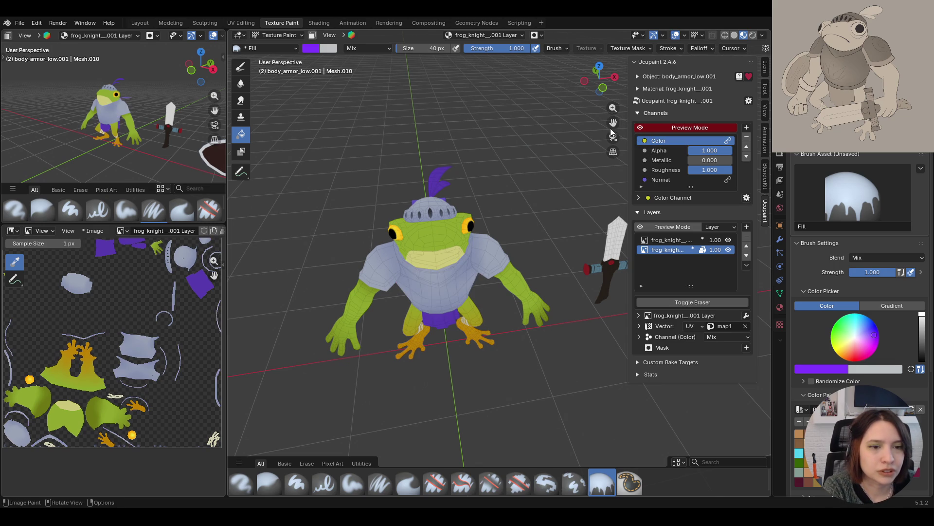
pyautogui.moveTo(613, 123); pyautogui.dragTo(647, 146)
pyautogui.scroll(5, 507, 302)
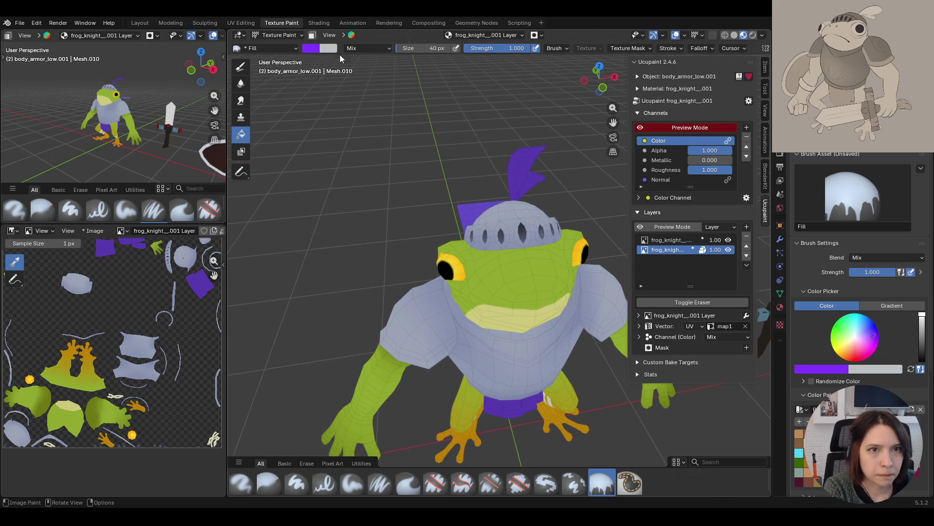
pyautogui.click(312, 38)
pyautogui.click(240, 172)
pyautogui.moveTo(592, 319)
pyautogui.mouseDown(button='middle')
pyautogui.moveTo(530, 317)
pyautogui.moveTo(486, 343)
pyautogui.moveTo(511, 302)
pyautogui.moveTo(453, 291)
pyautogui.moveTo(574, 305)
pyautogui.moveTo(515, 337)
pyautogui.mouseUp(button='middle')
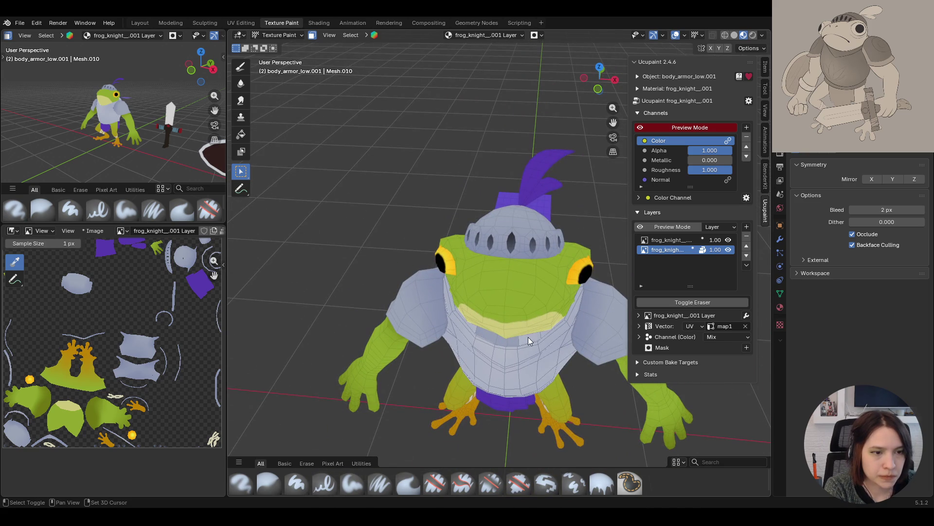
# Switch back to the Fill brush and eyedrop the helmet's pale grey as its colour
pyautogui.moveTo(543, 334)
pyautogui.mouseDown(button='middle')
pyautogui.moveTo(609, 274)
pyautogui.moveTo(509, 270)
pyautogui.moveTo(446, 290)
pyautogui.moveTo(486, 373)
pyautogui.moveTo(653, 326)
pyautogui.moveTo(600, 318)
pyautogui.moveTo(624, 310)
pyautogui.moveTo(617, 319)
pyautogui.moveTo(476, 334)
pyautogui.moveTo(492, 317)
pyautogui.moveTo(563, 331)
pyautogui.moveTo(594, 350)
pyautogui.moveTo(491, 376)
pyautogui.moveTo(526, 318)
pyautogui.moveTo(447, 279)
pyautogui.moveTo(467, 273)
pyautogui.mouseUp(button='middle')
pyautogui.click(241, 134)
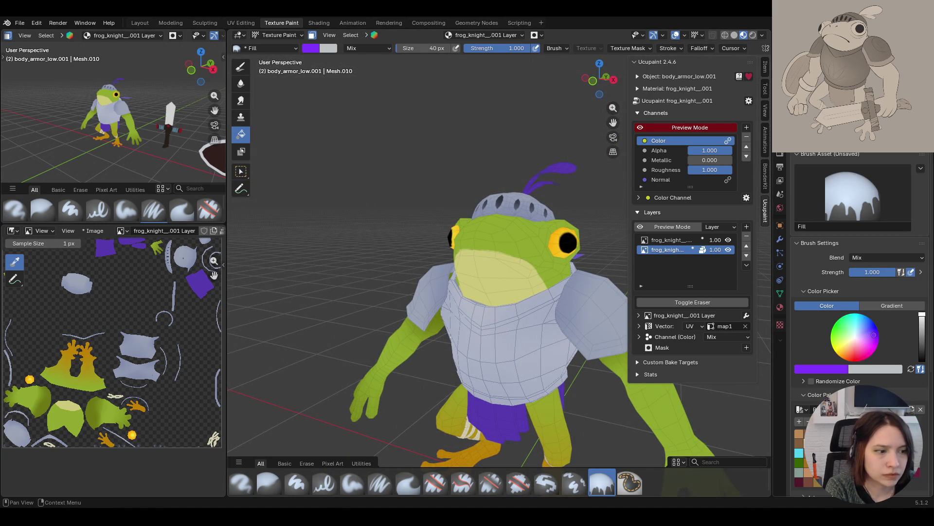
pyautogui.press('e')
pyautogui.click(810, 334)
pyautogui.moveTo(524, 308)
pyautogui.mouseDown(button='middle')
pyautogui.moveTo(542, 334)
pyautogui.moveTo(564, 340)
pyautogui.mouseUp(button='middle')
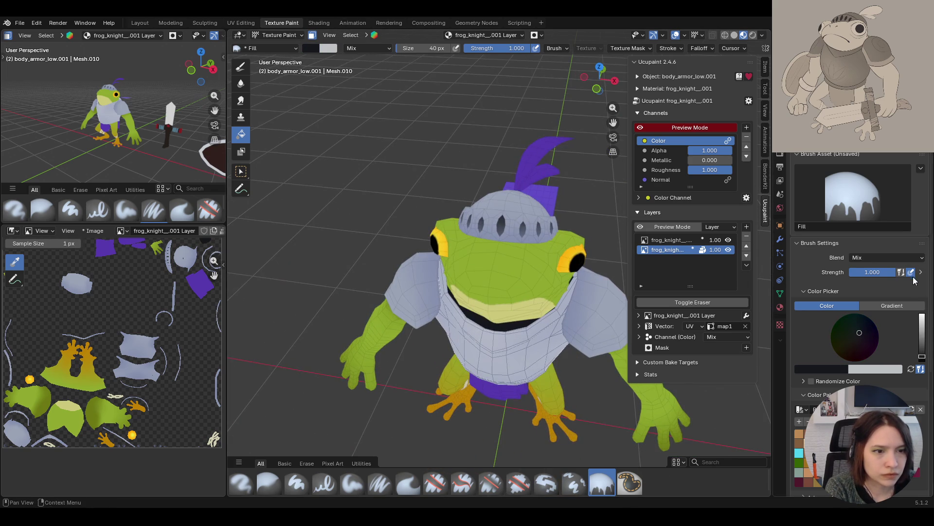
pyautogui.click(921, 353)
pyautogui.moveTo(495, 343)
pyautogui.mouseDown(button='middle')
pyautogui.moveTo(562, 310)
pyautogui.moveTo(567, 357)
pyautogui.moveTo(506, 326)
pyautogui.moveTo(513, 311)
pyautogui.moveTo(430, 346)
pyautogui.moveTo(586, 353)
pyautogui.moveTo(480, 397)
pyautogui.moveTo(482, 334)
pyautogui.mouseUp(button='middle')
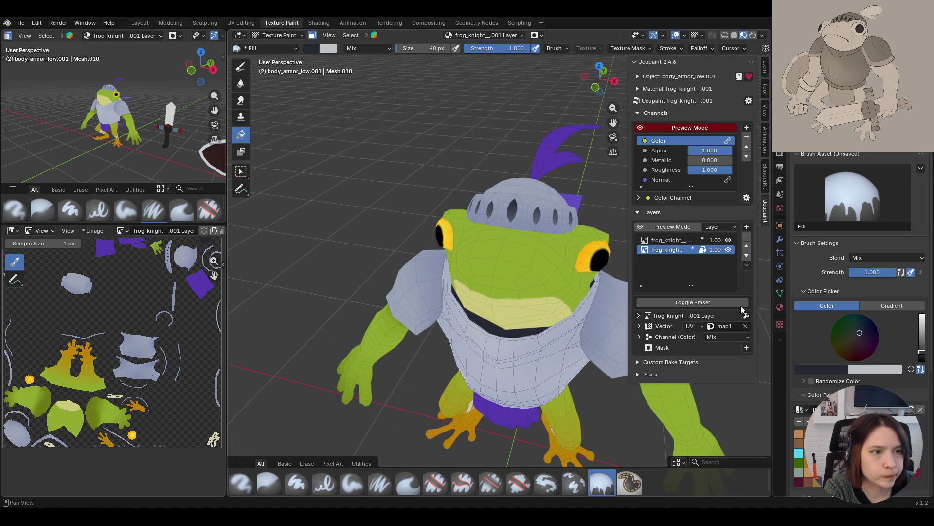
pyautogui.click(803, 366)
pyautogui.click(813, 348)
pyautogui.click(518, 199)
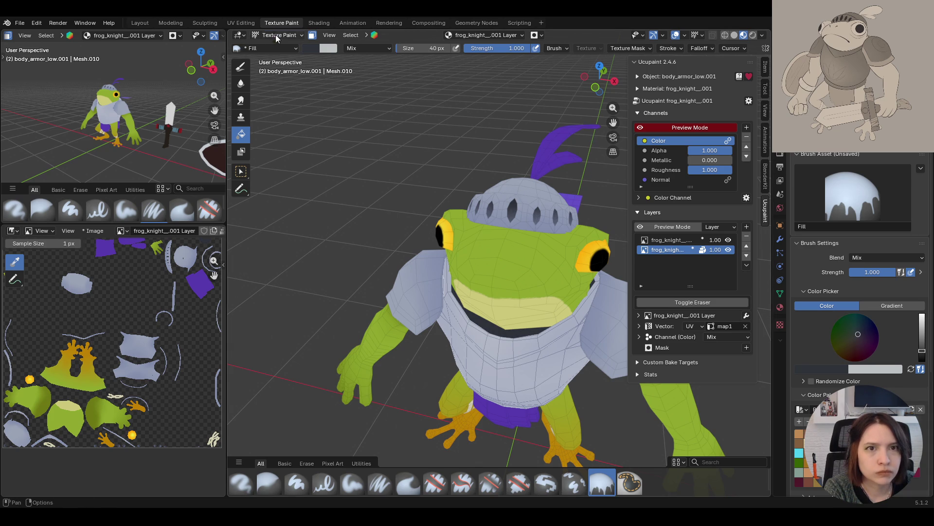
# Select the helmet object hat_low via Object Mode and return to Texture Paint
pyautogui.click(275, 37)
pyautogui.click(279, 44)
pyautogui.click(467, 181)
pyautogui.click(285, 35)
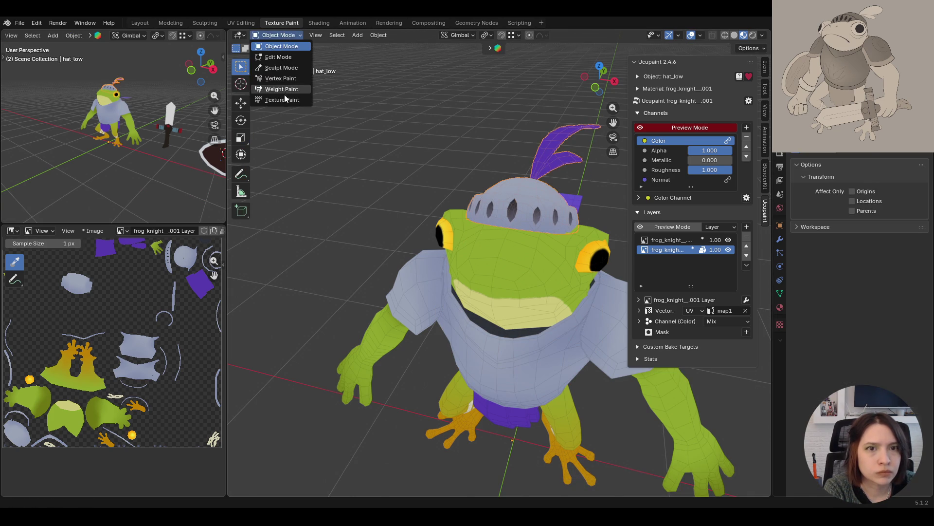
pyautogui.click(285, 99)
pyautogui.moveTo(612, 123)
pyautogui.mouseDown(button='middle')
pyautogui.moveTo(381, 227)
pyautogui.moveTo(469, 252)
pyautogui.mouseUp(button='middle')
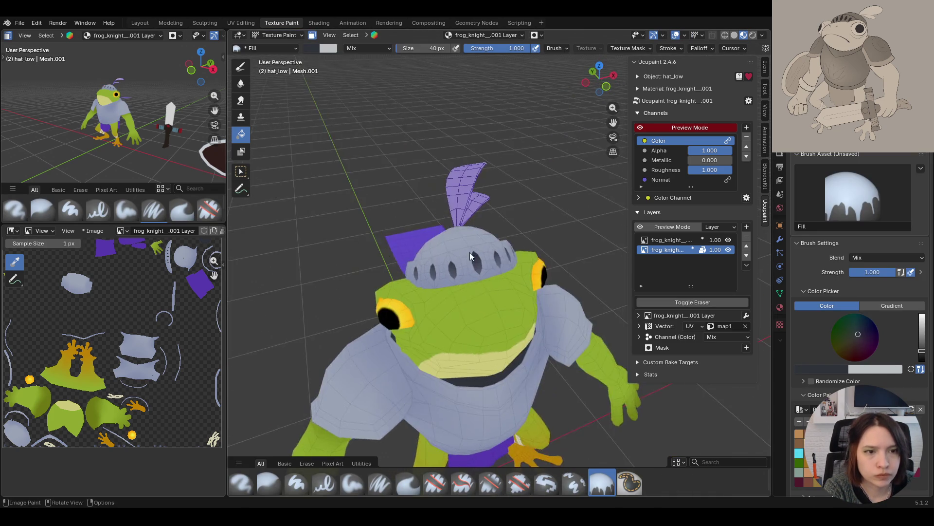
pyautogui.scroll(6, 442, 255)
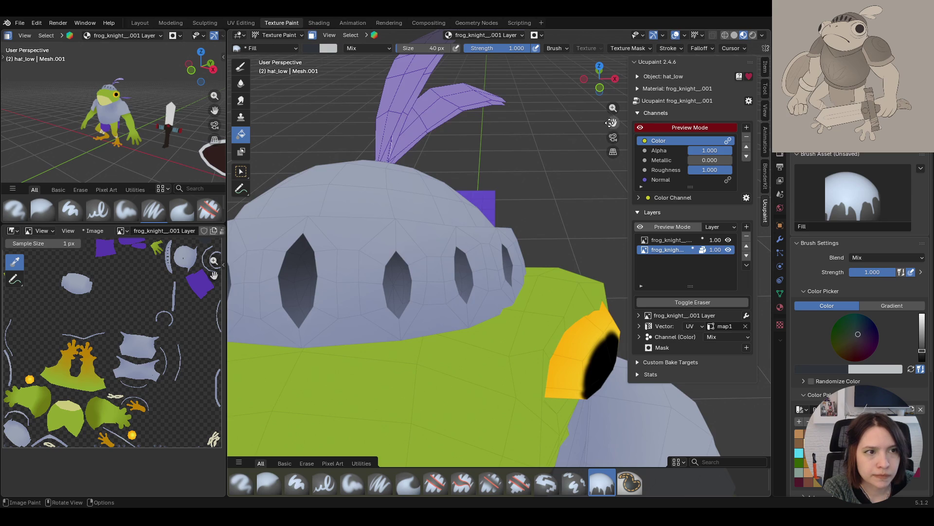
pyautogui.scroll(-2, 611, 122)
pyautogui.moveTo(611, 123)
pyautogui.mouseDown(button='middle')
pyautogui.moveTo(477, 198)
pyautogui.moveTo(249, 169)
pyautogui.mouseUp(button='middle')
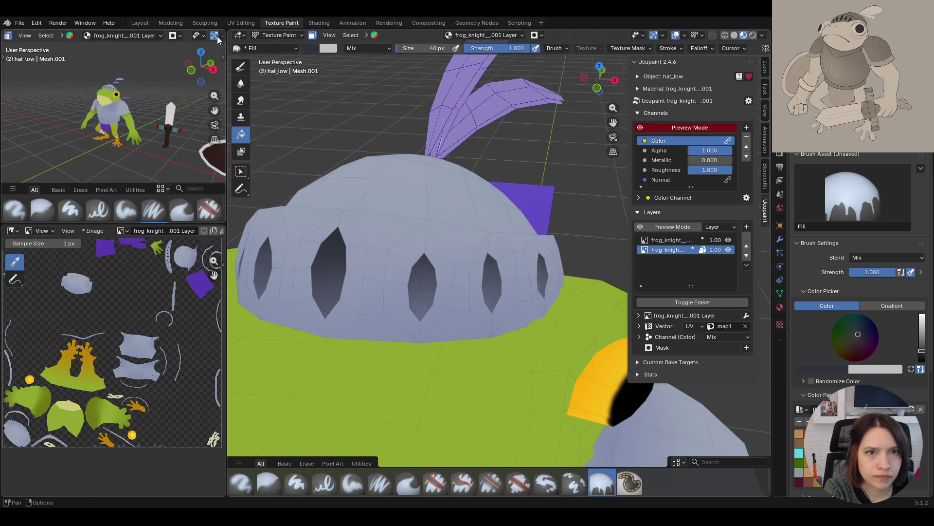
# Switch to Select Box and select all of the helmet's faces for masking
pyautogui.click(246, 170)
pyautogui.press('a')
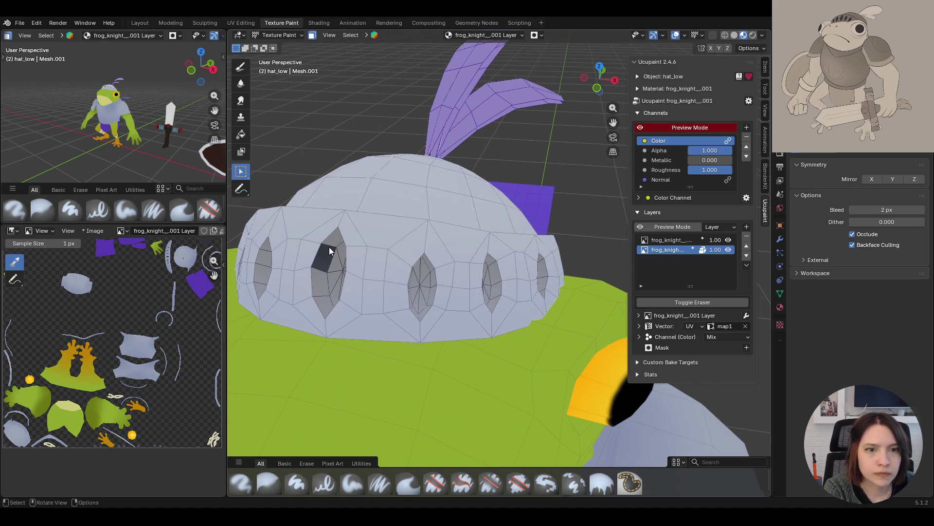
pyautogui.moveTo(339, 242); pyautogui.dragTo(378, 244, button='middle')
pyautogui.moveTo(448, 256)
pyautogui.mouseDown(button='middle')
pyautogui.moveTo(403, 219)
pyautogui.moveTo(424, 237)
pyautogui.moveTo(512, 215)
pyautogui.mouseUp(button='middle')
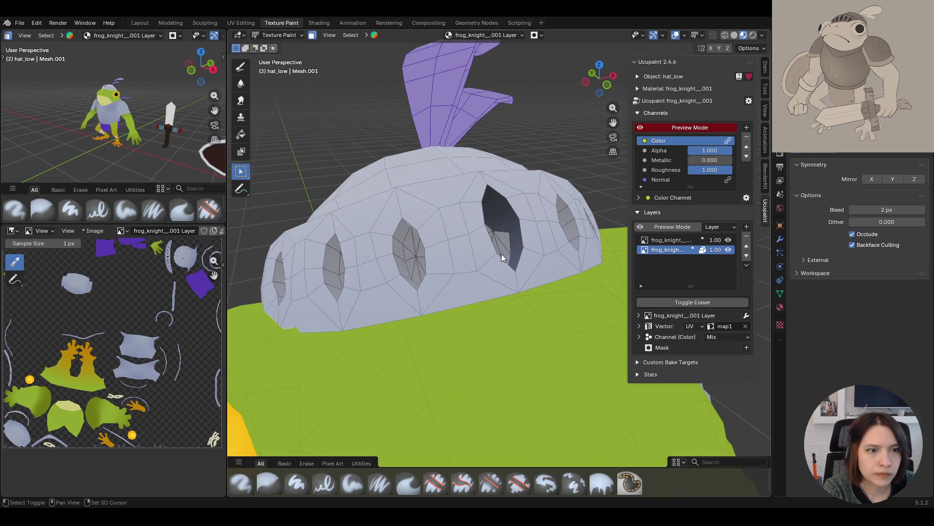
# In Edit Mode, select several faces inside the helmet's eye slits
pyautogui.moveTo(486, 229)
pyautogui.mouseDown(button='middle')
pyautogui.moveTo(484, 247)
pyautogui.moveTo(360, 265)
pyautogui.moveTo(405, 243)
pyautogui.moveTo(394, 243)
pyautogui.moveTo(350, 256)
pyautogui.mouseUp(button='middle')
pyautogui.click(299, 37)
pyautogui.click(292, 61)
pyautogui.click(351, 257)
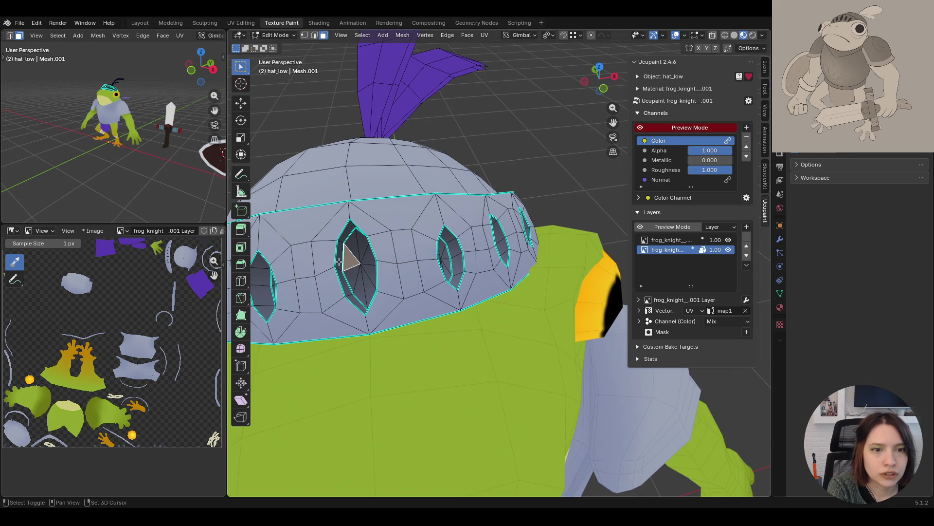
pyautogui.keyDown('shift'); pyautogui.click(339, 262); pyautogui.keyUp('shift')
pyautogui.keyDown('shift'); pyautogui.click(504, 244); pyautogui.keyUp('shift')
pyautogui.moveTo(504, 244); pyautogui.dragTo(295, 382, button='middle')
pyautogui.keyDown('shift'); pyautogui.click(289, 381); pyautogui.keyUp('shift')
# Extend to linked faces with Delimit set to Sharp, then return to Texture Paint
pyautogui.hotkey('ctrl', 'l')
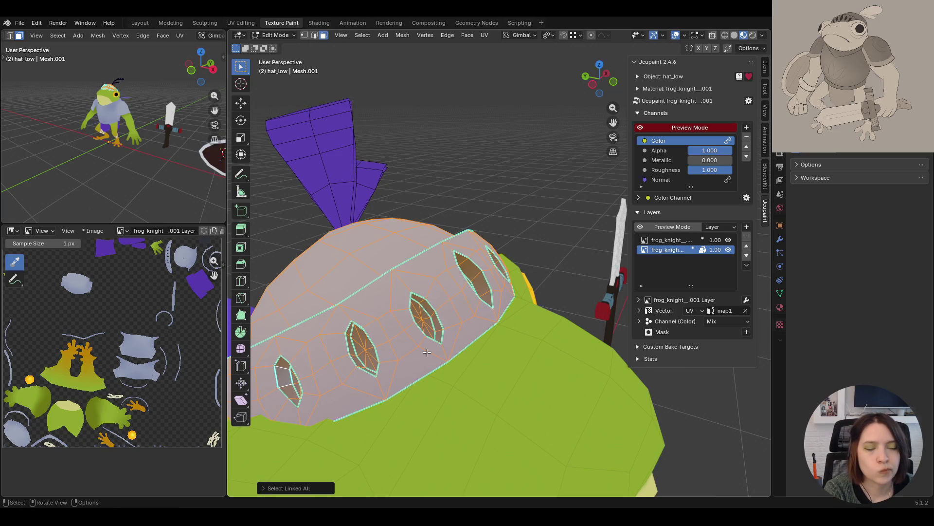
pyautogui.click(273, 487)
pyautogui.click(336, 475)
pyautogui.moveTo(336, 475)
pyautogui.mouseDown(button='middle')
pyautogui.moveTo(490, 417)
pyautogui.moveTo(429, 341)
pyautogui.moveTo(373, 177)
pyautogui.mouseUp(button='middle')
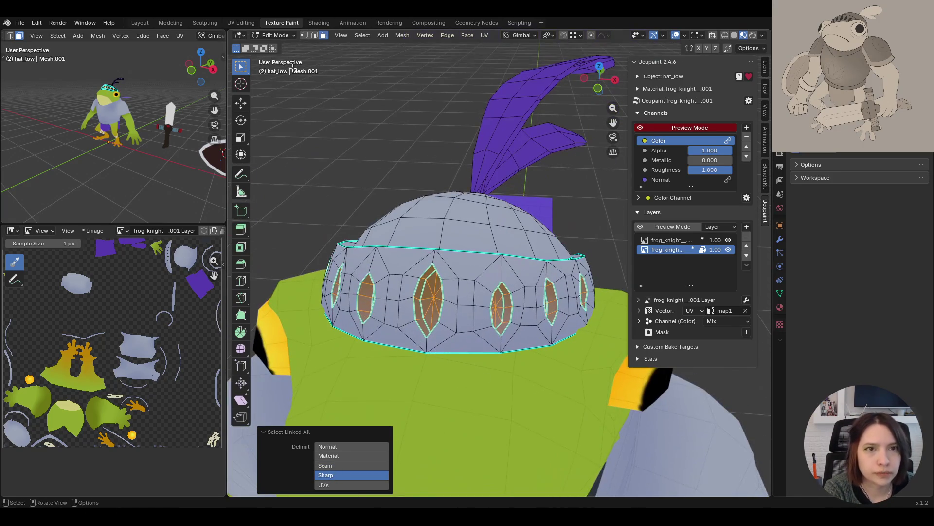
pyautogui.click(276, 35)
pyautogui.click(295, 100)
pyautogui.moveTo(463, 338)
pyautogui.mouseDown(button='middle')
pyautogui.moveTo(426, 322)
pyautogui.moveTo(465, 327)
pyautogui.moveTo(499, 349)
pyautogui.moveTo(495, 314)
pyautogui.moveTo(497, 361)
pyautogui.mouseUp(button='middle')
pyautogui.click(279, 35)
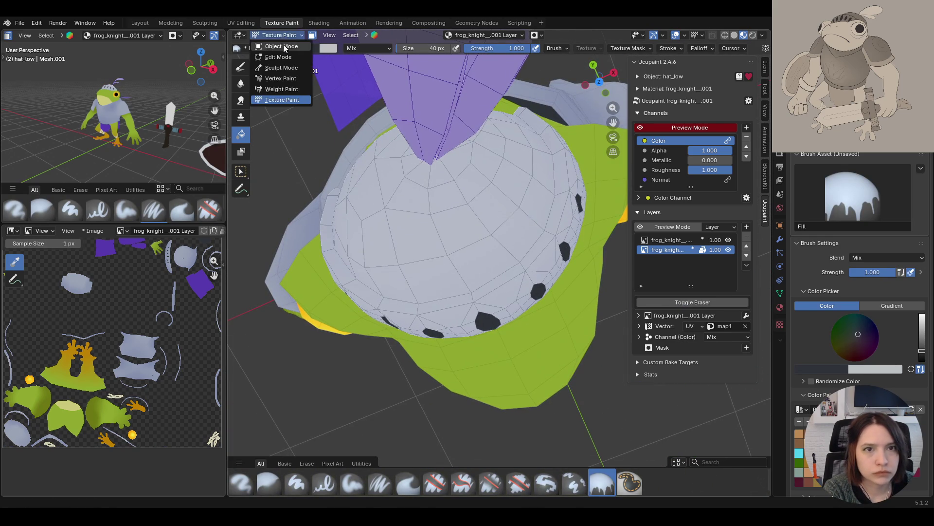
# In Edit Mode, select the helmet band's linked faces and return to Texture Paint
pyautogui.click(283, 46)
pyautogui.click(279, 35)
pyautogui.click(278, 57)
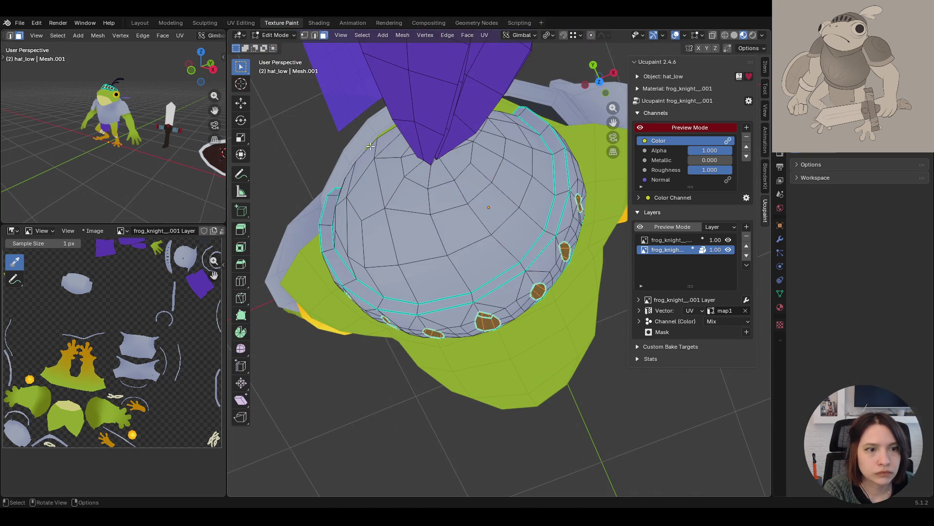
pyautogui.click(499, 278)
pyautogui.hotkey('ctrl', 'l')
pyautogui.click(275, 35)
pyautogui.click(278, 101)
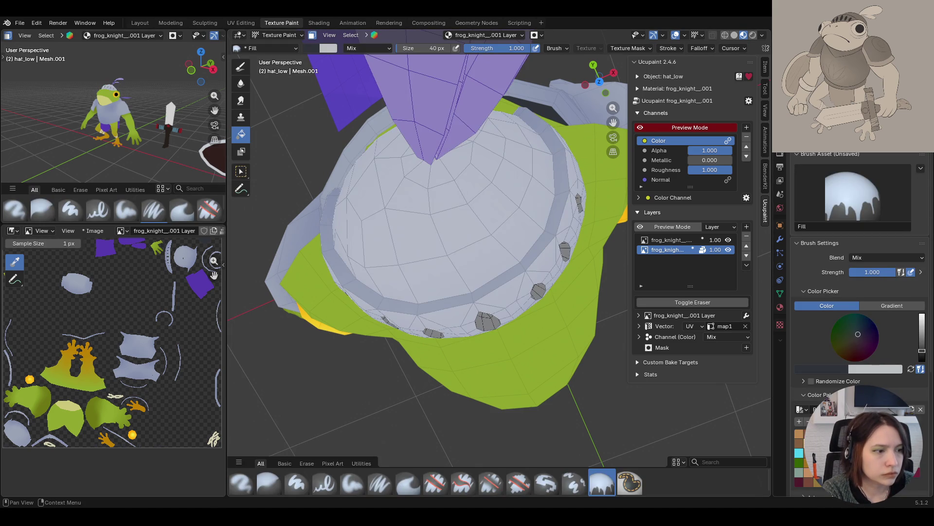
# Fill the helmet band and eye slits with dark grey
pyautogui.moveTo(921, 351); pyautogui.dragTo(921, 342)
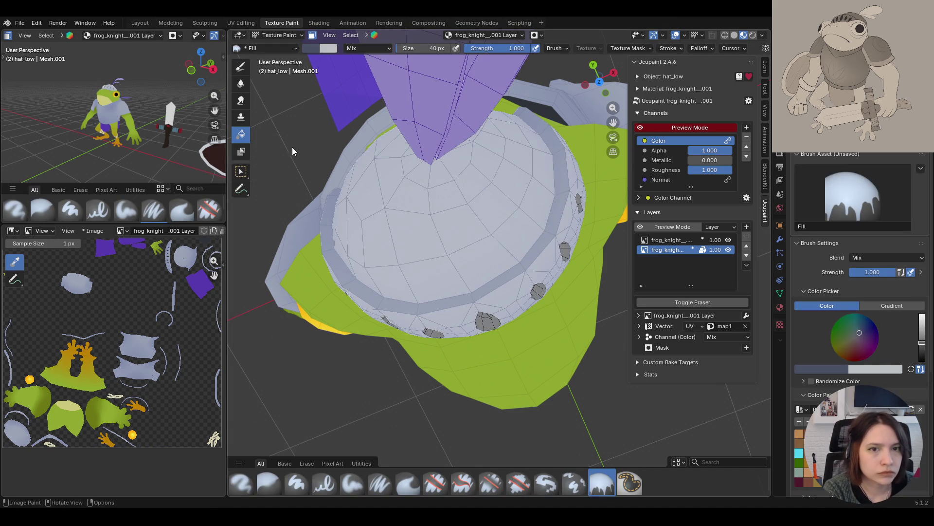
pyautogui.click(469, 265)
pyautogui.moveTo(334, 94)
pyautogui.mouseDown(button='middle')
pyautogui.moveTo(531, 343)
pyautogui.moveTo(587, 346)
pyautogui.moveTo(615, 369)
pyautogui.moveTo(523, 374)
pyautogui.moveTo(504, 267)
pyautogui.mouseUp(button='middle')
pyautogui.scroll(-5, 504, 264)
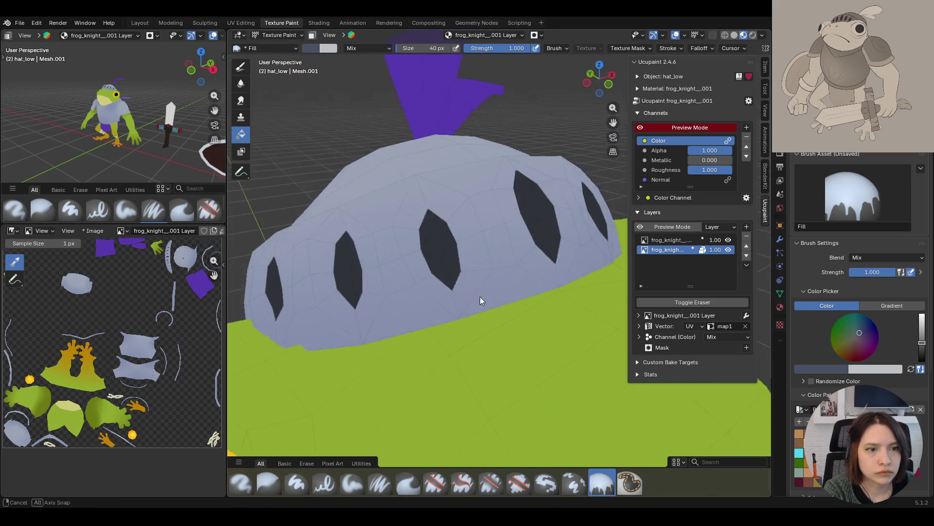
pyautogui.scroll(-4, 472, 296)
pyautogui.moveTo(471, 310)
pyautogui.mouseDown(button='middle')
pyautogui.moveTo(564, 322)
pyautogui.moveTo(638, 319)
pyautogui.moveTo(452, 314)
pyautogui.mouseUp(button='middle')
pyautogui.scroll(-6, 451, 309)
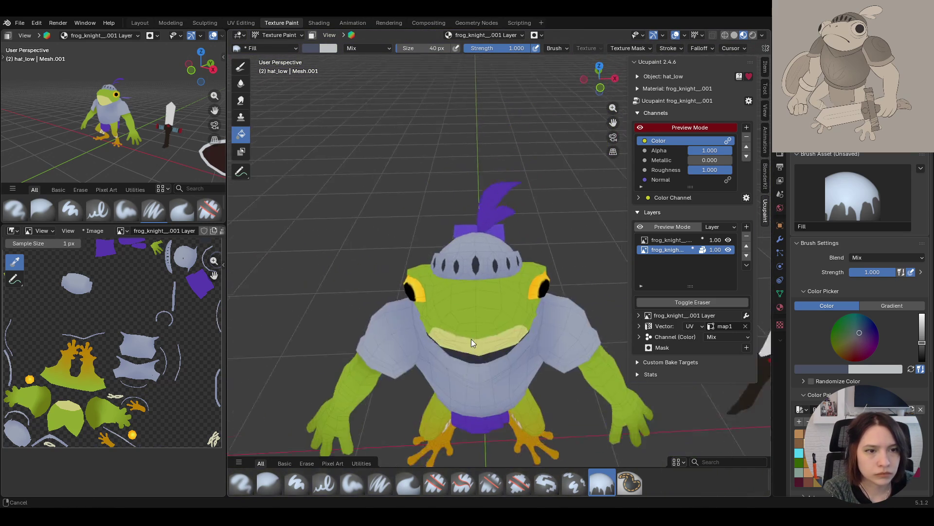
pyautogui.scroll(1, 465, 357)
pyautogui.scroll(5, 466, 347)
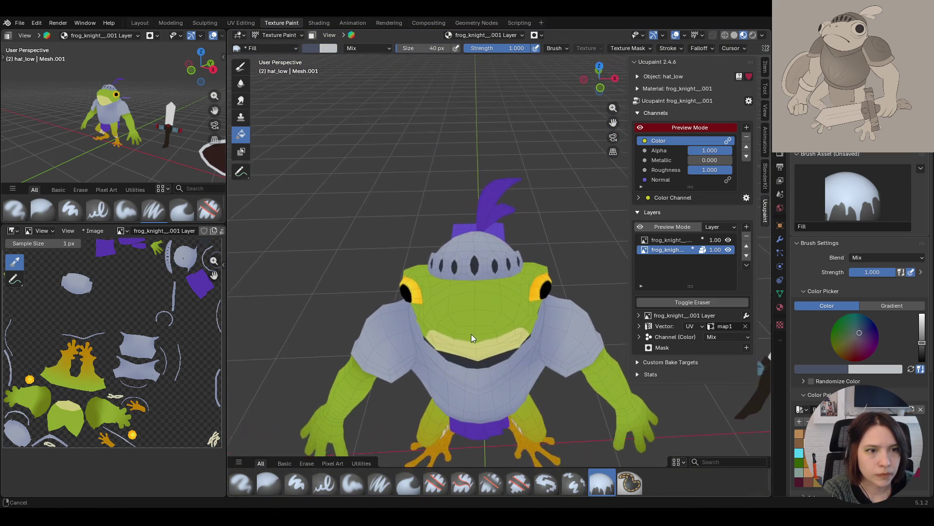
# Re-enter Texture Paint with face-selection masking and Select Box turned back on
pyautogui.click(294, 35)
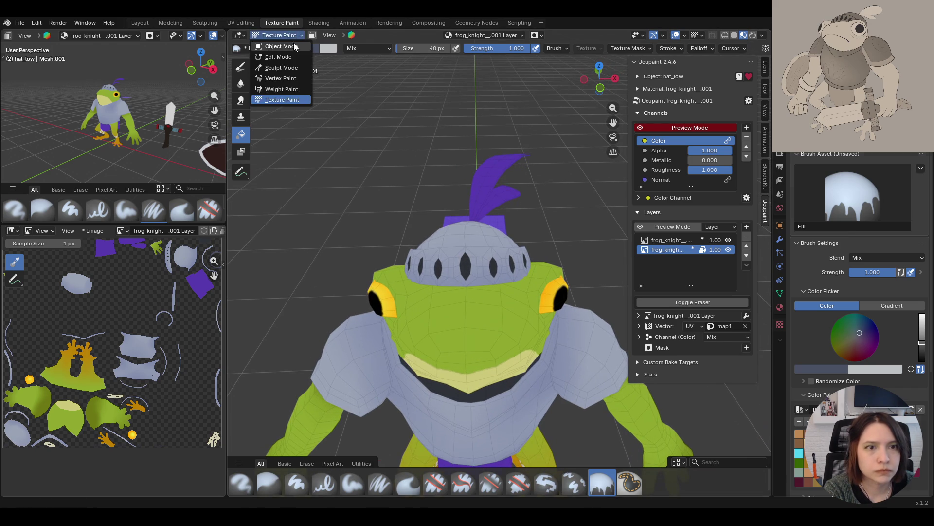
pyautogui.click(293, 43)
pyautogui.click(292, 35)
pyautogui.click(282, 100)
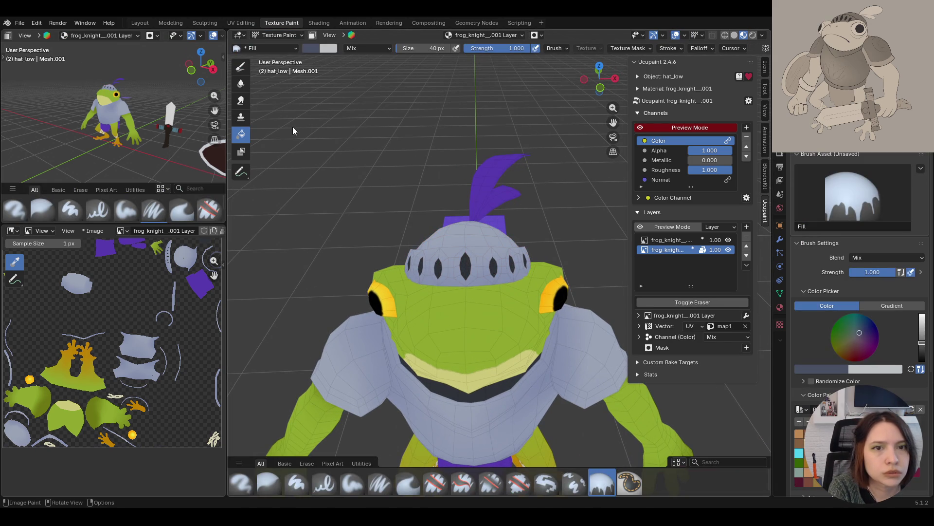
pyautogui.click(312, 35)
pyautogui.click(241, 171)
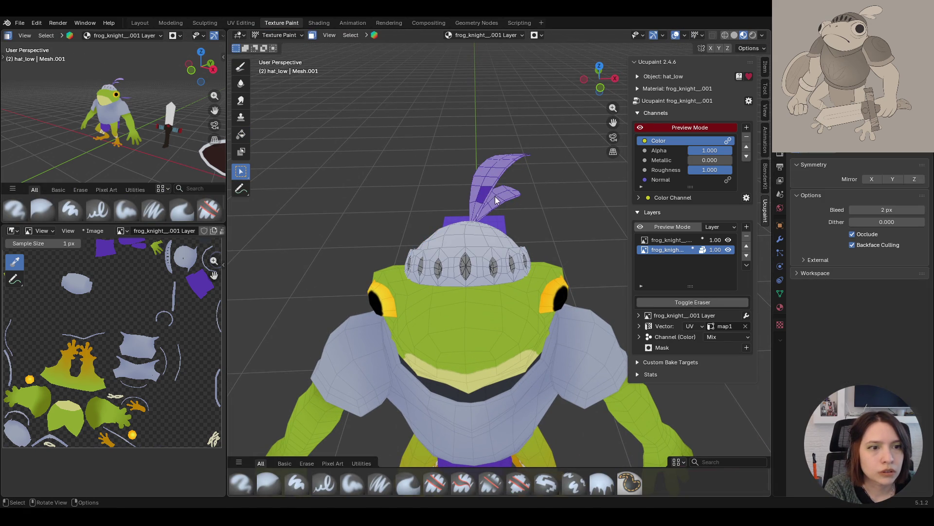
pyautogui.moveTo(528, 225)
pyautogui.mouseDown(button='middle')
pyautogui.moveTo(407, 193)
pyautogui.moveTo(434, 227)
pyautogui.moveTo(556, 225)
pyautogui.moveTo(467, 213)
pyautogui.moveTo(456, 193)
pyautogui.moveTo(577, 217)
pyautogui.moveTo(539, 180)
pyautogui.moveTo(482, 163)
pyautogui.moveTo(504, 127)
pyautogui.moveTo(562, 192)
pyautogui.moveTo(424, 268)
pyautogui.mouseUp(button='middle')
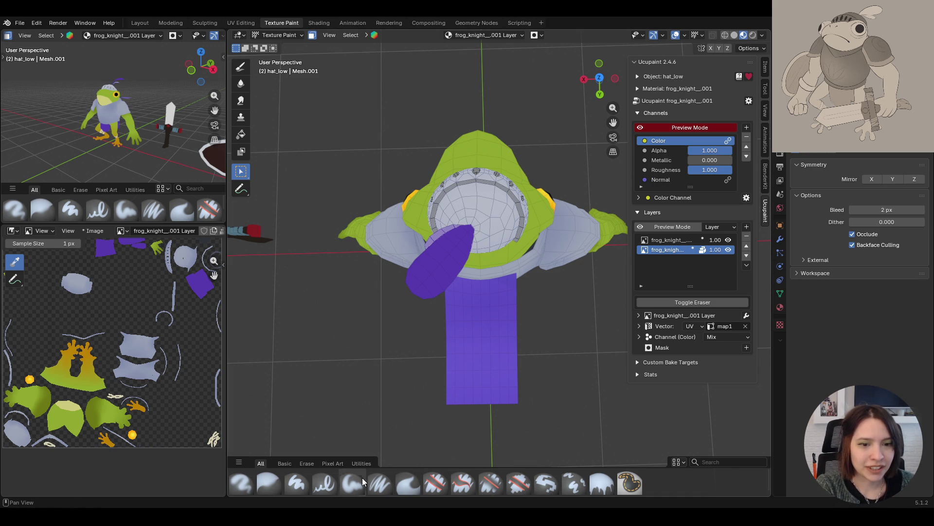
# Switch to the Fill tool with a gradient colour and set its first stop to purple
pyautogui.click(268, 483)
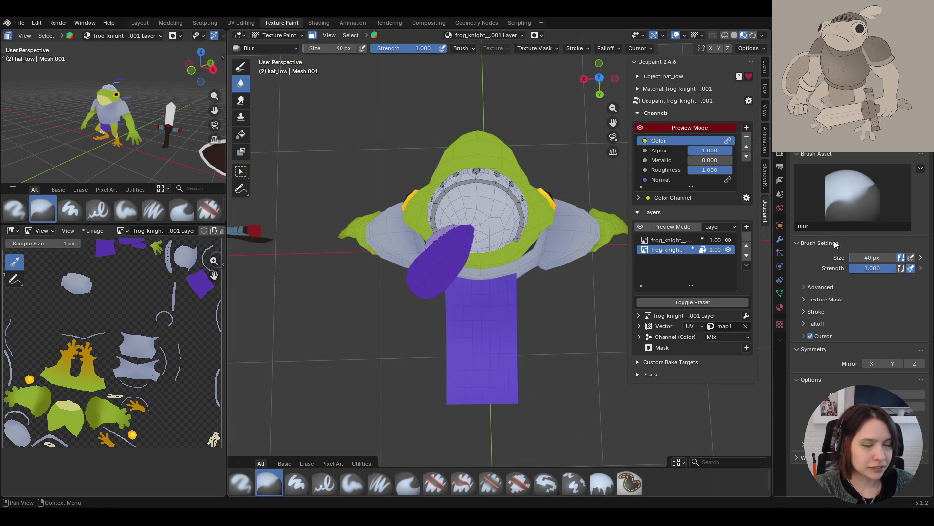
pyautogui.click(239, 65)
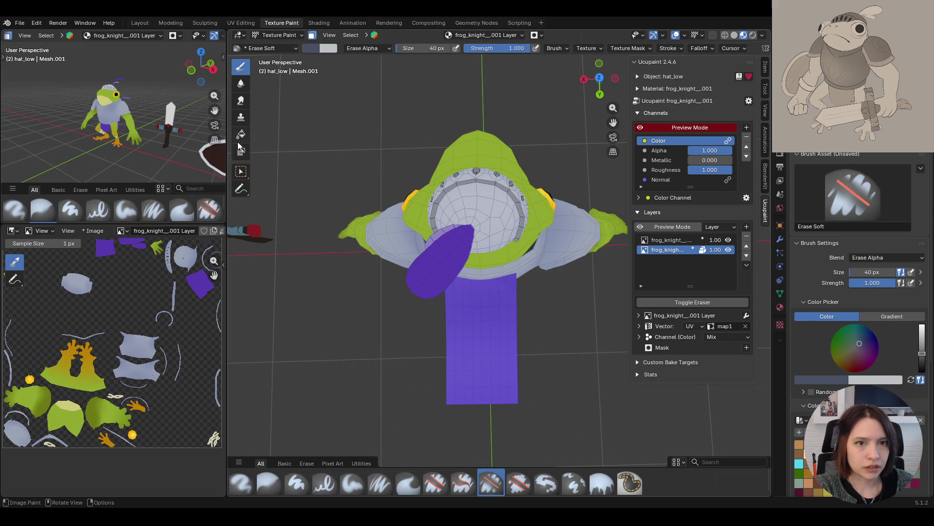
pyautogui.click(241, 133)
pyautogui.click(903, 306)
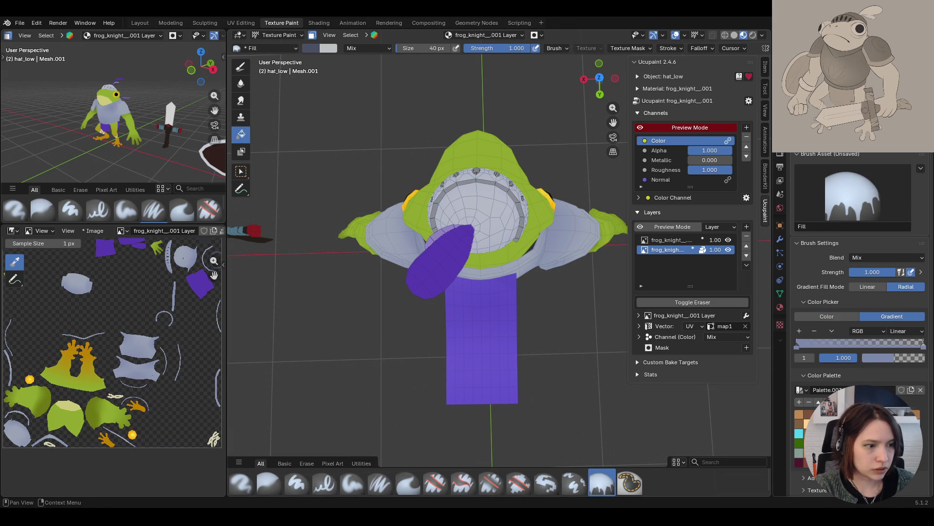
pyautogui.click(796, 346)
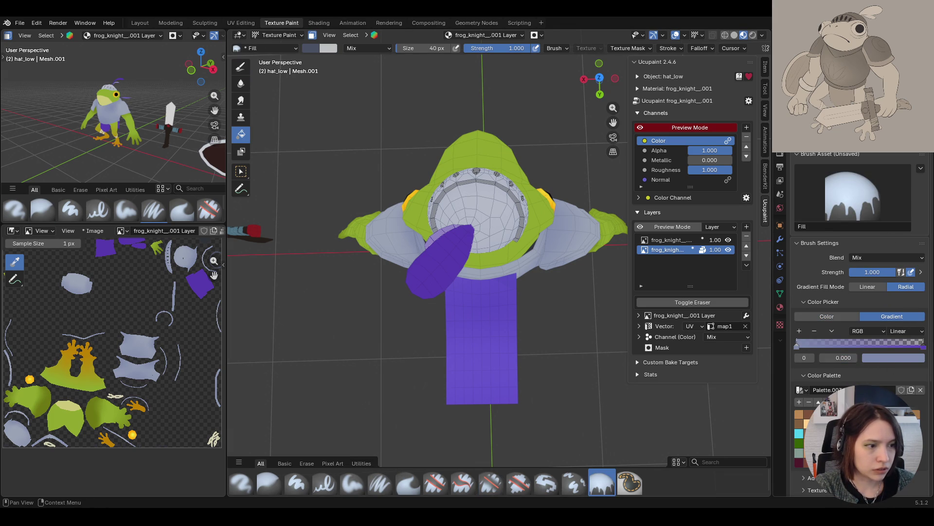
pyautogui.hotkey('ctrl', 'v')
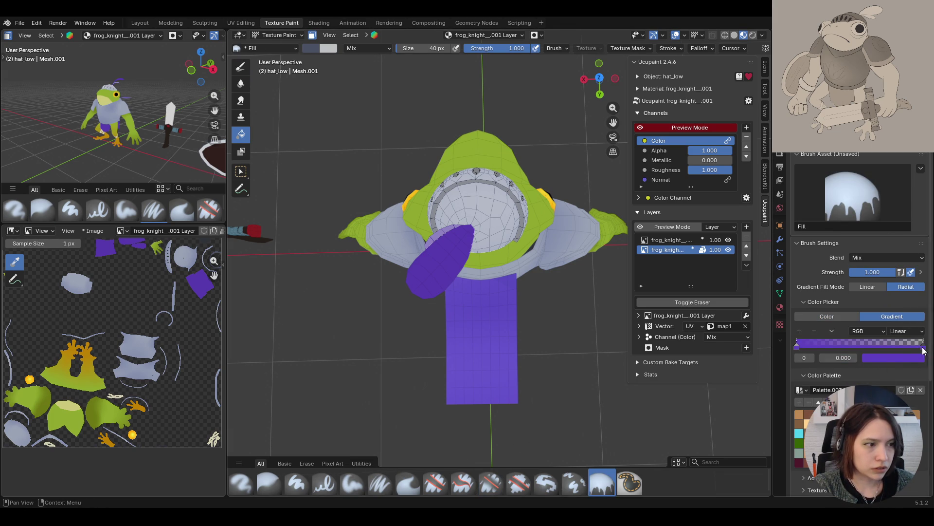
pyautogui.moveTo(542, 297); pyautogui.dragTo(524, 261, button='middle')
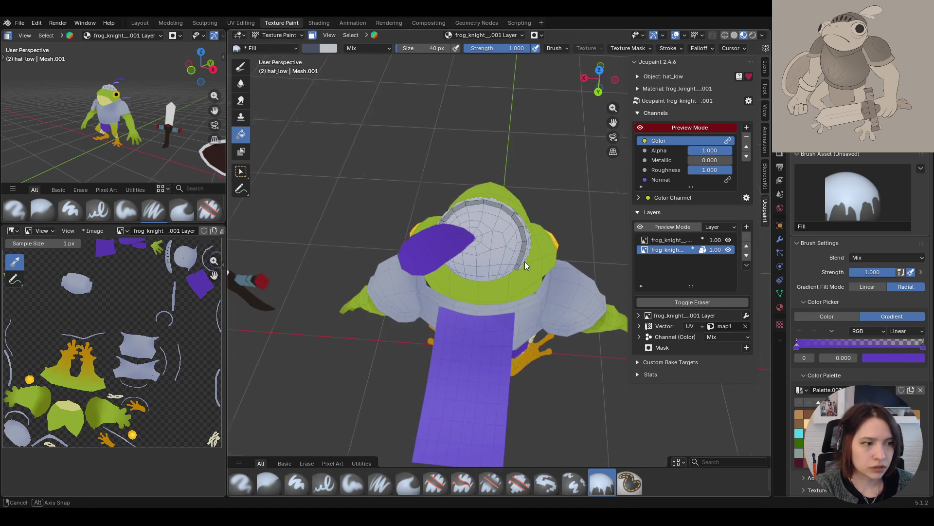
# Set the second gradient stop to a lighter purple and use box face selection
pyautogui.click(919, 359)
pyautogui.moveTo(876, 318); pyautogui.dragTo(891, 319)
pyautogui.moveTo(896, 219); pyautogui.dragTo(892, 221)
pyautogui.click(883, 346)
pyautogui.click(885, 363)
pyautogui.hotkey('ctrl', 'v')
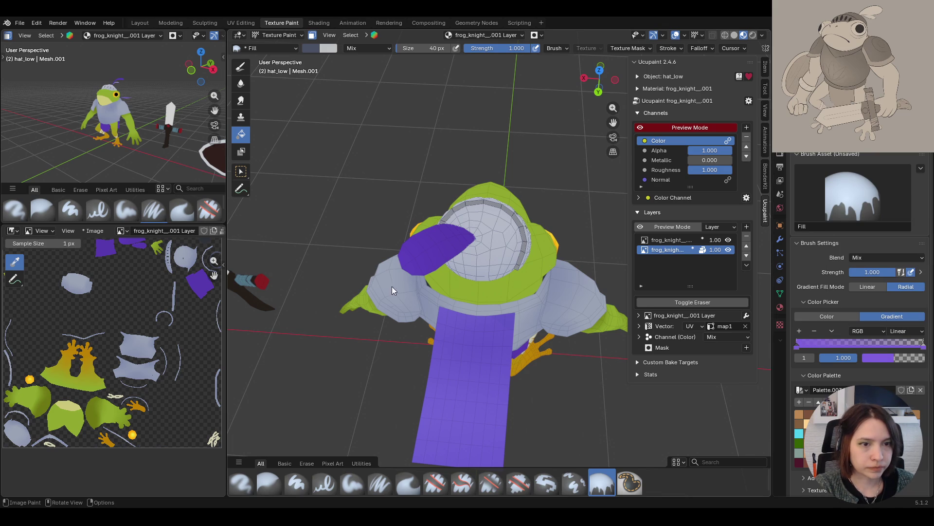
pyautogui.moveTo(433, 258)
pyautogui.mouseDown(button='middle')
pyautogui.moveTo(510, 261)
pyautogui.moveTo(403, 320)
pyautogui.moveTo(442, 230)
pyautogui.moveTo(522, 264)
pyautogui.moveTo(408, 150)
pyautogui.moveTo(383, 217)
pyautogui.moveTo(370, 199)
pyautogui.moveTo(470, 278)
pyautogui.moveTo(486, 277)
pyautogui.moveTo(435, 245)
pyautogui.mouseUp(button='middle')
pyautogui.click(241, 171)
pyautogui.scroll(-3, 434, 240)
pyautogui.moveTo(434, 240)
pyautogui.mouseDown(button='middle')
pyautogui.moveTo(377, 276)
pyautogui.moveTo(350, 244)
pyautogui.mouseUp(button='middle')
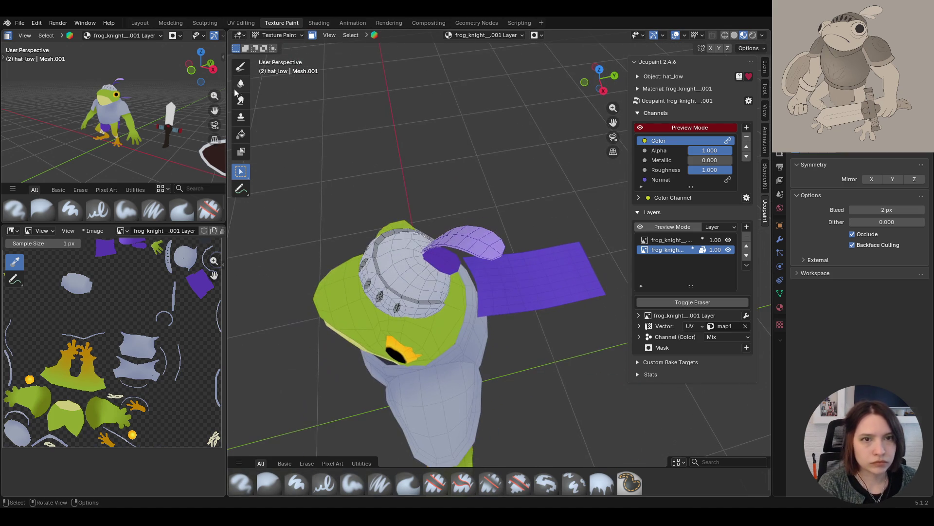
# Reselect the Fill tool and sample a dark grey-blue into a gradient stop
pyautogui.click(241, 134)
pyautogui.moveTo(509, 279); pyautogui.dragTo(480, 276, button='middle')
pyautogui.moveTo(433, 244)
pyautogui.mouseDown(button='middle')
pyautogui.moveTo(503, 232)
pyautogui.moveTo(478, 258)
pyautogui.moveTo(427, 215)
pyautogui.moveTo(433, 171)
pyautogui.moveTo(579, 264)
pyautogui.mouseUp(button='middle')
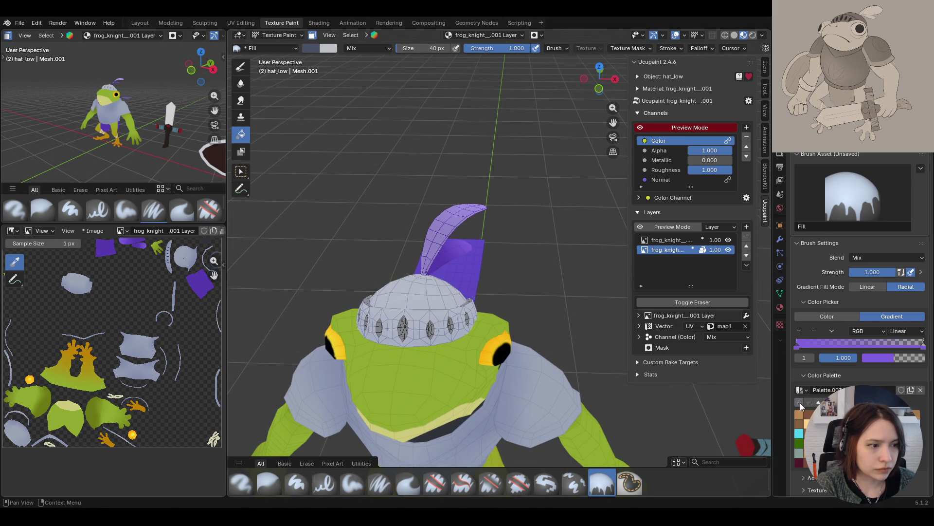
pyautogui.press('s')
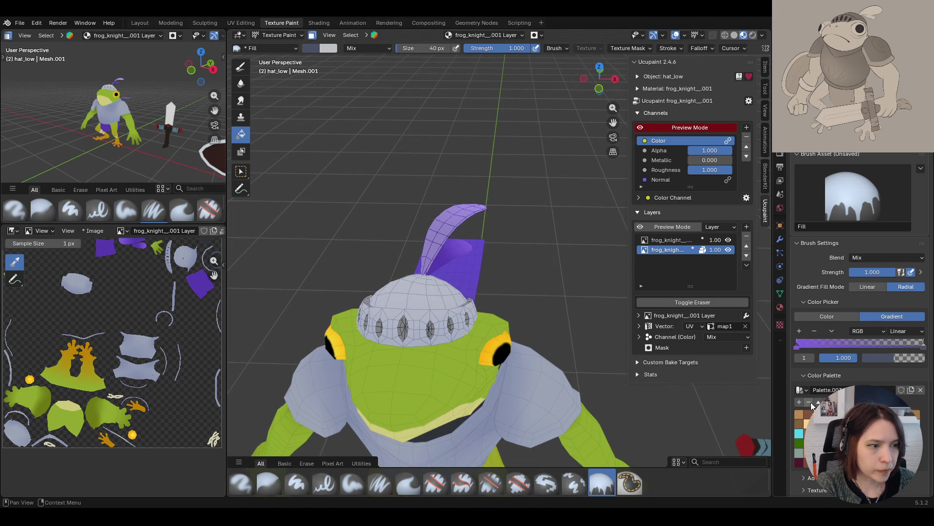
pyautogui.click(898, 359)
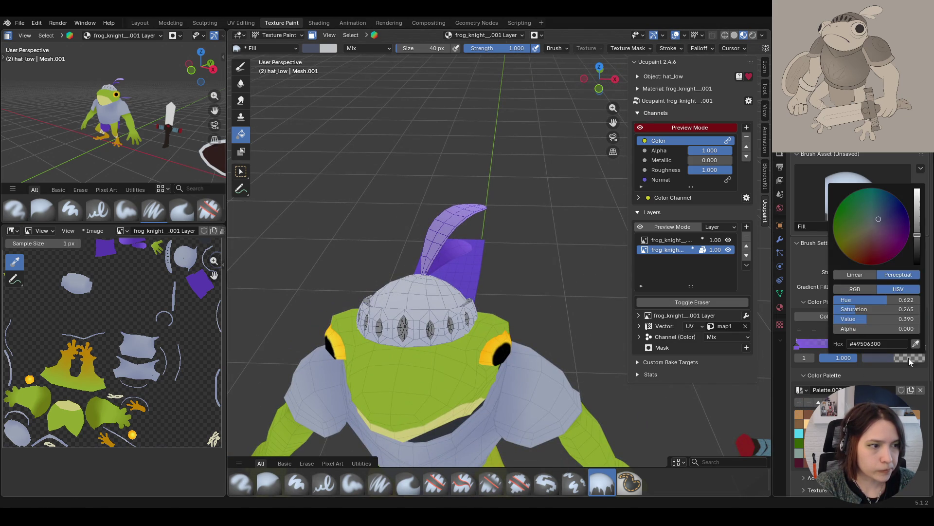
pyautogui.click(797, 347)
pyautogui.click(880, 359)
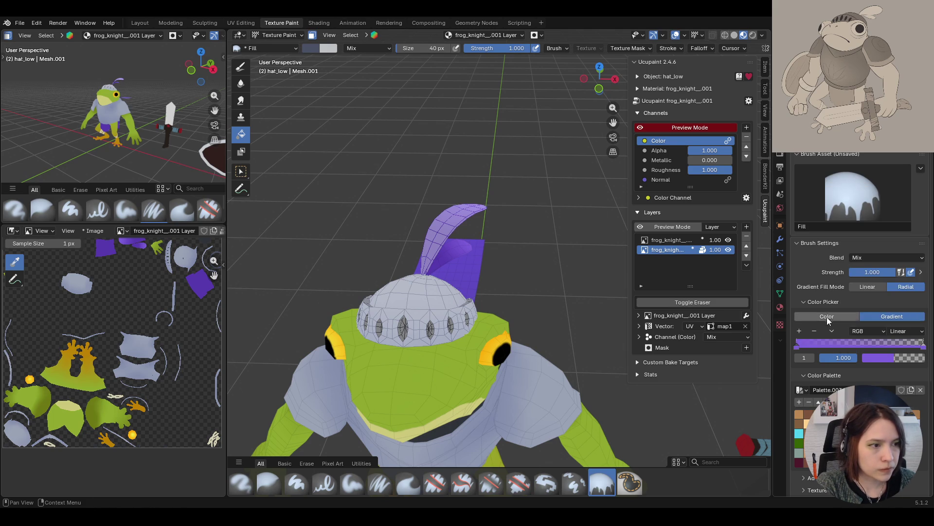
# Switch the fill to a single flat purple (#8062E0) and re-enable face-selection masking
pyautogui.click(827, 317)
pyautogui.click(819, 369)
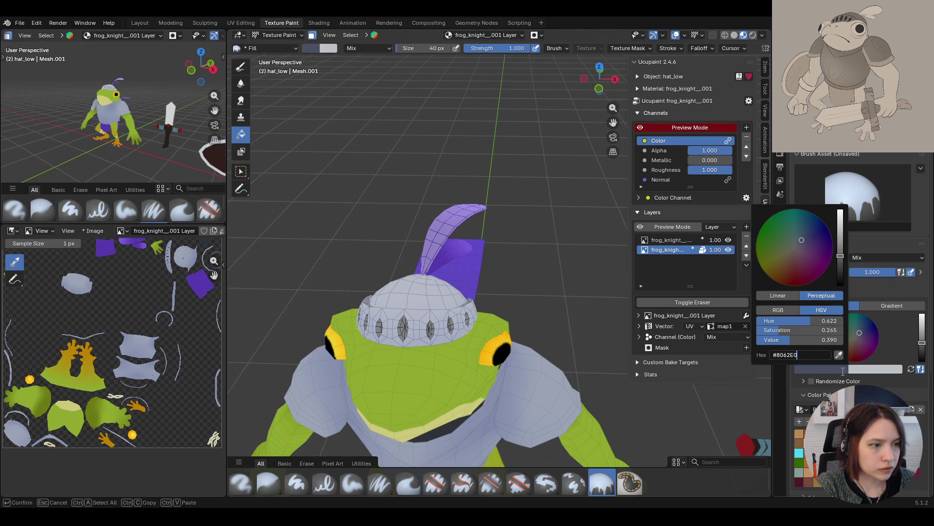
pyautogui.moveTo(840, 273); pyautogui.dragTo(840, 210)
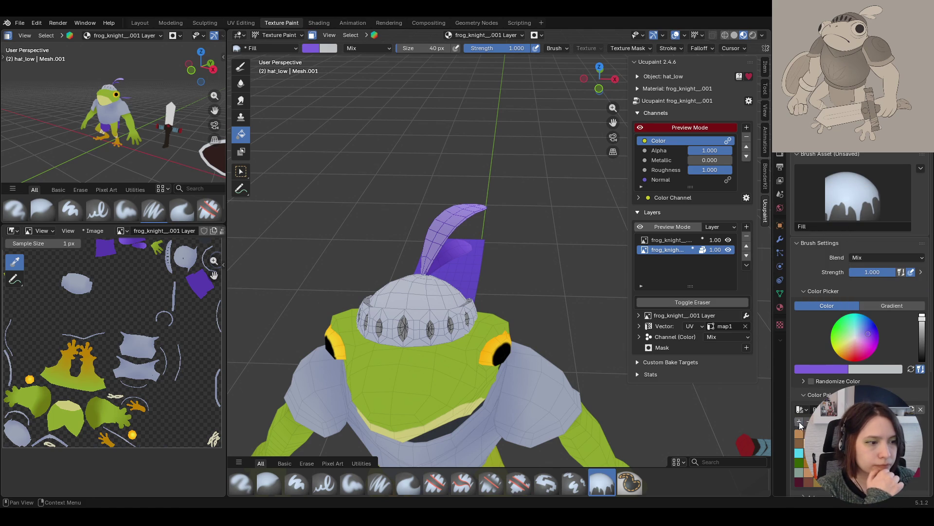
pyautogui.click(873, 322)
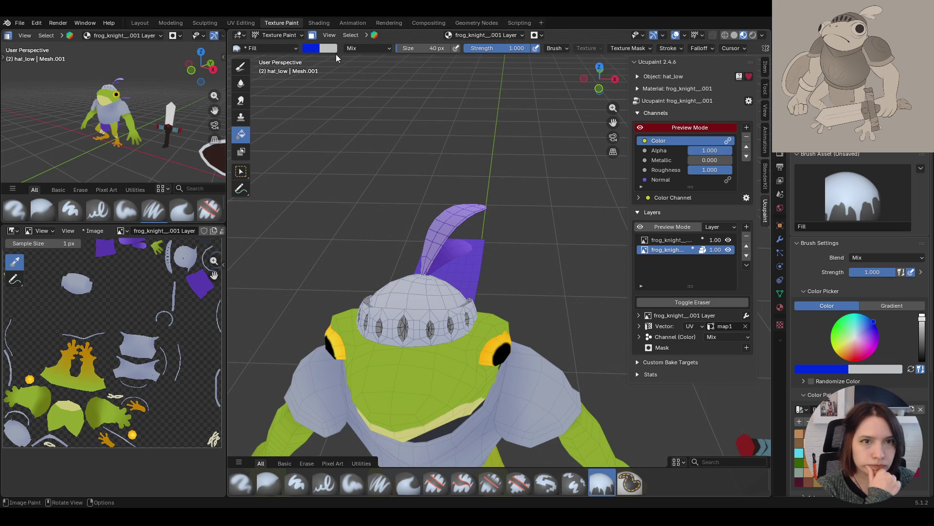
pyautogui.hotkey('ctrl', 'z')
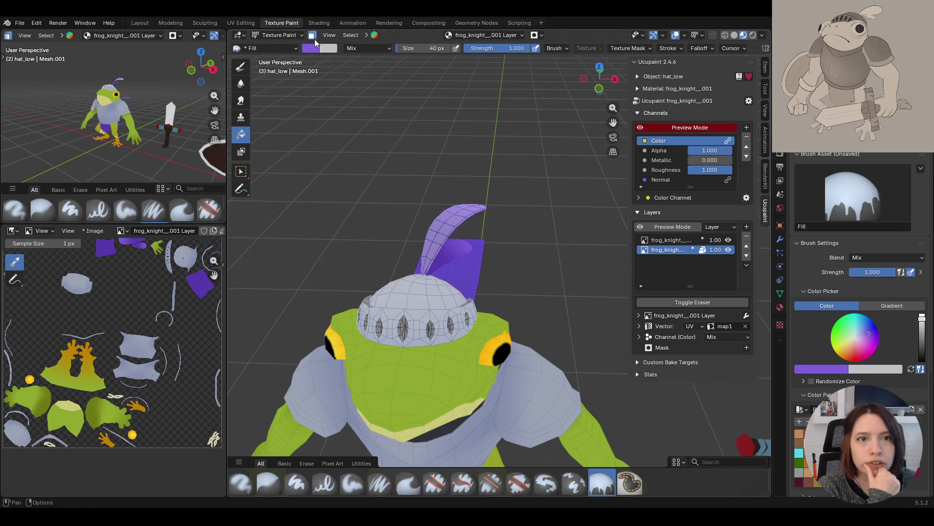
pyautogui.hotkey('ctrl', 'z')
pyautogui.moveTo(326, 124)
pyautogui.mouseDown(button='middle')
pyautogui.moveTo(474, 275)
pyautogui.moveTo(599, 252)
pyautogui.moveTo(676, 258)
pyautogui.moveTo(461, 277)
pyautogui.moveTo(302, 38)
pyautogui.mouseUp(button='middle')
pyautogui.click(312, 36)
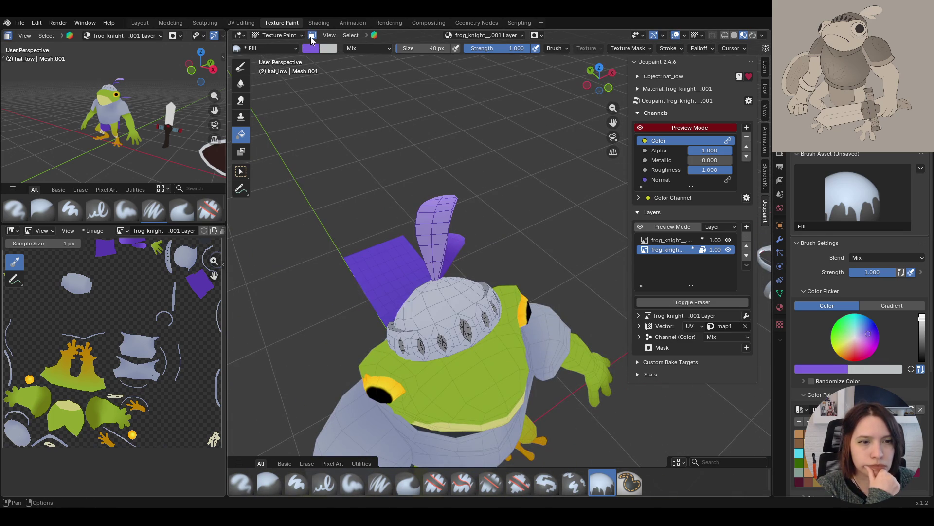
# Switch the fill back to a gradient, select its first stop, and use box face selection
pyautogui.click(881, 306)
pyautogui.click(797, 346)
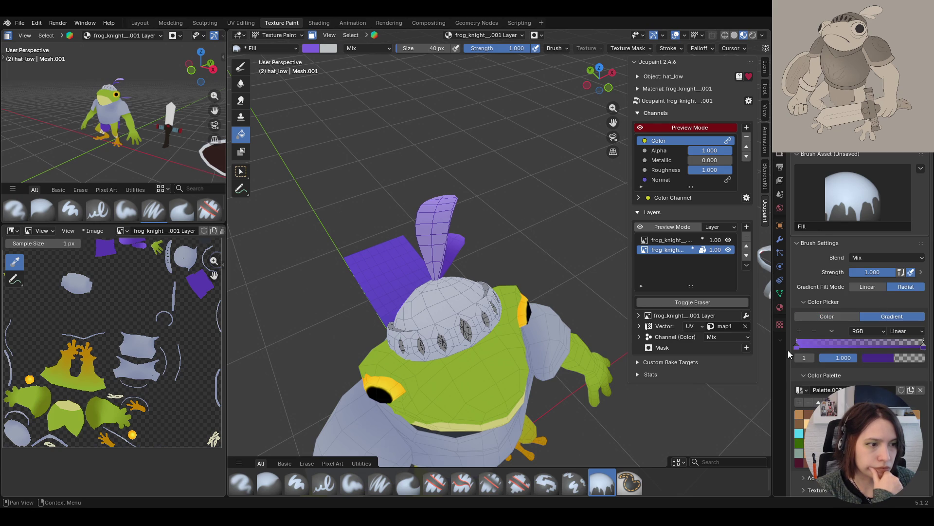
pyautogui.keyDown('ctrl'); pyautogui.scroll(-5, 890, 360); pyautogui.keyUp('ctrl')
pyautogui.moveTo(598, 331)
pyautogui.mouseDown(button='middle')
pyautogui.moveTo(444, 287)
pyautogui.moveTo(308, 197)
pyautogui.moveTo(484, 291)
pyautogui.mouseUp(button='middle')
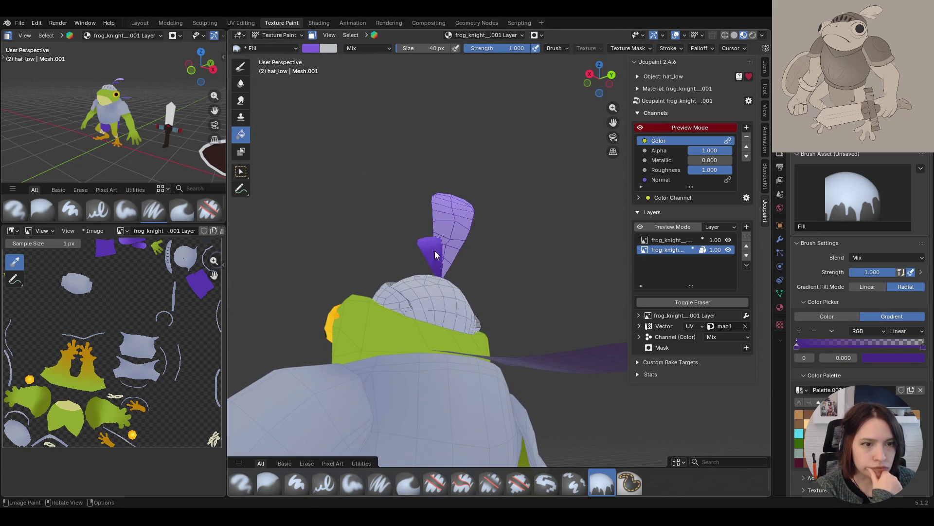
pyautogui.click(268, 36)
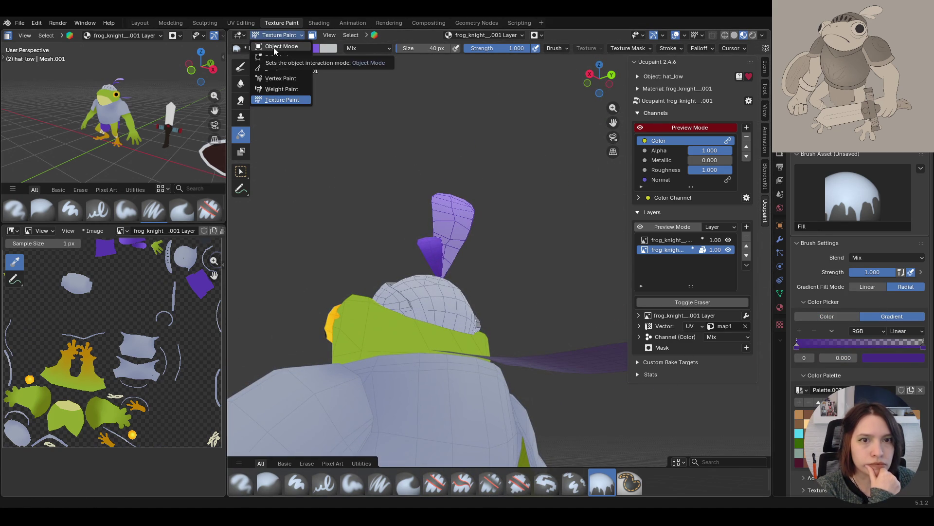
pyautogui.press('w')
pyautogui.moveTo(459, 210)
pyautogui.mouseDown(button='middle')
pyautogui.moveTo(454, 277)
pyautogui.moveTo(437, 232)
pyautogui.moveTo(463, 195)
pyautogui.mouseUp(button='middle')
# Reselect the Fill tool to paint the helmet's feather plume
pyautogui.press('e')
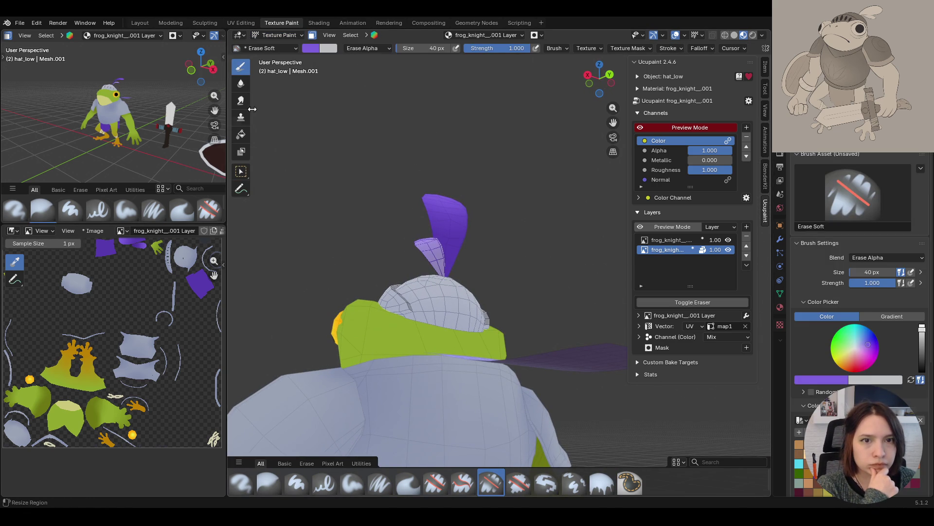
pyautogui.click(242, 137)
pyautogui.moveTo(341, 219)
pyautogui.mouseDown(button='middle')
pyautogui.moveTo(376, 257)
pyautogui.moveTo(323, 308)
pyautogui.moveTo(427, 285)
pyautogui.mouseUp(button='middle')
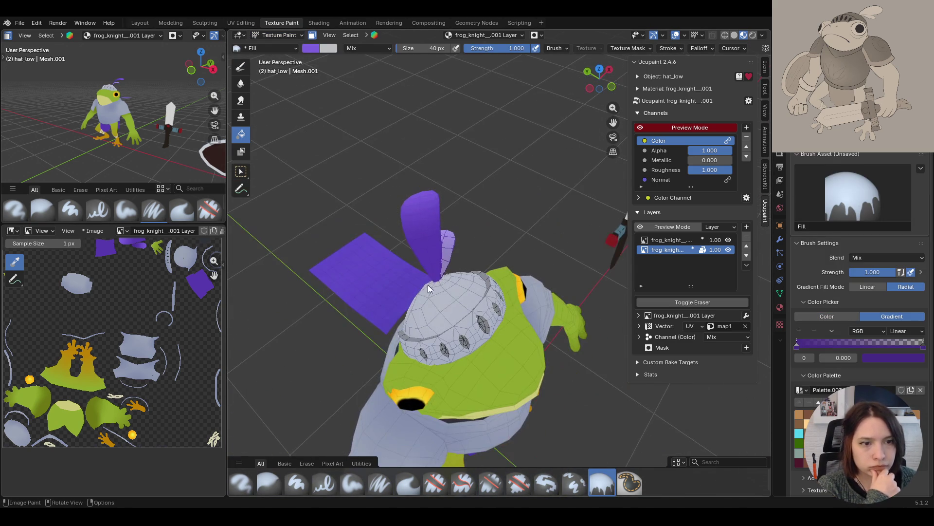
pyautogui.moveTo(406, 207); pyautogui.dragTo(525, 224, button='middle')
pyautogui.moveTo(432, 252)
pyautogui.mouseDown(button='middle')
pyautogui.moveTo(317, 293)
pyautogui.moveTo(341, 282)
pyautogui.mouseUp(button='middle')
# Turn off face-selection masking and inspect the helmet and visor holes from the front
pyautogui.click(312, 35)
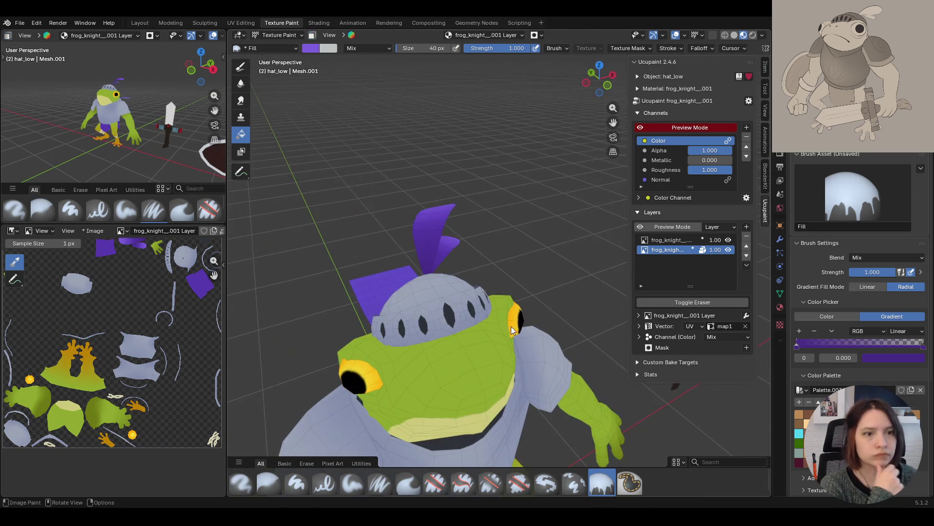
pyautogui.moveTo(510, 330); pyautogui.dragTo(461, 330, button='middle')
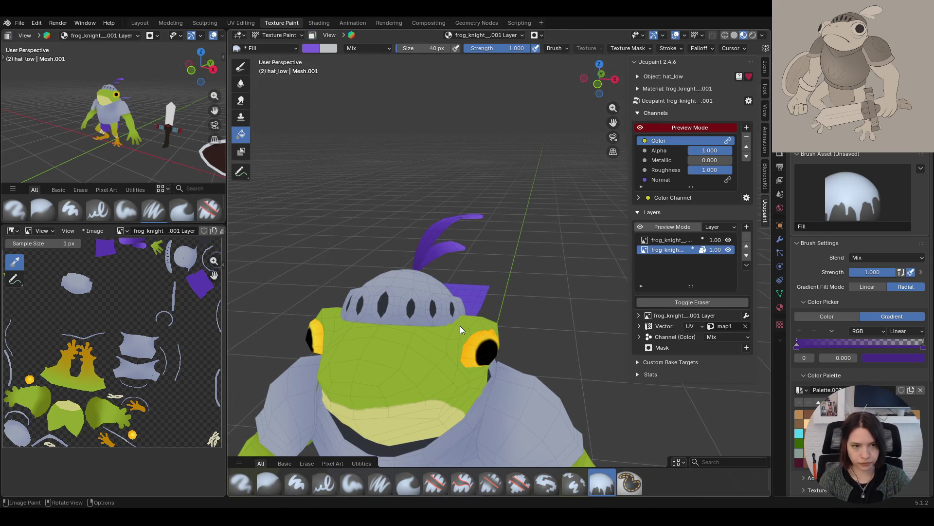
pyautogui.scroll(-5, 463, 311)
pyautogui.moveTo(501, 300)
pyautogui.mouseDown(button='middle')
pyautogui.moveTo(579, 355)
pyautogui.moveTo(468, 310)
pyautogui.moveTo(474, 348)
pyautogui.mouseUp(button='middle')
pyautogui.scroll(6, 472, 215)
pyautogui.moveTo(472, 215)
pyautogui.mouseDown(button='middle')
pyautogui.moveTo(465, 252)
pyautogui.moveTo(399, 229)
pyautogui.moveTo(411, 224)
pyautogui.moveTo(457, 241)
pyautogui.mouseUp(button='middle')
pyautogui.scroll(-1, 173, 340)
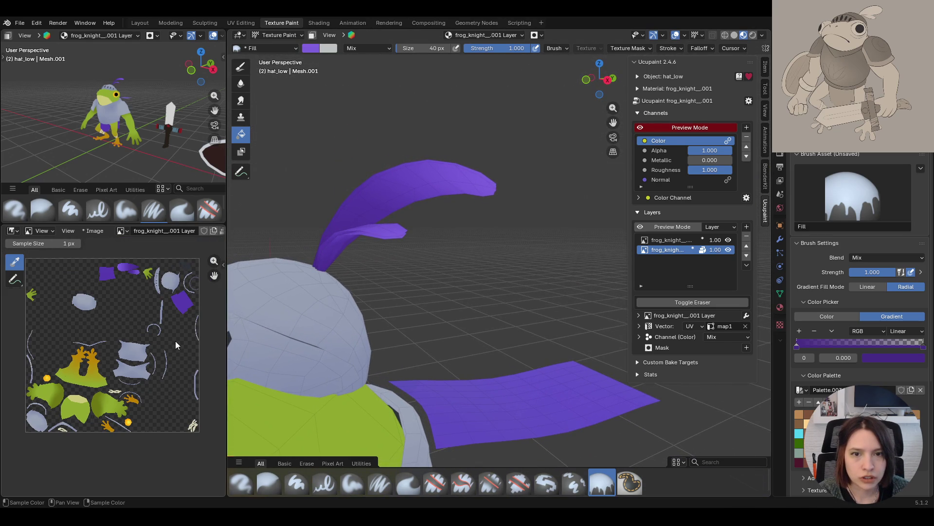
pyautogui.scroll(2, 497, 320)
pyautogui.moveTo(497, 320)
pyautogui.mouseDown(button='middle')
pyautogui.moveTo(544, 332)
pyautogui.moveTo(526, 306)
pyautogui.moveTo(501, 358)
pyautogui.moveTo(490, 267)
pyautogui.moveTo(436, 305)
pyautogui.moveTo(454, 287)
pyautogui.moveTo(576, 291)
pyautogui.moveTo(482, 288)
pyautogui.mouseUp(button='middle')
pyautogui.scroll(-5, 526, 306)
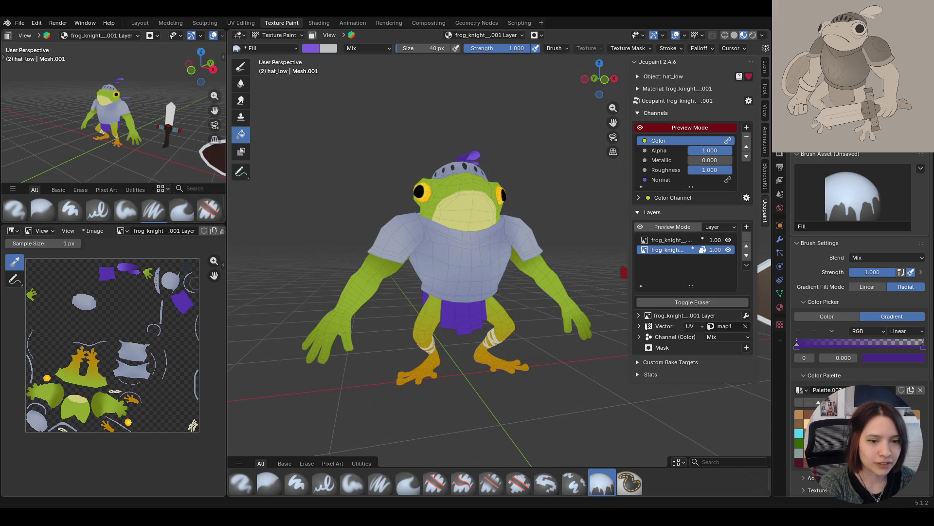
pyautogui.moveTo(519, 238); pyautogui.dragTo(484, 240, button='middle')
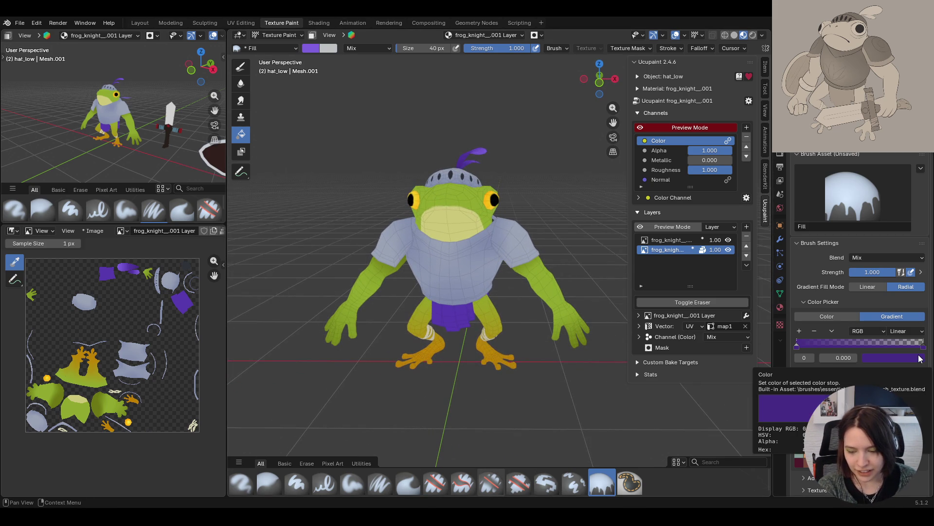
pyautogui.moveTo(475, 324)
pyautogui.mouseDown(button='middle')
pyautogui.moveTo(482, 338)
pyautogui.moveTo(489, 328)
pyautogui.moveTo(504, 448)
pyautogui.mouseUp(button='middle')
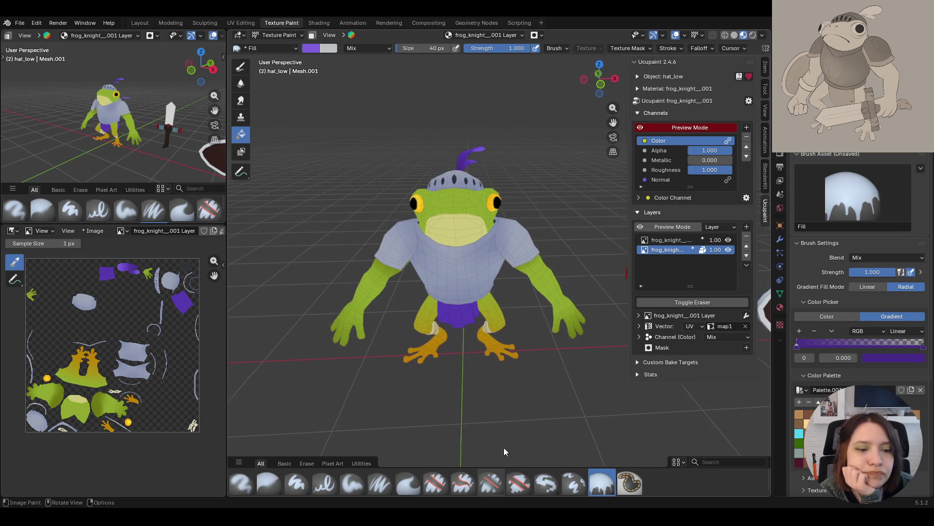
pyautogui.scroll(-8, 489, 267)
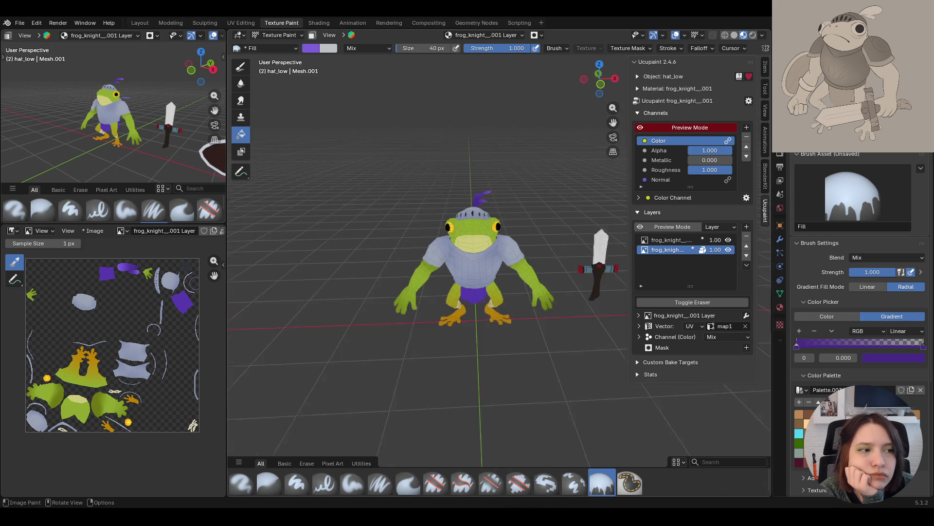
pyautogui.scroll(-4, 135, 132)
pyautogui.moveTo(136, 133)
pyautogui.mouseDown(button='middle')
pyautogui.moveTo(219, 127)
pyautogui.moveTo(123, 119)
pyautogui.mouseUp(button='middle')
pyautogui.scroll(4, 123, 119)
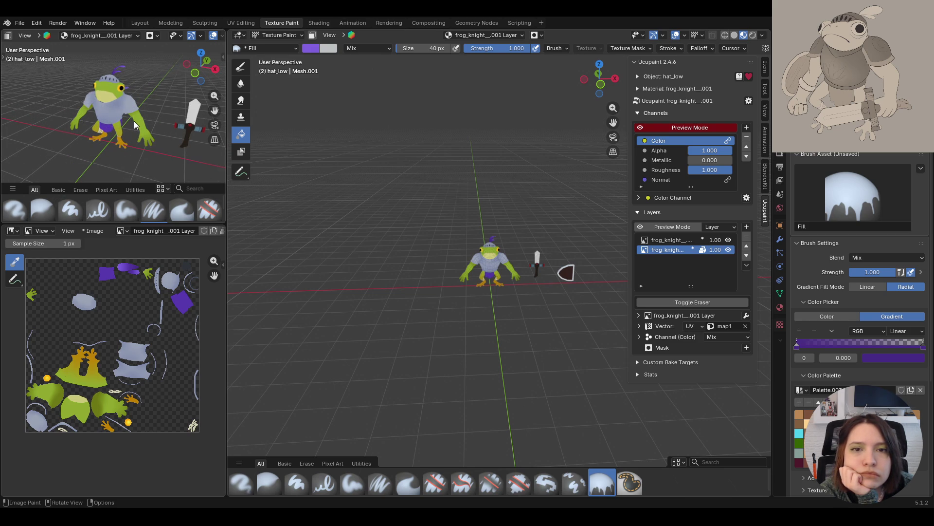
pyautogui.click(277, 35)
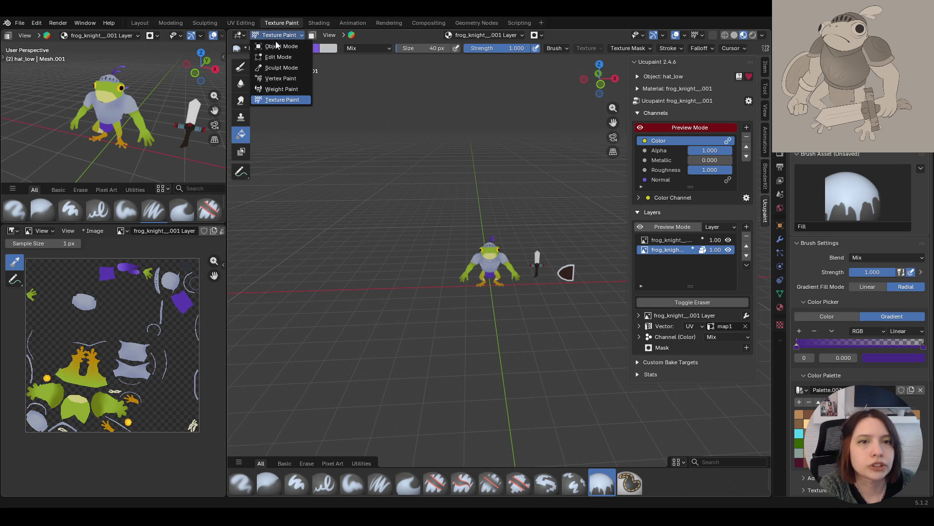
# Select the shoulder pad object shoulders_low.001 and return to Texture Paint
pyautogui.click(279, 46)
pyautogui.scroll(3, 486, 263)
pyautogui.click(475, 248)
pyautogui.click(277, 35)
pyautogui.click(282, 100)
pyautogui.moveTo(392, 168)
pyautogui.mouseDown(button='middle')
pyautogui.moveTo(521, 276)
pyautogui.moveTo(543, 224)
pyautogui.moveTo(516, 209)
pyautogui.mouseUp(button='middle')
pyautogui.scroll(5, 519, 271)
# Enable face masking with Select Box and select the pad's linked rim faces
pyautogui.click(312, 35)
pyautogui.click(241, 171)
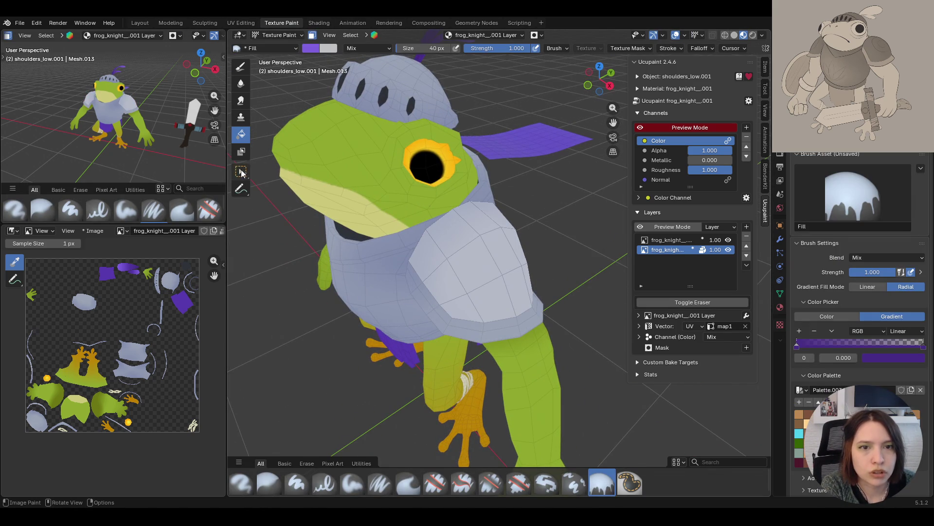
pyautogui.hotkey('ctrl', 'l')
pyautogui.moveTo(448, 281)
pyautogui.mouseDown(button='middle')
pyautogui.moveTo(426, 287)
pyautogui.moveTo(461, 248)
pyautogui.mouseUp(button='middle')
pyautogui.click(276, 35)
pyautogui.click(277, 57)
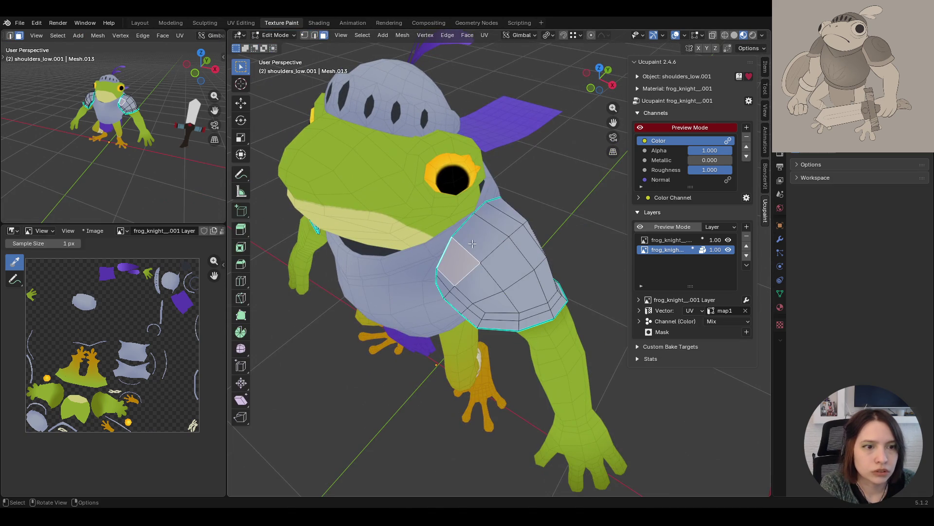
pyautogui.click(284, 36)
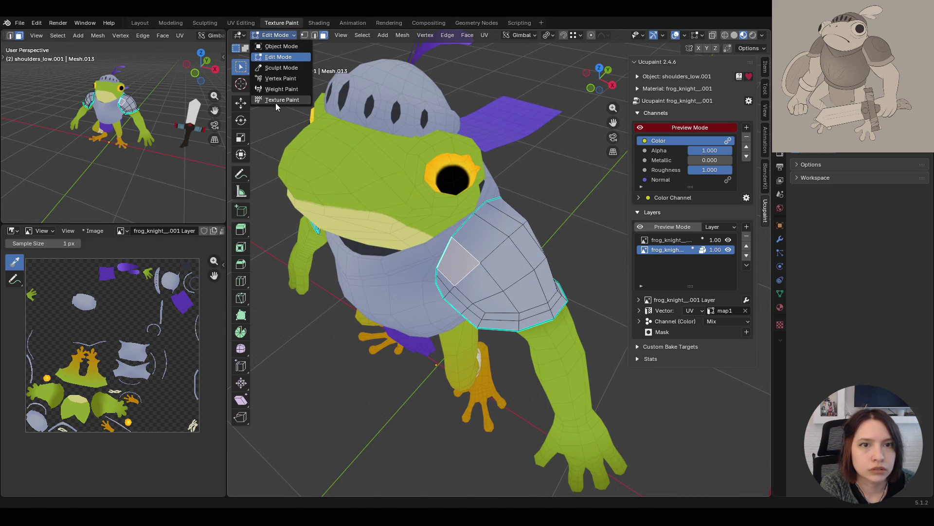
pyautogui.click(275, 100)
# Add more shoulder pad trim faces on both shoulders to the mask, then pick the Fill brush
pyautogui.keyDown('shift'); pyautogui.click(487, 255); pyautogui.keyUp('shift')
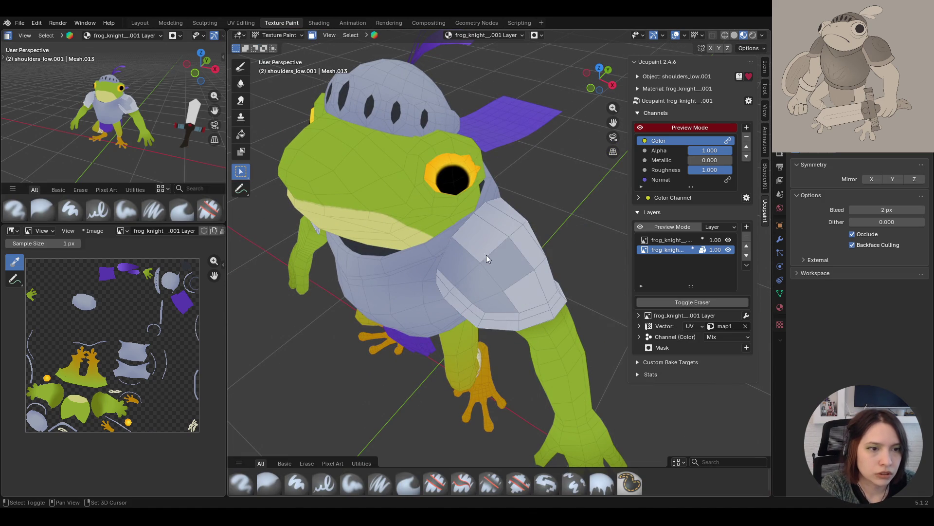
pyautogui.moveTo(561, 266); pyautogui.dragTo(430, 259, button='middle')
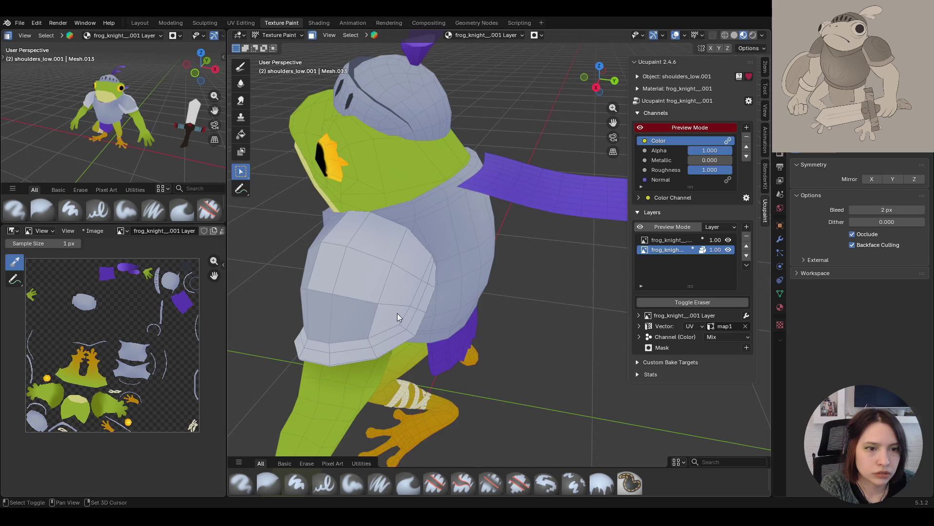
pyautogui.moveTo(339, 241)
pyautogui.mouseDown(button='middle')
pyautogui.moveTo(294, 246)
pyautogui.moveTo(477, 240)
pyautogui.moveTo(348, 240)
pyautogui.mouseUp(button='middle')
pyautogui.keyDown('shift'); pyautogui.click(348, 240); pyautogui.keyUp('shift')
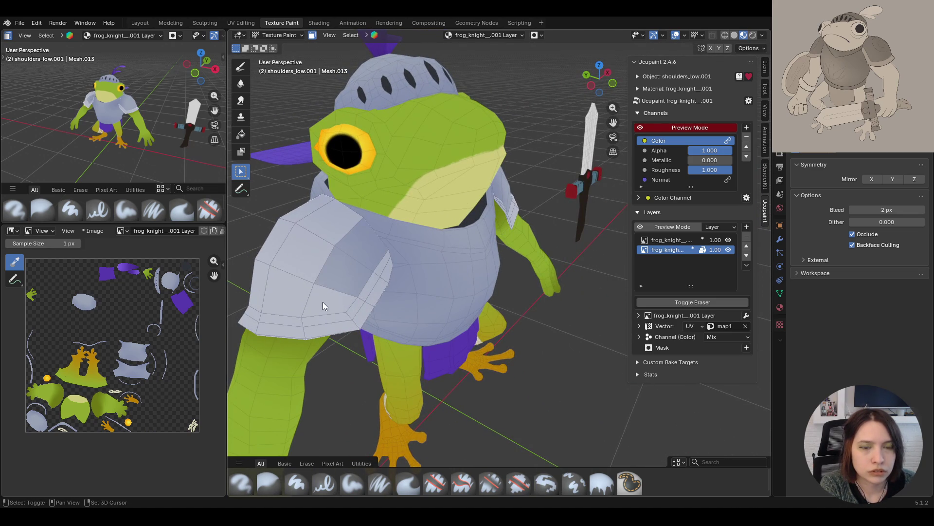
pyautogui.moveTo(295, 299)
pyautogui.mouseDown(button='middle')
pyautogui.moveTo(369, 282)
pyautogui.moveTo(477, 229)
pyautogui.mouseUp(button='middle')
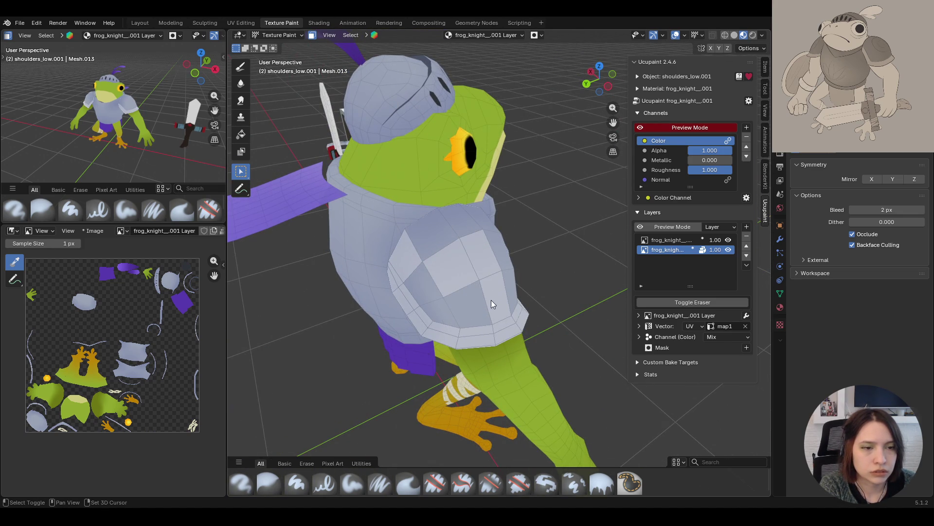
pyautogui.moveTo(398, 255)
pyautogui.mouseDown(button='middle')
pyautogui.moveTo(349, 253)
pyautogui.moveTo(436, 244)
pyautogui.moveTo(466, 190)
pyautogui.moveTo(444, 253)
pyautogui.moveTo(466, 215)
pyautogui.moveTo(486, 204)
pyautogui.mouseUp(button='middle')
pyautogui.click(276, 36)
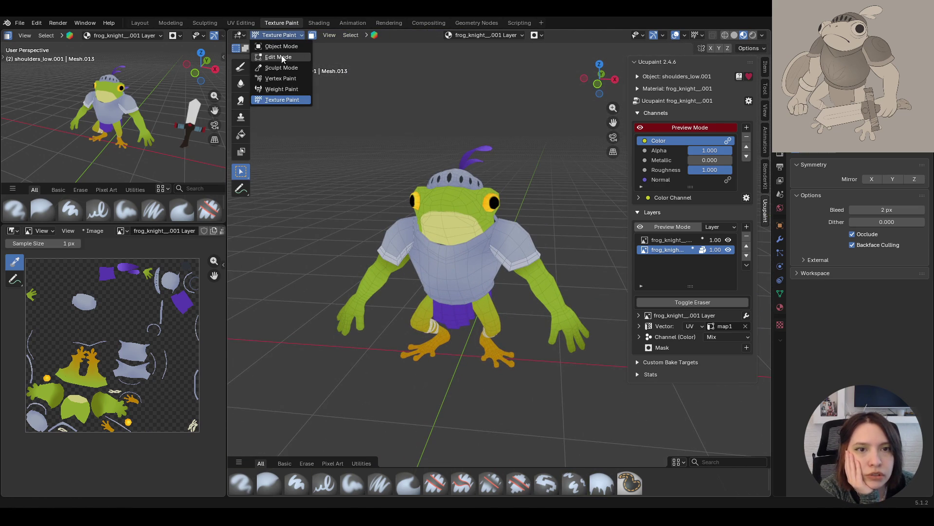
pyautogui.press('Escape')
pyautogui.click(241, 134)
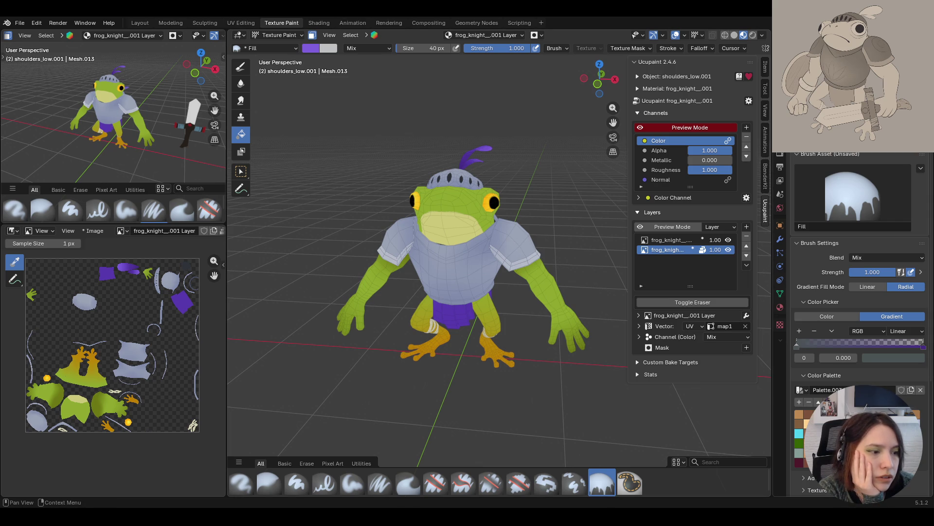
# Switch the Fill brush to a solid colour, test a dark grey fill on the pads, then undo it
pyautogui.click(827, 316)
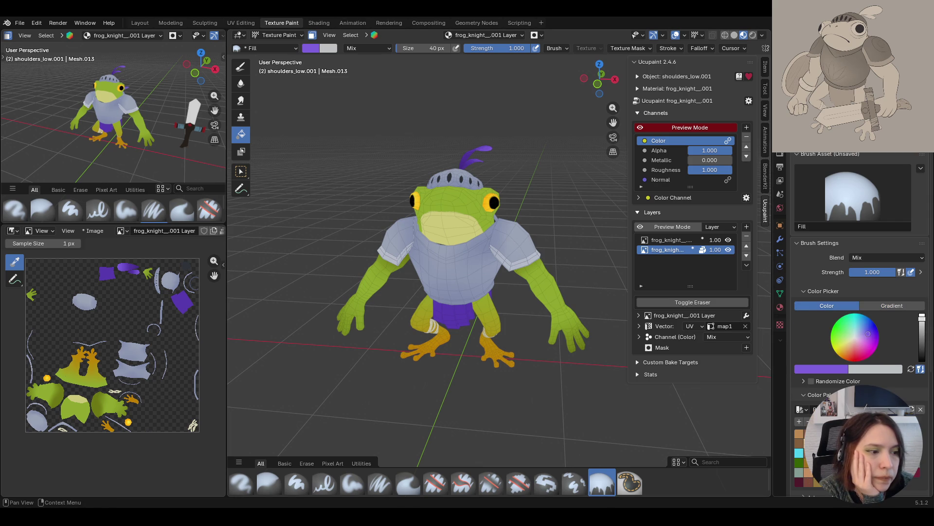
pyautogui.press('s')
pyautogui.click(399, 239)
pyautogui.moveTo(331, 146); pyautogui.dragTo(306, 149, button='middle')
pyautogui.click(313, 35)
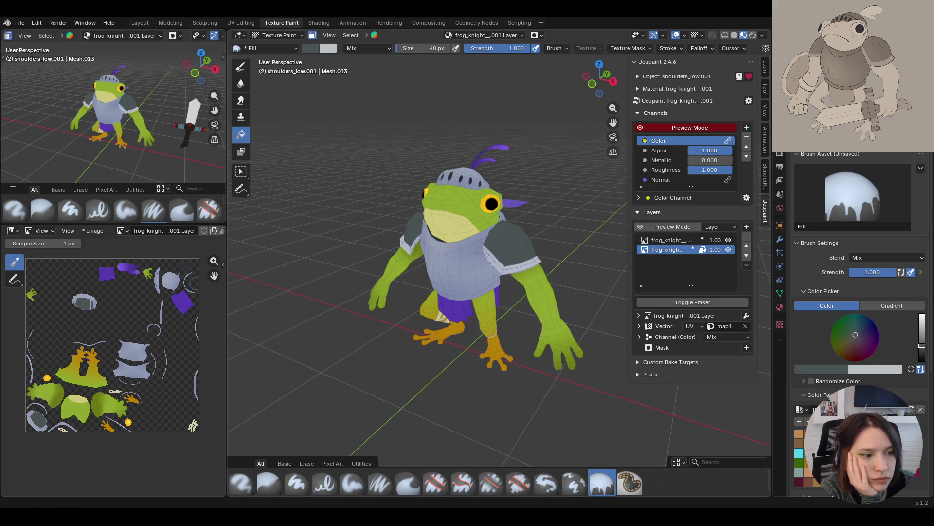
pyautogui.hotkey('ctrl', 'z')
# Try green and then orange fills on the shoulder pad trims
pyautogui.moveTo(445, 225)
pyautogui.mouseDown(button='middle')
pyautogui.moveTo(433, 264)
pyautogui.moveTo(577, 270)
pyautogui.moveTo(530, 311)
pyautogui.moveTo(519, 333)
pyautogui.moveTo(359, 324)
pyautogui.moveTo(342, 347)
pyautogui.moveTo(514, 276)
pyautogui.mouseUp(button='middle')
pyautogui.scroll(-6, 531, 319)
pyautogui.scroll(2, 514, 276)
pyautogui.scroll(2, 518, 279)
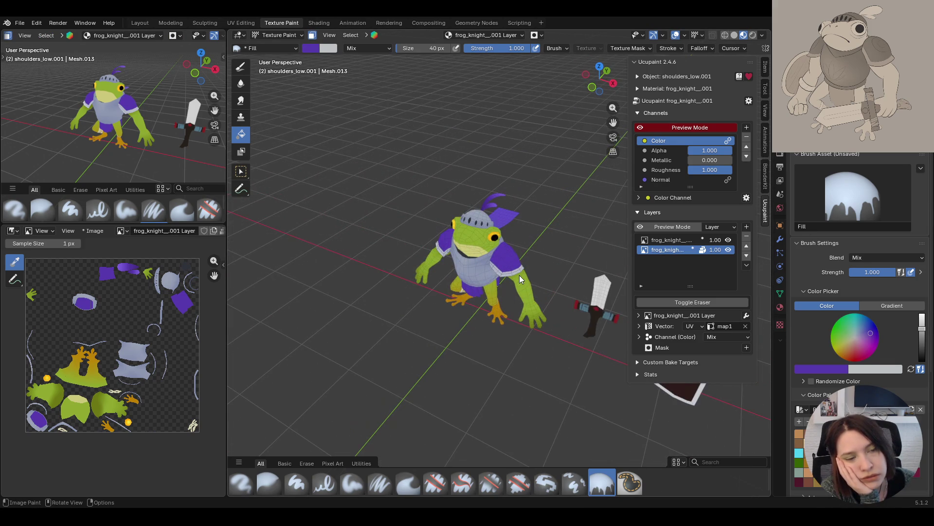
pyautogui.scroll(-2, 519, 276)
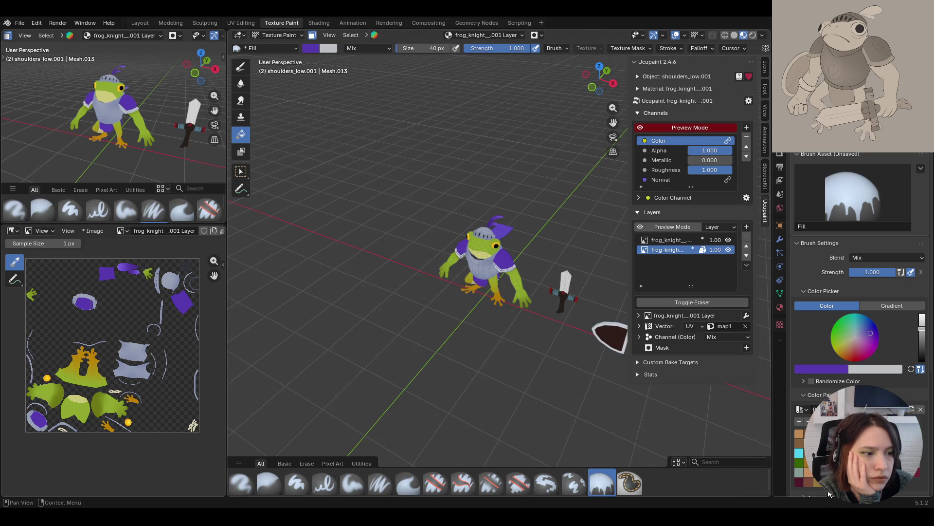
pyautogui.click(799, 463)
pyautogui.click(506, 260)
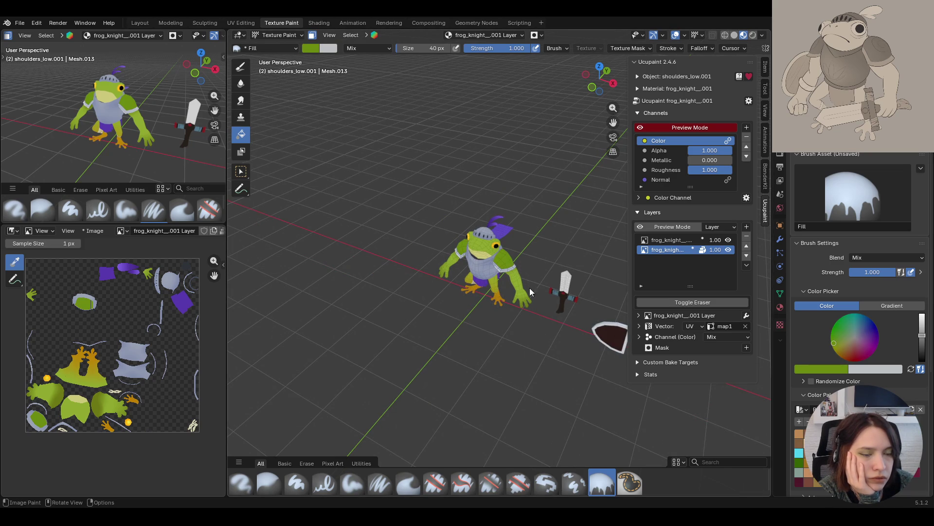
pyautogui.click(799, 433)
pyautogui.click(507, 275)
# Pick a dark slate blue-grey on the colour wheel and fill the shoulder pads with it
pyautogui.moveTo(505, 287)
pyautogui.mouseDown(button='middle')
pyautogui.moveTo(530, 275)
pyautogui.moveTo(657, 275)
pyautogui.moveTo(482, 292)
pyautogui.mouseUp(button='middle')
pyautogui.click(858, 332)
pyautogui.scroll(-6, 859, 333)
pyautogui.moveTo(859, 332); pyautogui.dragTo(861, 330)
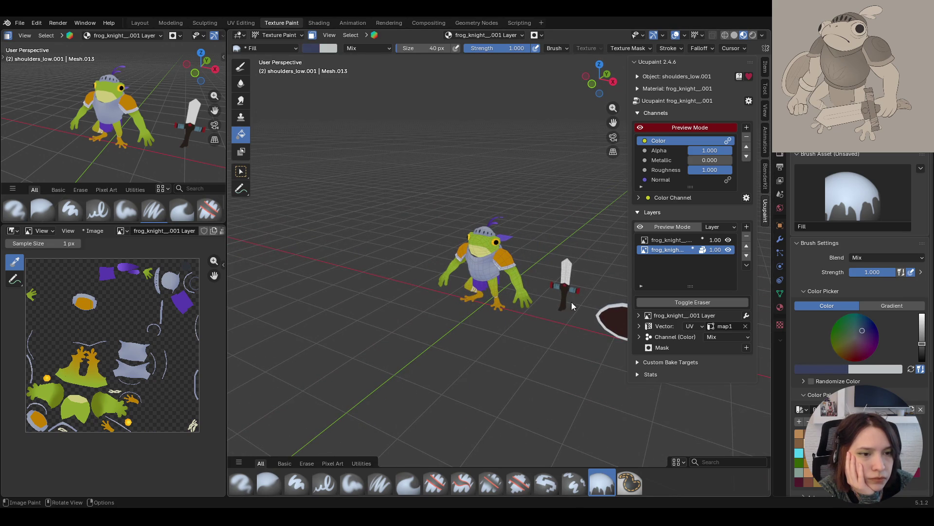
pyautogui.click(510, 268)
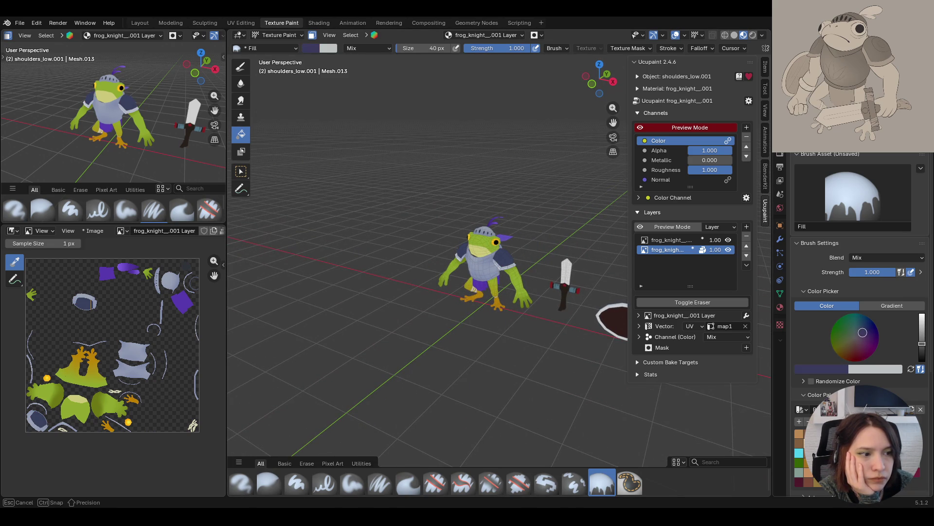
# Orbit and zoom around the frog to inspect the dark blue-grey shoulder pads
pyautogui.moveTo(552, 423)
pyautogui.mouseDown(button='middle')
pyautogui.moveTo(749, 404)
pyautogui.moveTo(541, 436)
pyautogui.moveTo(459, 340)
pyautogui.moveTo(427, 282)
pyautogui.mouseUp(button='middle')
pyautogui.scroll(5, 450, 285)
pyautogui.moveTo(469, 331)
pyautogui.mouseDown(button='middle')
pyautogui.moveTo(625, 325)
pyautogui.moveTo(526, 339)
pyautogui.moveTo(440, 332)
pyautogui.mouseUp(button='middle')
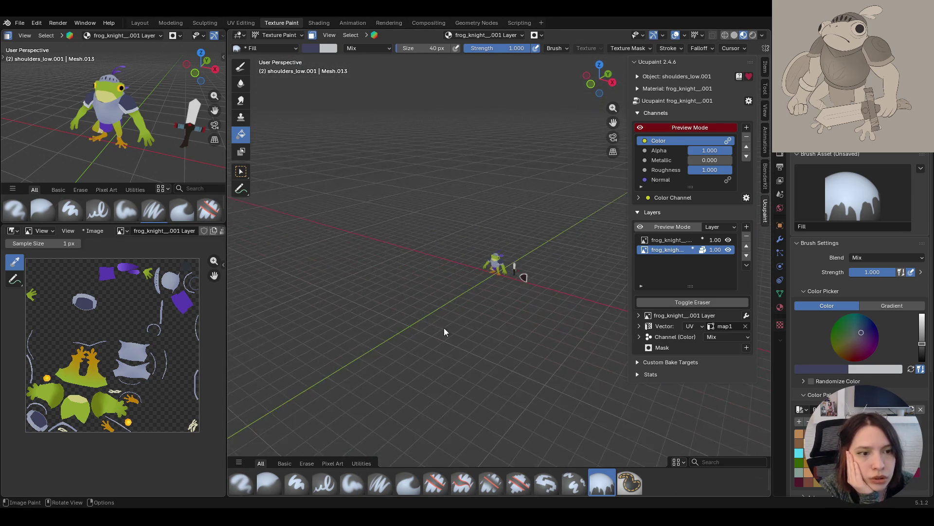
pyautogui.scroll(4, 457, 292)
pyautogui.moveTo(477, 255)
pyautogui.mouseDown(button='middle')
pyautogui.moveTo(571, 282)
pyautogui.moveTo(549, 320)
pyautogui.moveTo(527, 316)
pyautogui.moveTo(560, 298)
pyautogui.moveTo(551, 289)
pyautogui.mouseUp(button='middle')
pyautogui.scroll(-5, 550, 319)
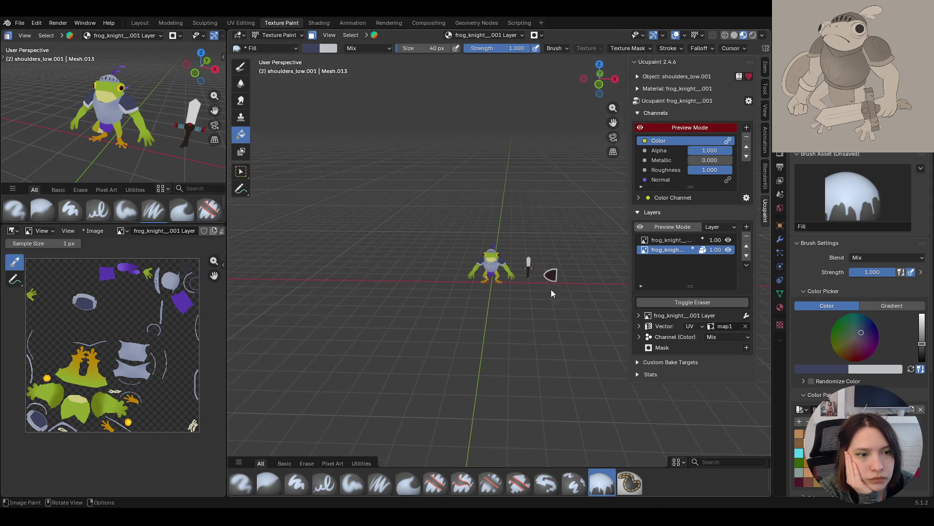
pyautogui.scroll(6, 536, 297)
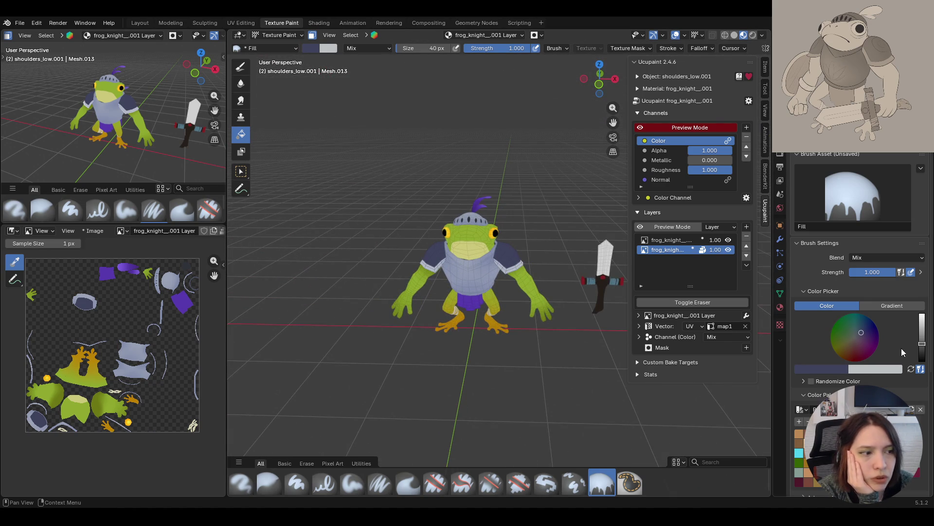
pyautogui.moveTo(608, 316); pyautogui.dragTo(647, 301, button='middle')
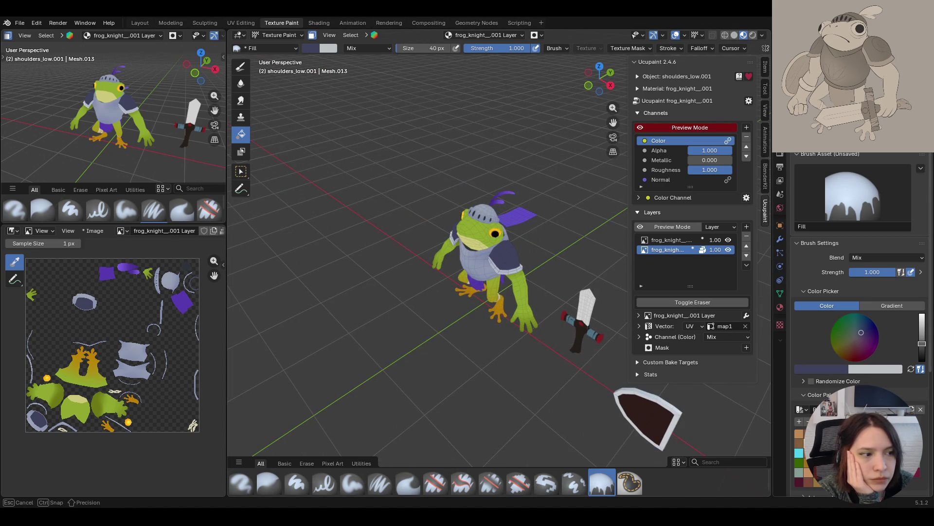
# Check the recoloured shoulder pads from several angles and save knight_rig.blend with Ctrl+S
pyautogui.moveTo(545, 245)
pyautogui.mouseDown(button='middle')
pyautogui.moveTo(559, 308)
pyautogui.moveTo(554, 292)
pyautogui.mouseUp(button='middle')
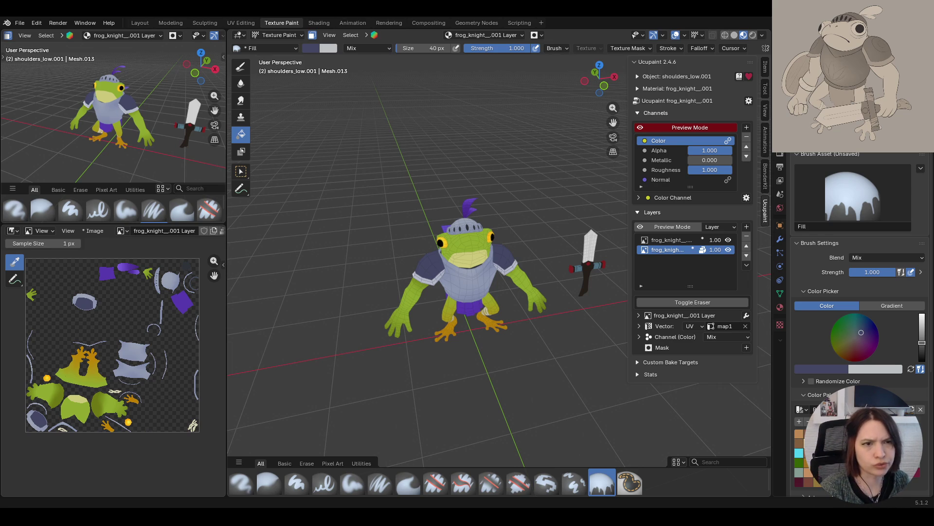
pyautogui.moveTo(390, 321)
pyautogui.mouseDown(button='middle')
pyautogui.moveTo(333, 317)
pyautogui.moveTo(312, 327)
pyautogui.mouseUp(button='middle')
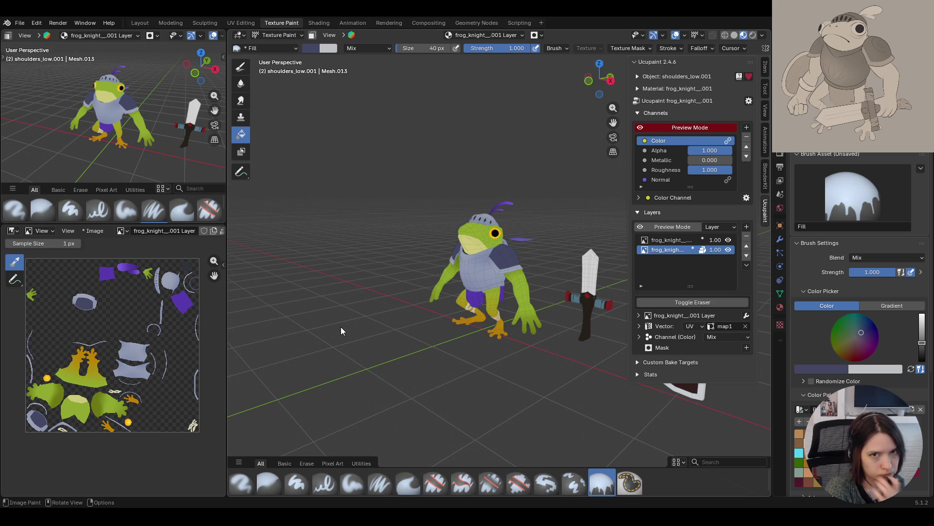
pyautogui.hotkey('ctrl', 's')
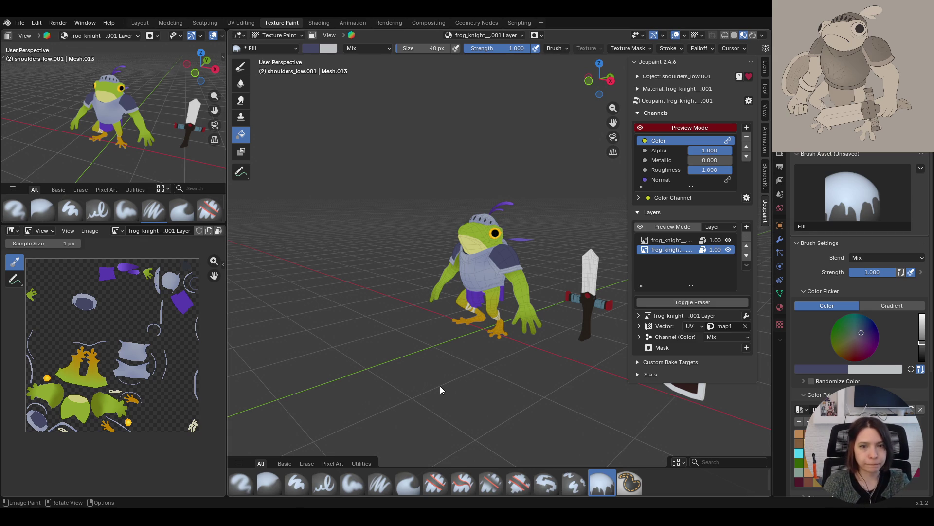
pyautogui.moveTo(429, 405)
pyautogui.mouseDown(button='middle')
pyautogui.moveTo(489, 402)
pyautogui.moveTo(472, 413)
pyautogui.moveTo(480, 416)
pyautogui.moveTo(506, 393)
pyautogui.moveTo(498, 395)
pyautogui.moveTo(433, 253)
pyautogui.moveTo(433, 222)
pyautogui.moveTo(433, 232)
pyautogui.moveTo(498, 223)
pyautogui.moveTo(528, 235)
pyautogui.moveTo(519, 212)
pyautogui.moveTo(448, 198)
pyautogui.moveTo(433, 183)
pyautogui.moveTo(526, 171)
pyautogui.moveTo(484, 241)
pyautogui.moveTo(396, 227)
pyautogui.mouseUp(button='middle')
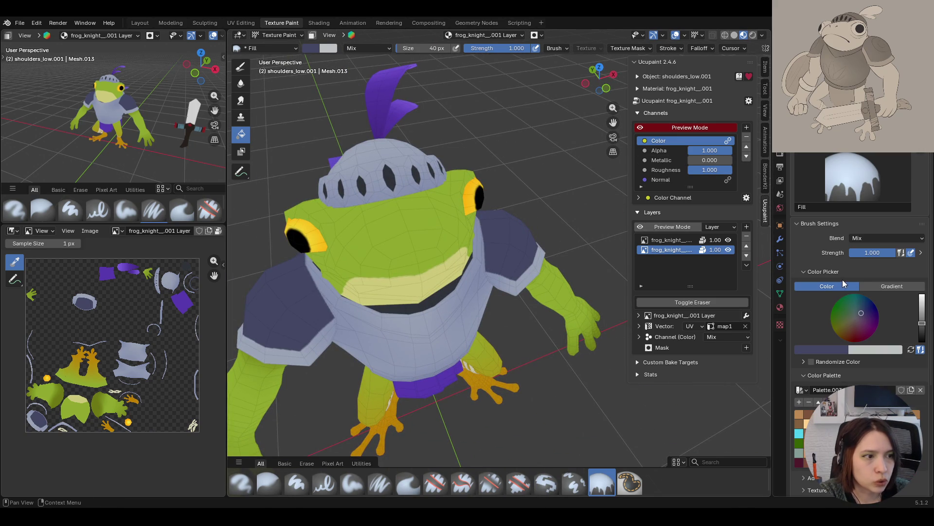
pyautogui.click(818, 347)
# Sample the helmet's grey-blue tones from the model as the brush colour
pyautogui.click(840, 340)
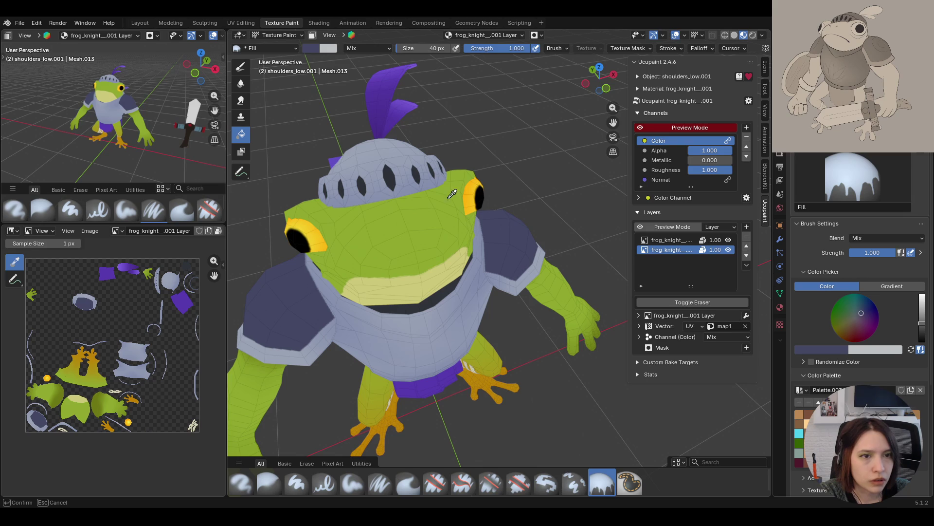
pyautogui.click(411, 157)
pyautogui.moveTo(469, 215)
pyautogui.mouseDown(button='middle')
pyautogui.moveTo(346, 209)
pyautogui.moveTo(536, 292)
pyautogui.mouseUp(button='middle')
pyautogui.click(822, 350)
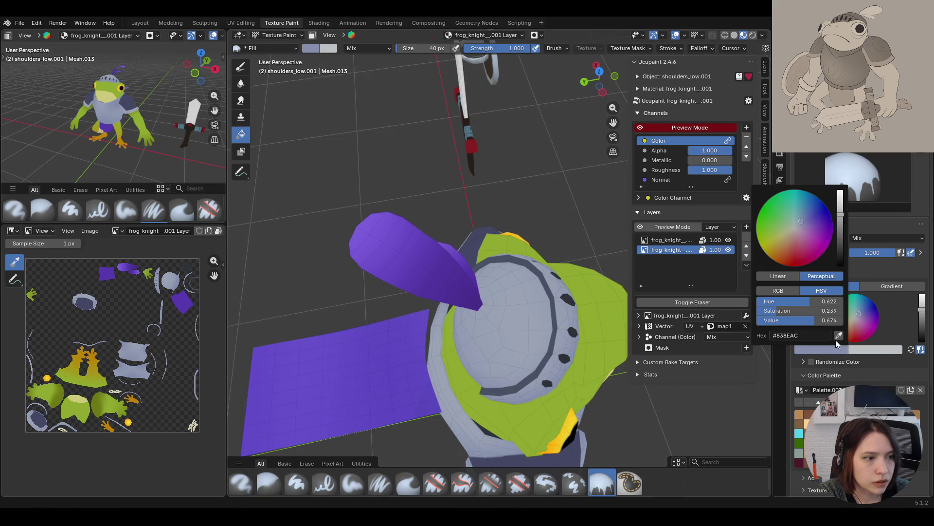
pyautogui.click(839, 339)
pyautogui.click(507, 254)
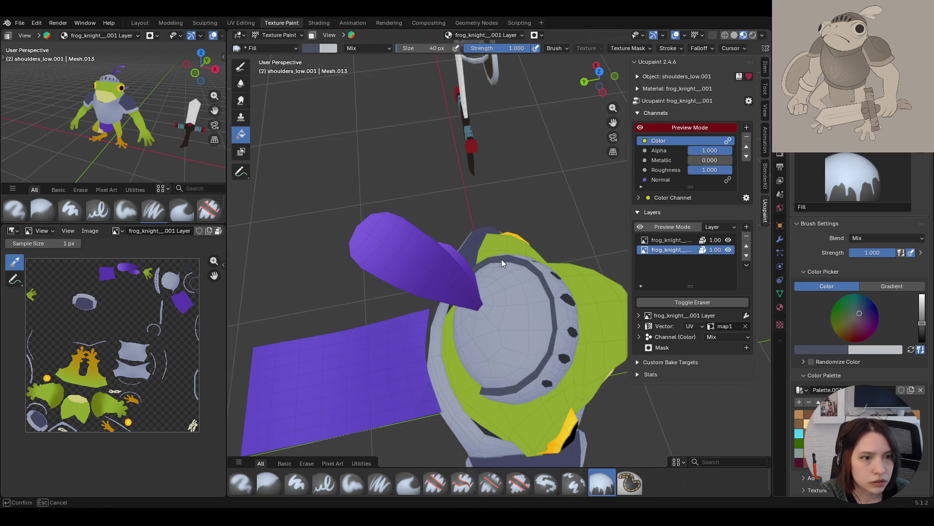
# Orbit to a front three-quarter view of the frog knight and open the interaction mode dropdown
pyautogui.moveTo(533, 311)
pyautogui.mouseDown(button='middle')
pyautogui.moveTo(445, 256)
pyautogui.moveTo(402, 251)
pyautogui.moveTo(485, 254)
pyautogui.mouseUp(button='middle')
pyautogui.scroll(-3, 483, 252)
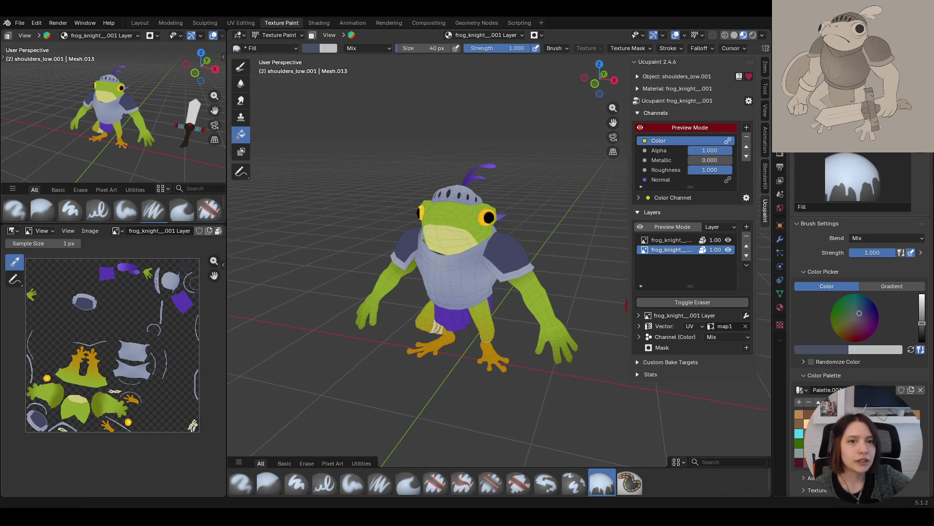
pyautogui.moveTo(530, 273)
pyautogui.mouseDown(button='middle')
pyautogui.moveTo(562, 306)
pyautogui.moveTo(474, 312)
pyautogui.moveTo(488, 305)
pyautogui.moveTo(474, 297)
pyautogui.moveTo(438, 323)
pyautogui.moveTo(410, 307)
pyautogui.moveTo(437, 328)
pyautogui.moveTo(429, 357)
pyautogui.moveTo(457, 358)
pyautogui.moveTo(482, 320)
pyautogui.moveTo(462, 311)
pyautogui.mouseUp(button='middle')
pyautogui.moveTo(584, 161)
pyautogui.mouseDown(button='middle')
pyautogui.moveTo(530, 223)
pyautogui.moveTo(537, 263)
pyautogui.moveTo(501, 253)
pyautogui.moveTo(516, 243)
pyautogui.moveTo(781, 370)
pyautogui.mouseUp(button='middle')
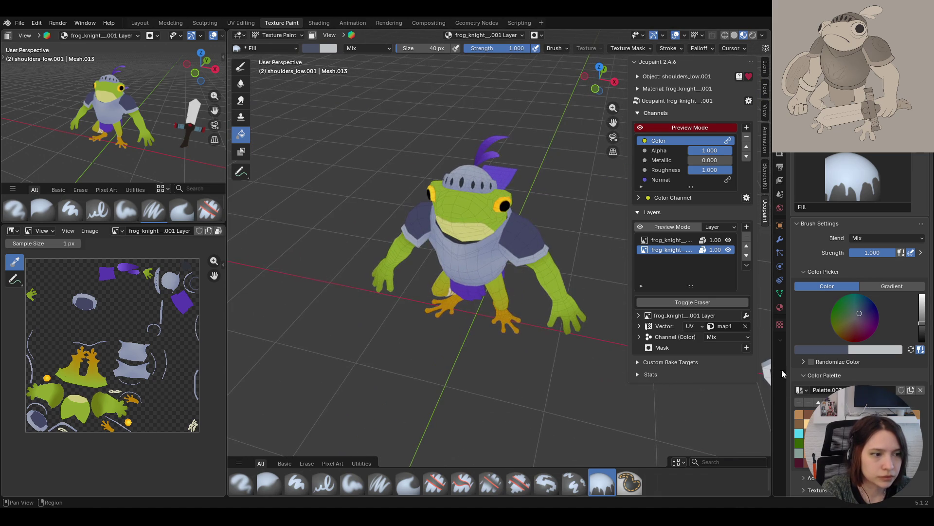
pyautogui.moveTo(559, 331)
pyautogui.mouseDown(button='middle')
pyautogui.moveTo(406, 264)
pyautogui.moveTo(489, 277)
pyautogui.mouseUp(button='middle')
pyautogui.click(277, 35)
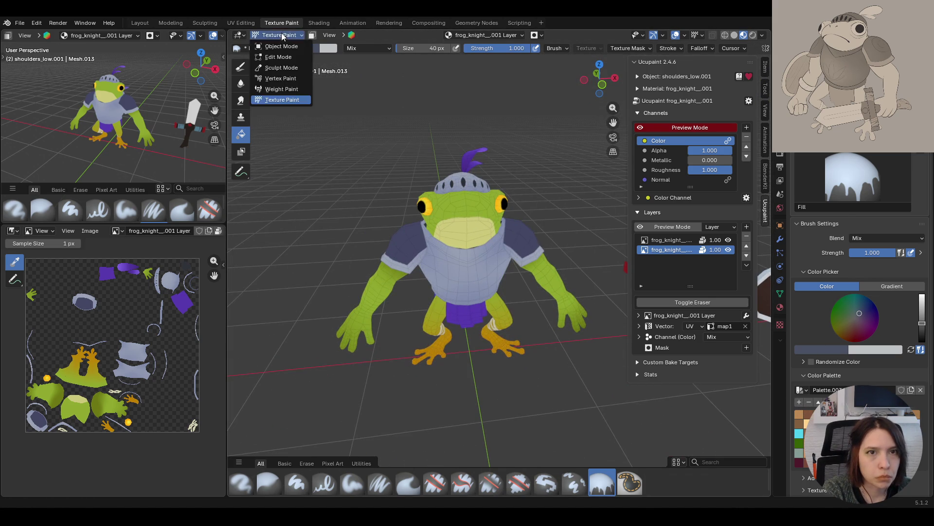
# Make body_armor_low.001 active in Texture Paint and fill the chest armour with the current colour
pyautogui.click(275, 44)
pyautogui.click(477, 269)
pyautogui.click(277, 35)
pyautogui.click(297, 104)
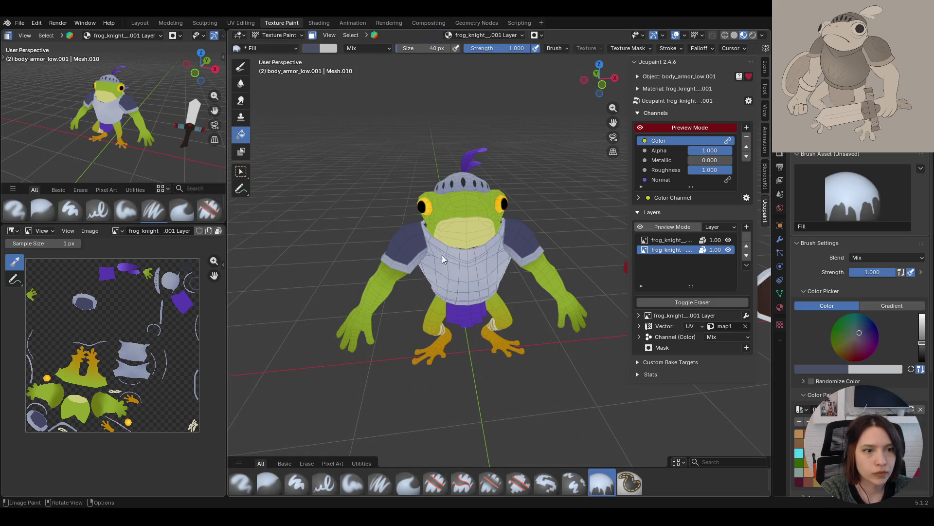
pyautogui.scroll(4, 426, 245)
pyautogui.moveTo(433, 259)
pyautogui.mouseDown(button='middle')
pyautogui.moveTo(529, 234)
pyautogui.moveTo(460, 246)
pyautogui.mouseUp(button='middle')
pyautogui.click(460, 247)
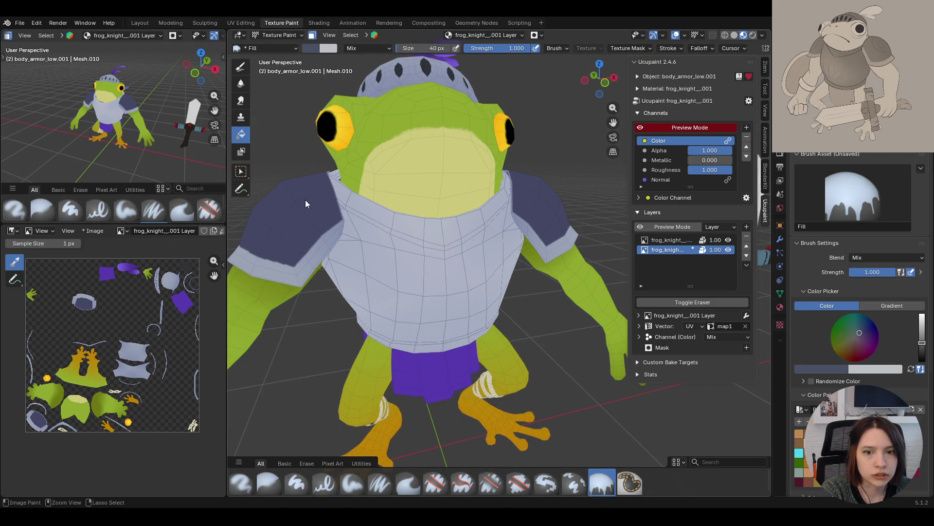
# In Edit Mode, select trim edges on the armour and Select Linked to isolate the trim band
pyautogui.click(240, 172)
pyautogui.press('shift')
pyautogui.click(474, 235)
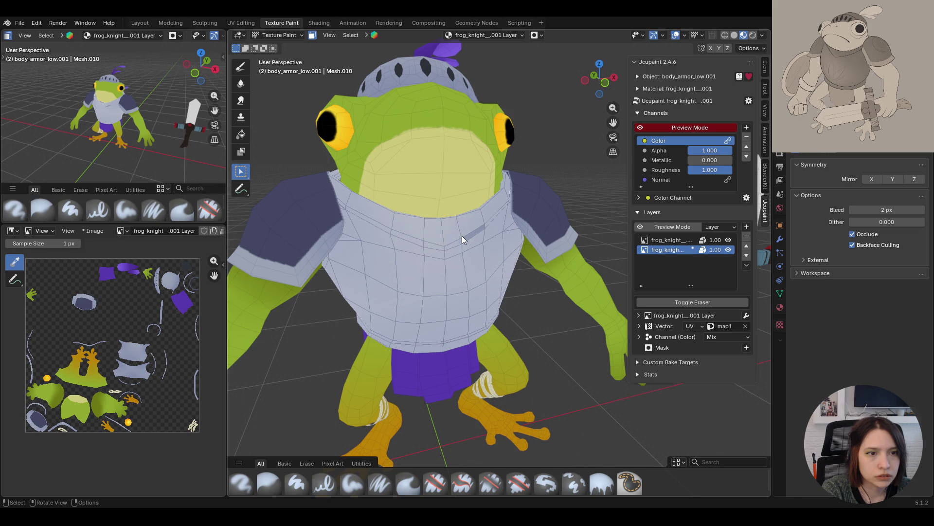
pyautogui.click(279, 35)
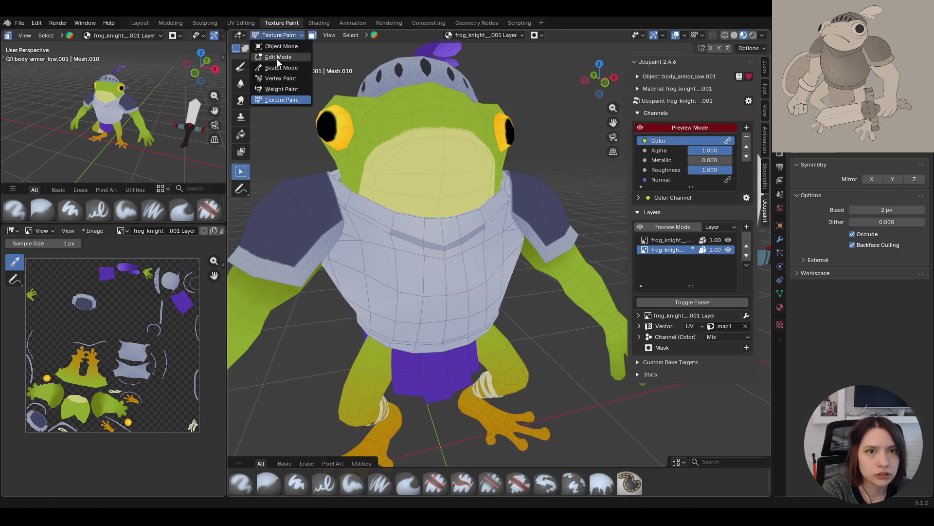
pyautogui.click(276, 59)
pyautogui.click(394, 233)
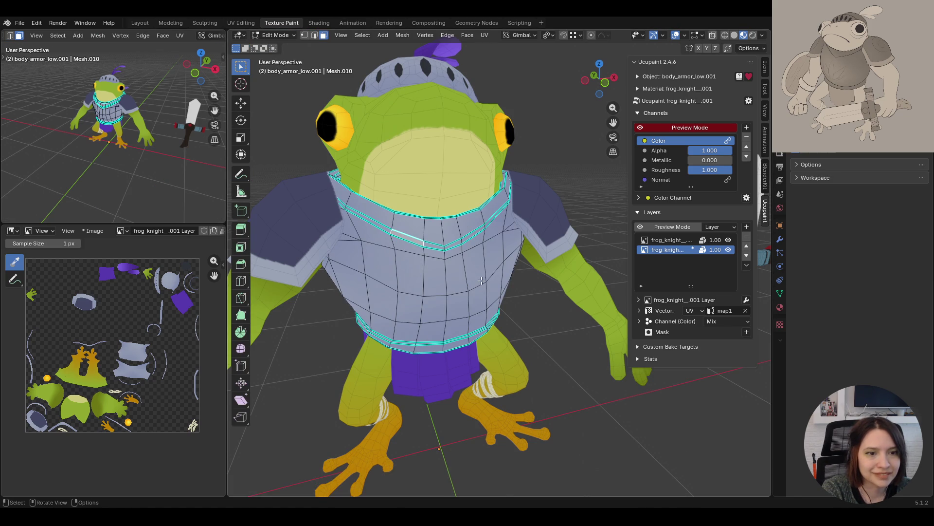
pyautogui.moveTo(481, 280); pyautogui.dragTo(438, 322, button='middle')
pyautogui.click(428, 346)
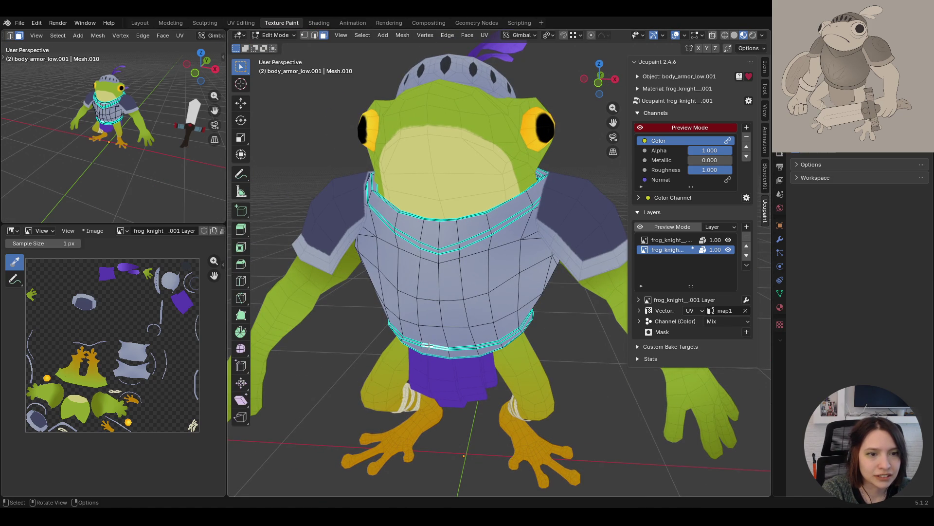
pyautogui.click(424, 246)
pyautogui.moveTo(425, 245)
pyautogui.mouseDown(button='middle')
pyautogui.moveTo(370, 239)
pyautogui.moveTo(438, 238)
pyautogui.moveTo(417, 242)
pyautogui.moveTo(428, 241)
pyautogui.mouseUp(button='middle')
pyautogui.hotkey('ctrl', 'l')
# Return to Texture Paint mode with the Fill brush active
pyautogui.scroll(-5, 396, 233)
pyautogui.click(275, 35)
pyautogui.click(282, 102)
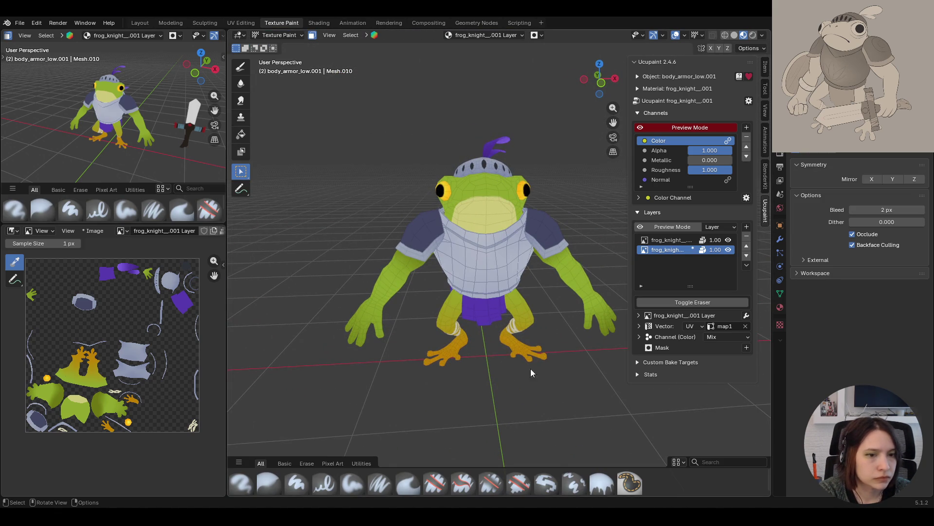
pyautogui.click(247, 133)
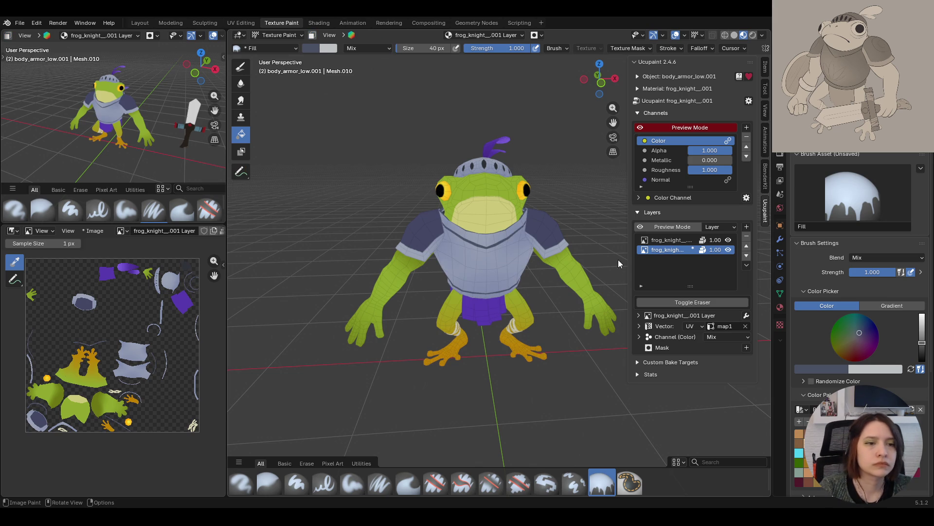
pyautogui.scroll(-3, 618, 259)
pyautogui.moveTo(606, 266)
pyautogui.mouseDown(button='middle')
pyautogui.moveTo(253, 271)
pyautogui.moveTo(541, 288)
pyautogui.moveTo(504, 290)
pyautogui.moveTo(500, 258)
pyautogui.moveTo(484, 300)
pyautogui.moveTo(456, 316)
pyautogui.moveTo(507, 274)
pyautogui.moveTo(593, 279)
pyautogui.moveTo(574, 289)
pyautogui.mouseUp(button='middle')
pyautogui.scroll(-4, 483, 268)
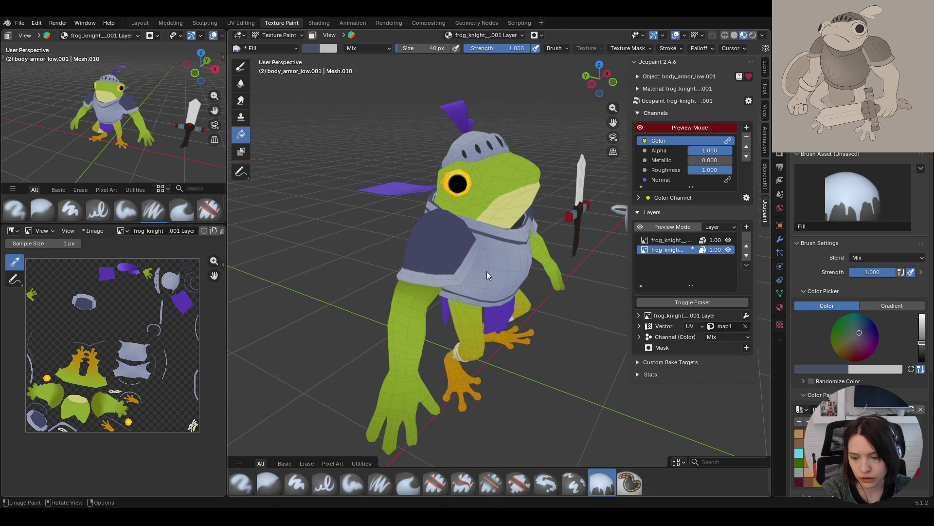
pyautogui.moveTo(487, 271)
pyautogui.mouseDown(button='middle')
pyautogui.moveTo(514, 315)
pyautogui.moveTo(346, 313)
pyautogui.moveTo(429, 298)
pyautogui.moveTo(517, 271)
pyautogui.moveTo(512, 262)
pyautogui.moveTo(469, 287)
pyautogui.moveTo(498, 301)
pyautogui.moveTo(568, 280)
pyautogui.moveTo(693, 276)
pyautogui.moveTo(451, 253)
pyautogui.mouseUp(button='middle')
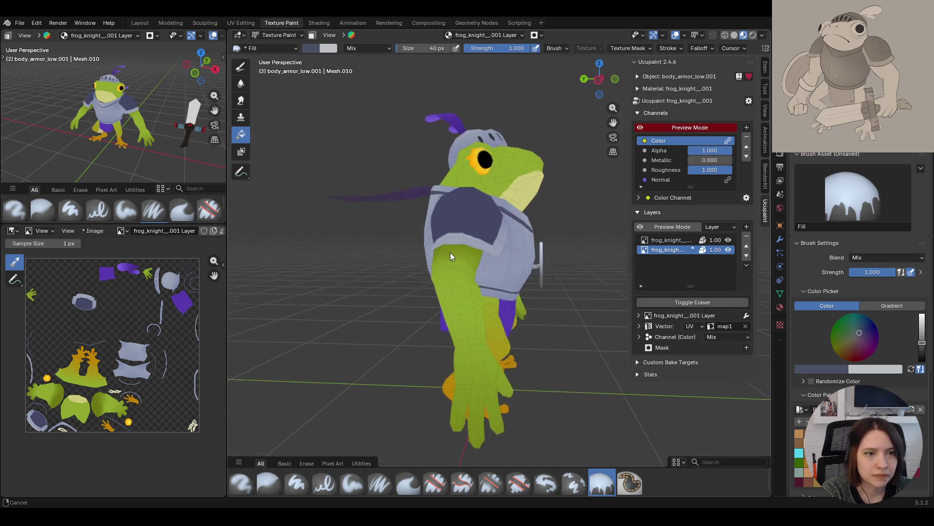
pyautogui.scroll(8, 450, 253)
pyautogui.scroll(-4, 457, 246)
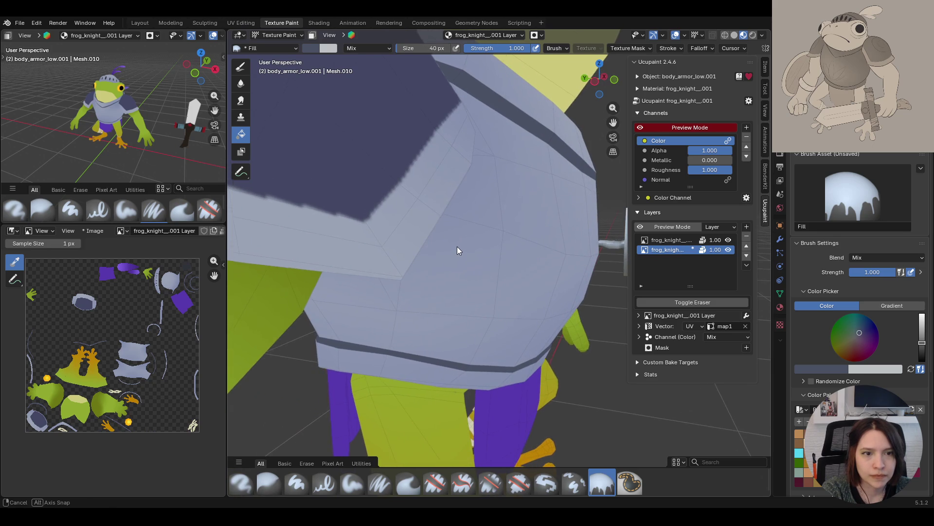
# Select shoulders_low.001 in Object Mode and enter Edit Mode on it
pyautogui.click(301, 36)
pyautogui.click(301, 37)
pyautogui.click(297, 36)
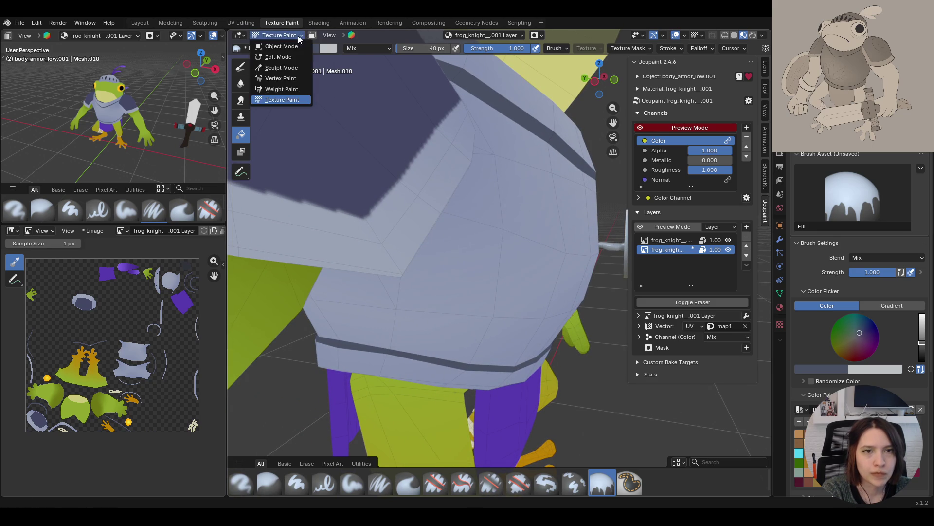
pyautogui.click(281, 47)
pyautogui.click(348, 249)
pyautogui.click(291, 37)
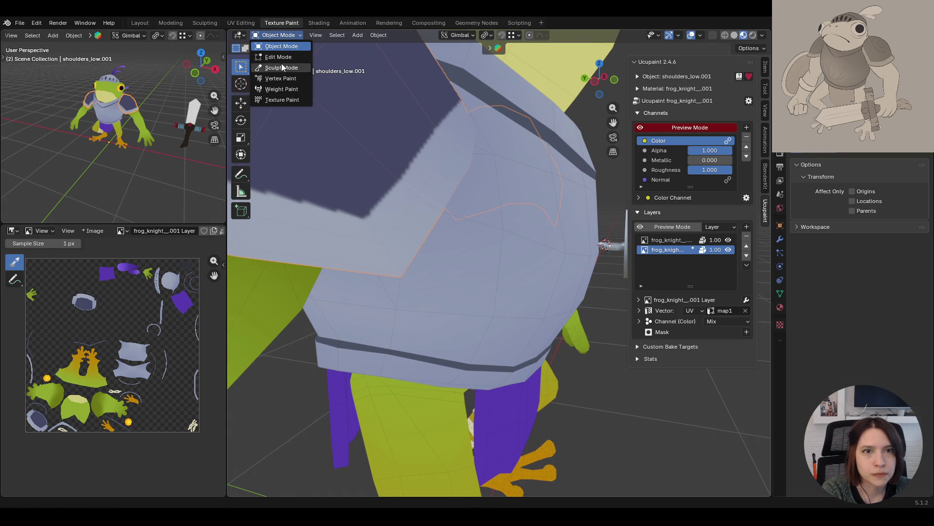
pyautogui.click(291, 58)
# Select the linked shoulder trim, return to Texture Paint, and enable the Face Selection paint mask
pyautogui.scroll(3, 472, 129)
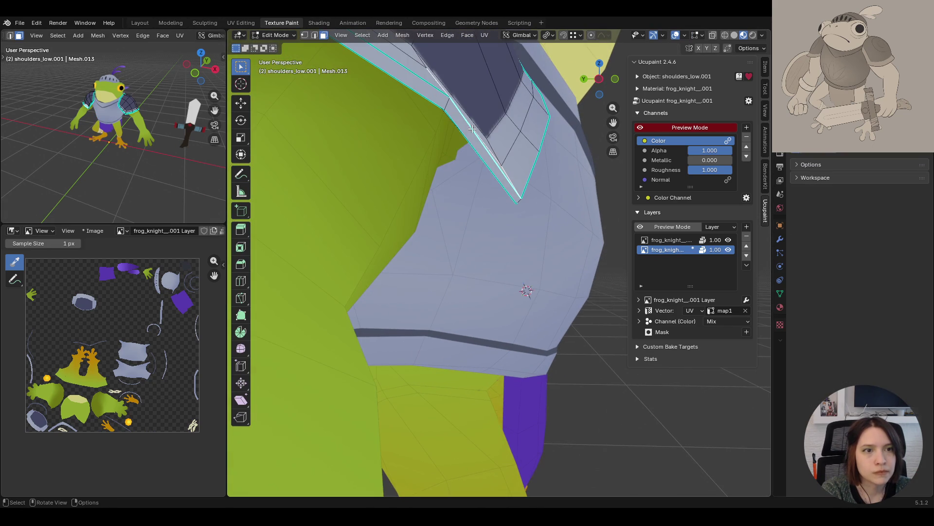
pyautogui.scroll(-8, 520, 250)
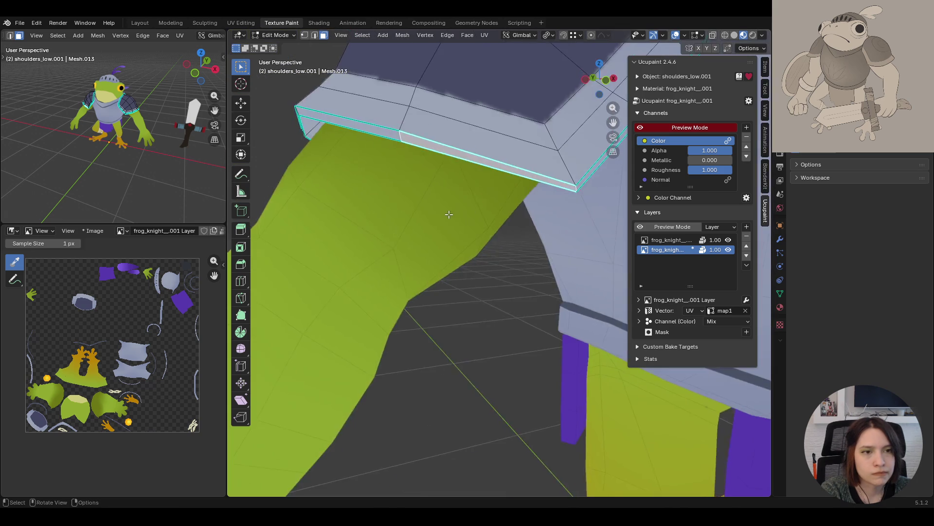
pyautogui.moveTo(521, 249); pyautogui.dragTo(529, 193, button='middle')
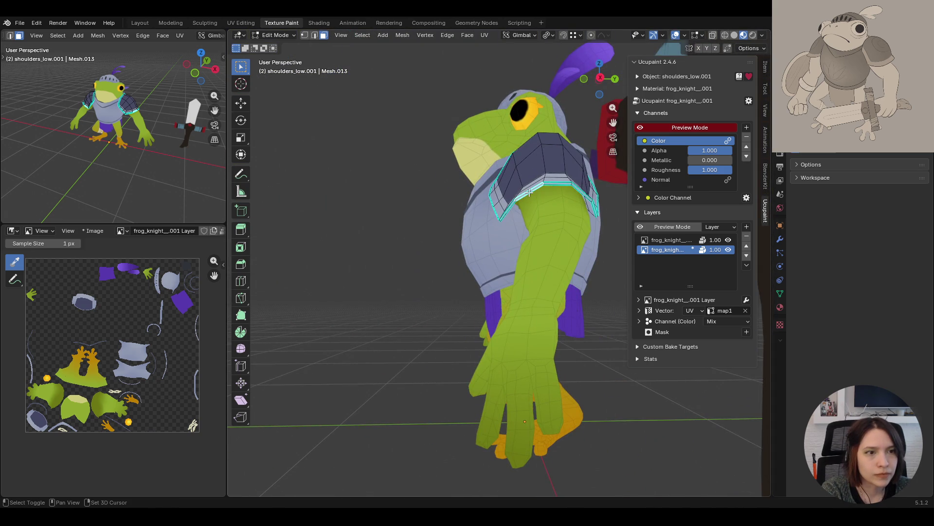
pyautogui.hotkey('ctrl', 'l')
pyautogui.moveTo(405, 238); pyautogui.dragTo(341, 205, button='middle')
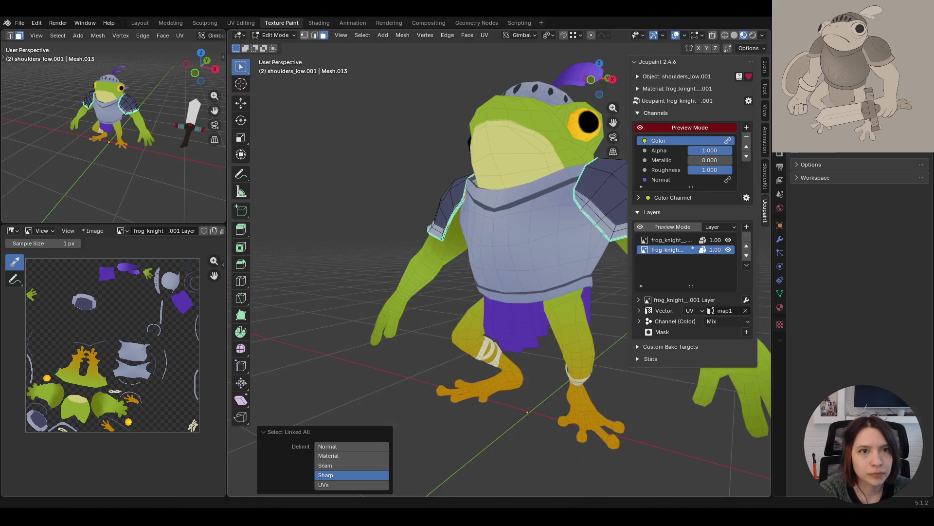
pyautogui.click(288, 35)
pyautogui.click(282, 100)
pyautogui.moveTo(363, 174)
pyautogui.mouseDown(button='middle')
pyautogui.moveTo(444, 168)
pyautogui.moveTo(573, 185)
pyautogui.mouseUp(button='middle')
pyautogui.click(312, 35)
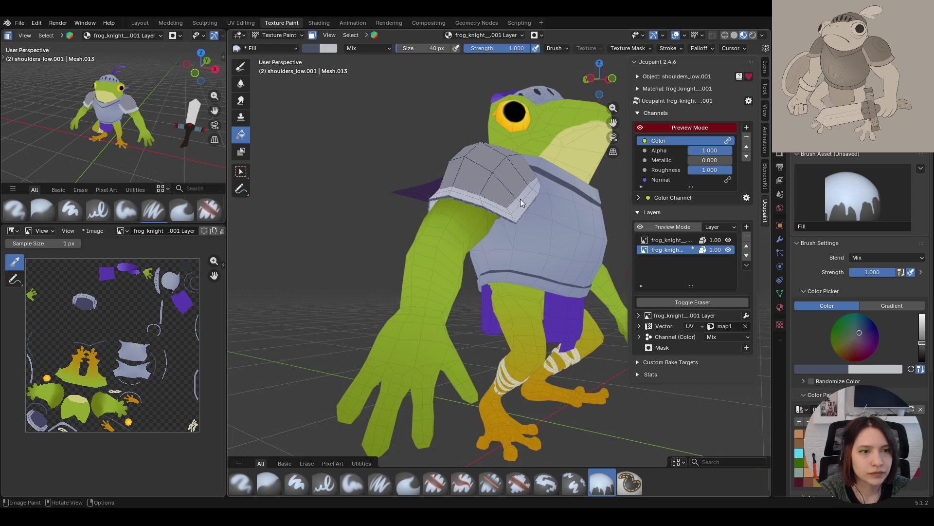
# Disable the Face Selection paint mask, review the pale grey-blue trims, and go to Object Mode
pyautogui.moveTo(467, 214)
pyautogui.mouseDown(button='middle')
pyautogui.moveTo(514, 221)
pyautogui.moveTo(425, 225)
pyautogui.moveTo(471, 229)
pyautogui.mouseUp(button='middle')
pyautogui.click(312, 35)
pyautogui.moveTo(411, 181)
pyautogui.mouseDown(button='middle')
pyautogui.moveTo(555, 182)
pyautogui.moveTo(398, 199)
pyautogui.moveTo(458, 242)
pyautogui.moveTo(515, 248)
pyautogui.moveTo(505, 275)
pyautogui.moveTo(577, 213)
pyautogui.moveTo(544, 185)
pyautogui.moveTo(583, 126)
pyautogui.moveTo(450, 266)
pyautogui.moveTo(367, 264)
pyautogui.moveTo(518, 258)
pyautogui.moveTo(492, 260)
pyautogui.moveTo(545, 249)
pyautogui.moveTo(539, 244)
pyautogui.mouseUp(button='middle')
pyautogui.scroll(5, 535, 256)
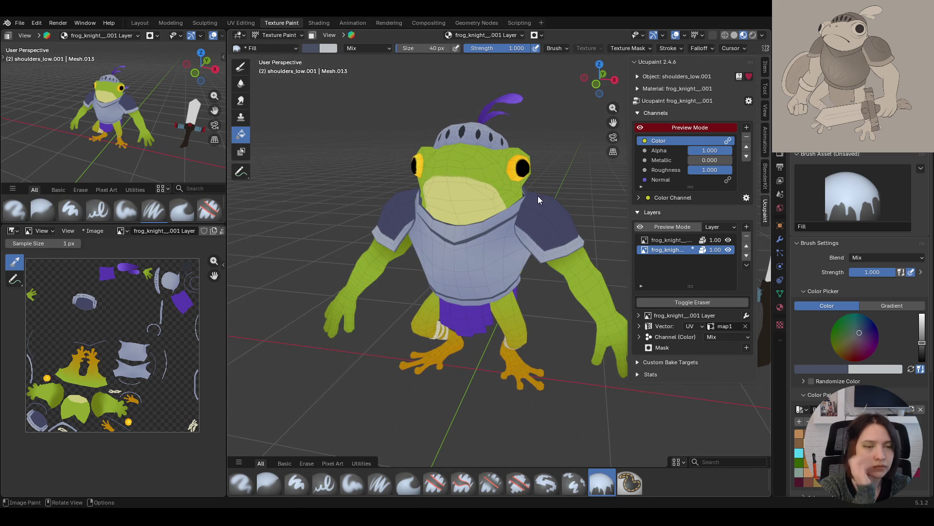
pyautogui.moveTo(580, 192)
pyautogui.mouseDown(button='middle')
pyautogui.moveTo(511, 236)
pyautogui.moveTo(486, 229)
pyautogui.mouseUp(button='middle')
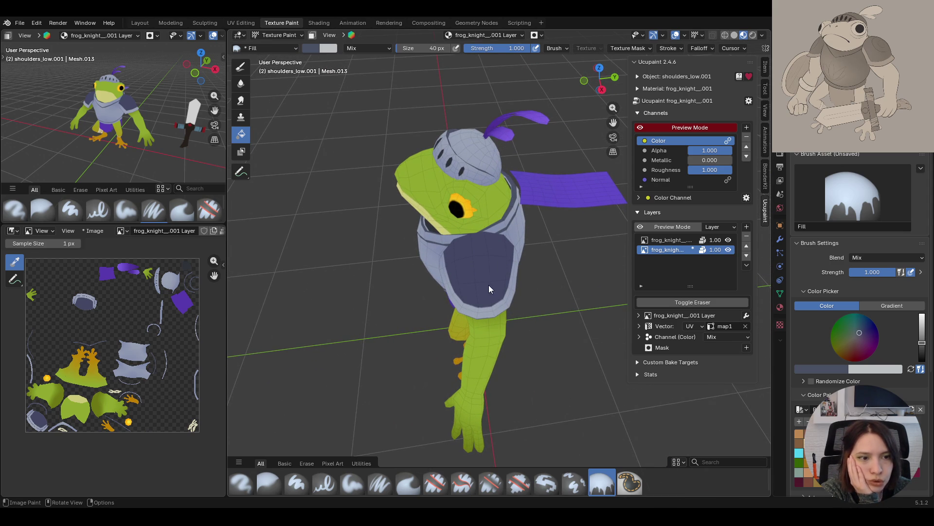
pyautogui.moveTo(460, 269); pyautogui.dragTo(516, 249, button='middle')
pyautogui.click(277, 35)
pyautogui.click(277, 47)
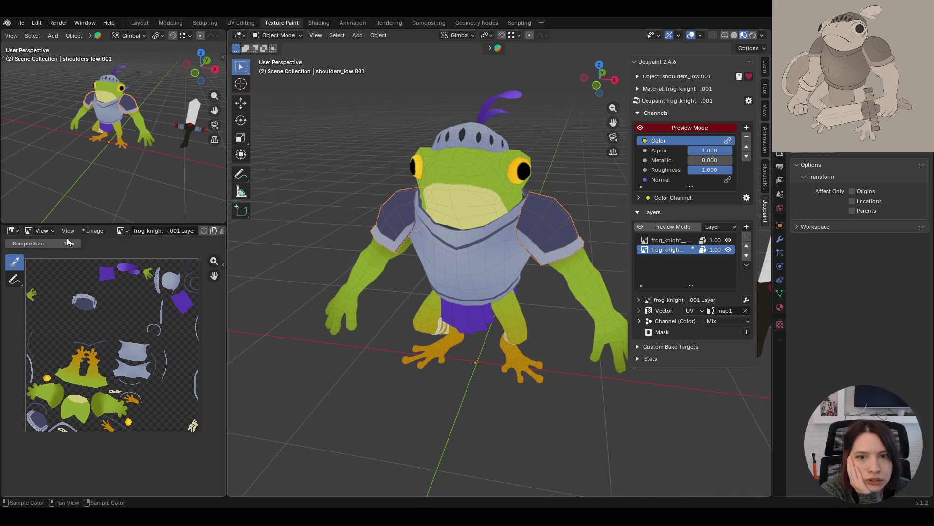
# Set the image editor to Paint mode and pan the viewport so the frog sits lower
pyautogui.click(41, 230)
pyautogui.click(46, 264)
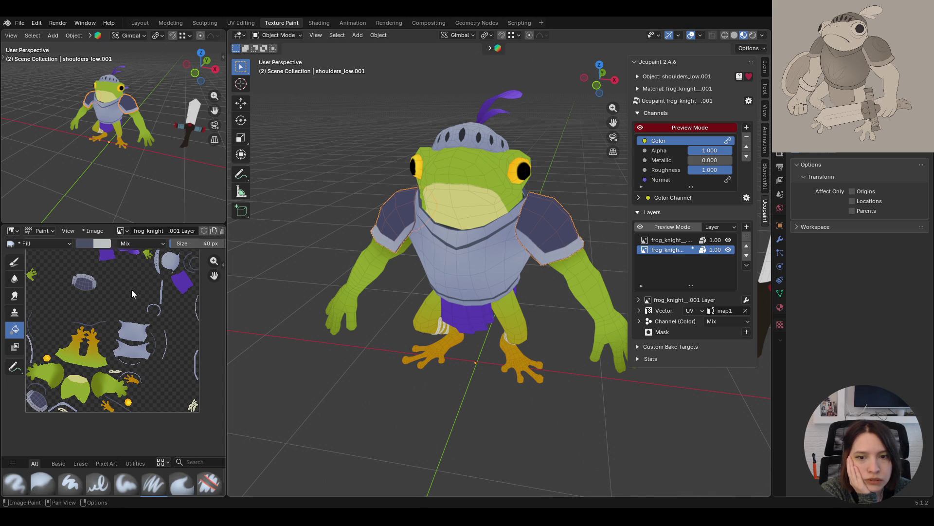
pyautogui.scroll(2, 82, 267)
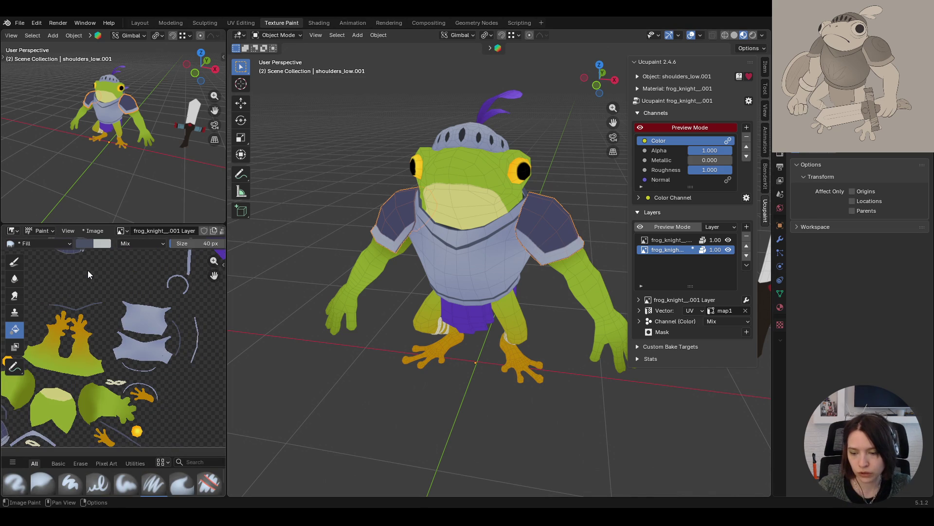
pyautogui.moveTo(613, 122); pyautogui.dragTo(588, 166)
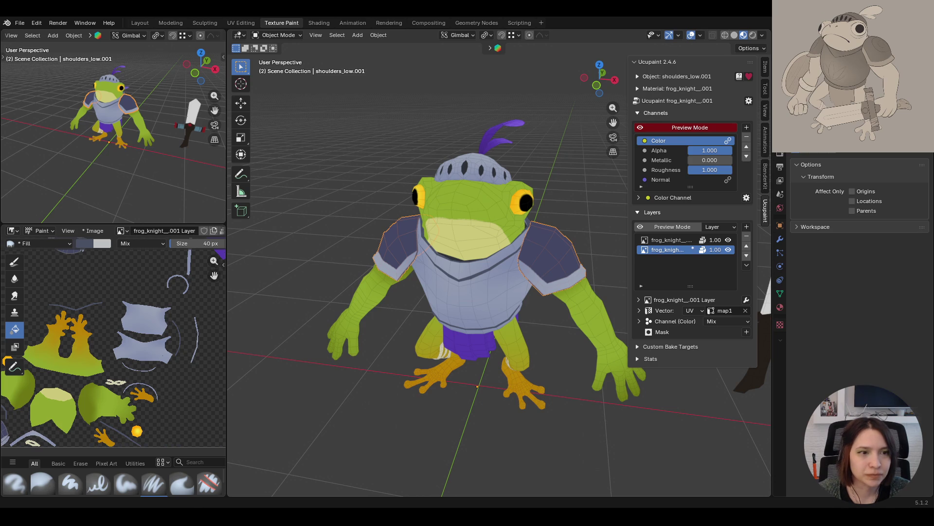
# Deselect the shoulder pads, select body_low.001, and switch it to Texture Paint mode
pyautogui.click(279, 35)
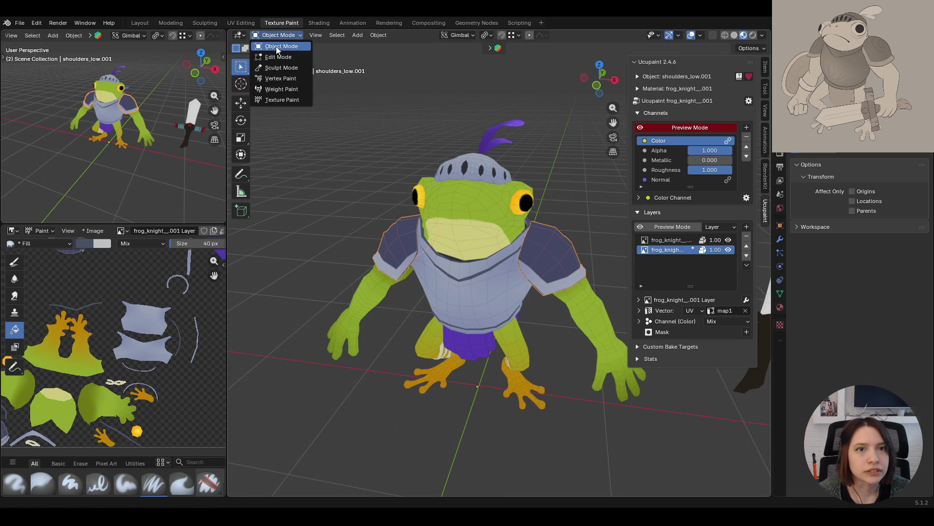
pyautogui.click(358, 192)
pyautogui.click(284, 34)
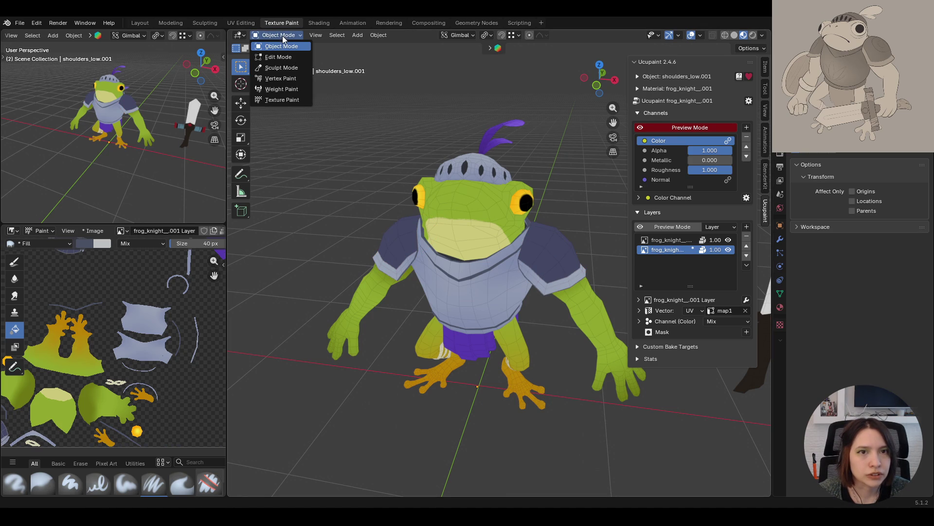
pyautogui.click(285, 45)
pyautogui.moveTo(284, 45); pyautogui.dragTo(372, 209, button='middle')
pyautogui.click(488, 233)
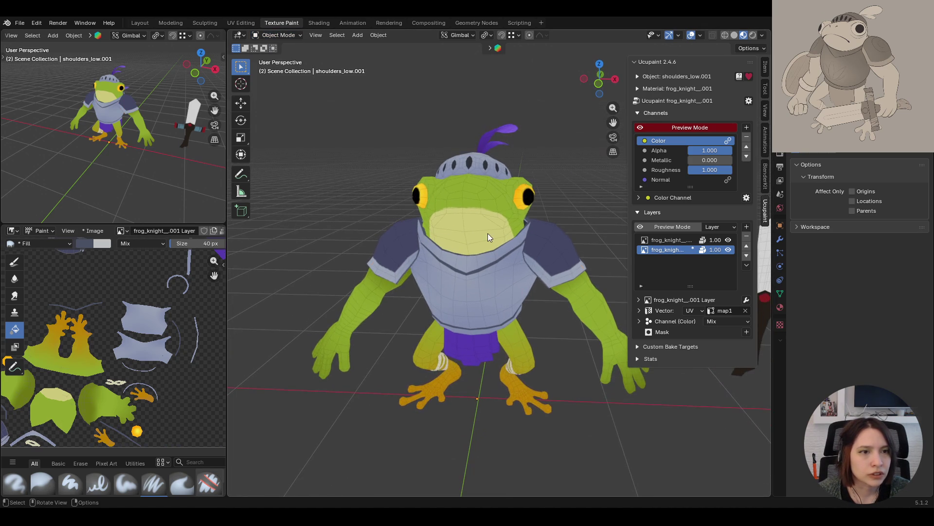
pyautogui.click(269, 33)
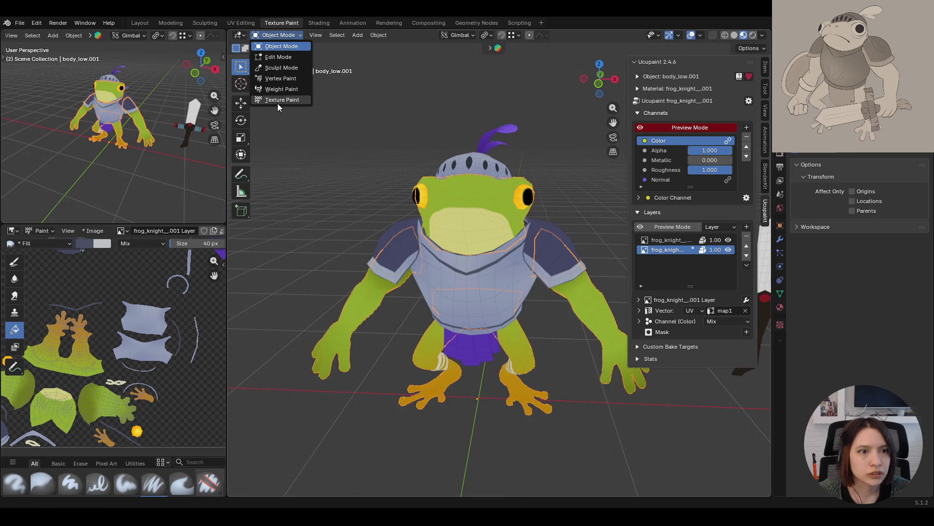
pyautogui.click(279, 99)
pyautogui.scroll(-3, 360, 217)
pyautogui.moveTo(361, 217)
pyautogui.mouseDown(button='middle')
pyautogui.moveTo(386, 241)
pyautogui.moveTo(399, 234)
pyautogui.mouseUp(button='middle')
pyautogui.click(640, 128)
pyautogui.click(640, 128)
pyautogui.click(640, 128)
pyautogui.click(641, 128)
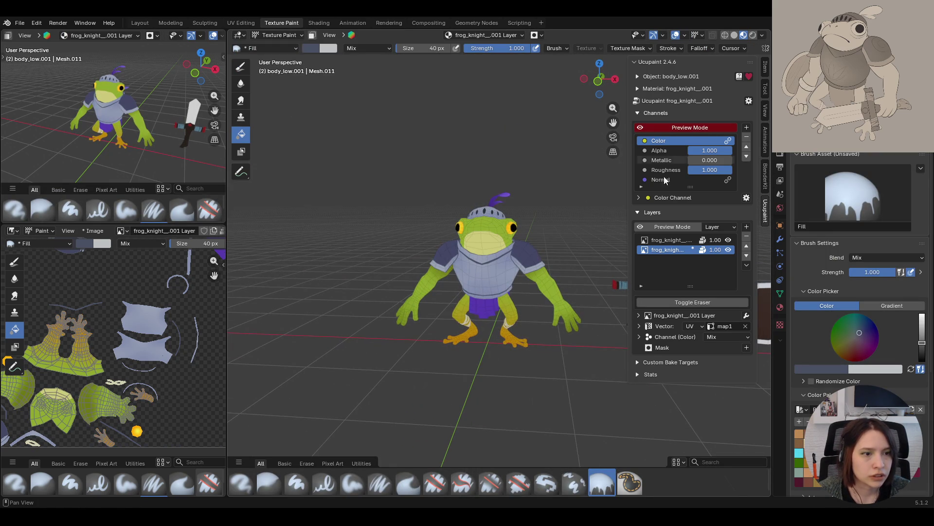
# Add a Generated Ambient Occlusion layer to the Ucupaint layer stack
pyautogui.click(747, 228)
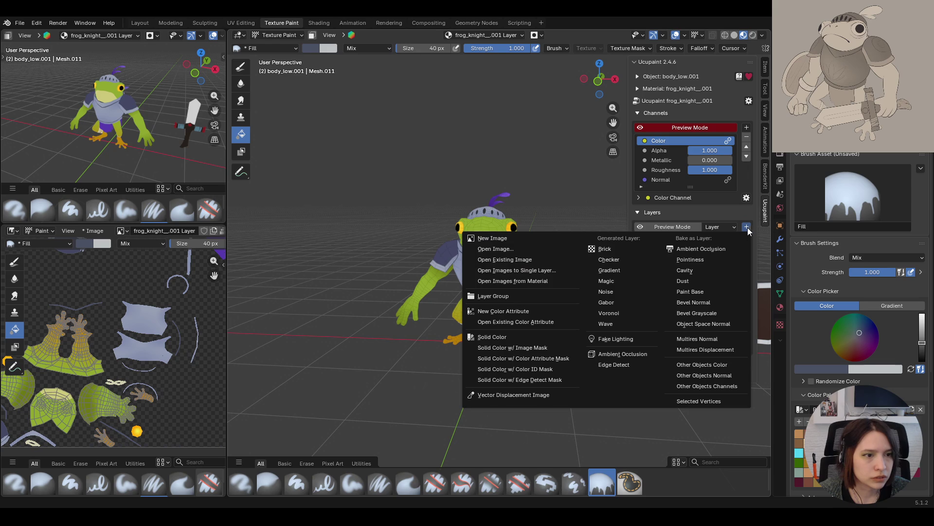
pyautogui.click(627, 355)
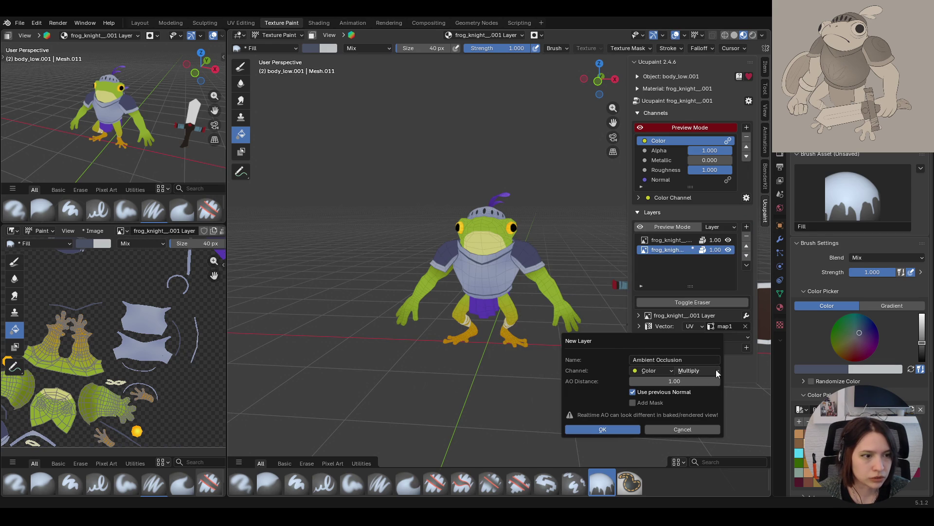
pyautogui.click(632, 427)
pyautogui.moveTo(522, 360)
pyautogui.mouseDown(button='middle')
pyautogui.moveTo(624, 362)
pyautogui.moveTo(305, 354)
pyautogui.moveTo(509, 357)
pyautogui.moveTo(531, 366)
pyautogui.moveTo(480, 224)
pyautogui.moveTo(490, 271)
pyautogui.moveTo(480, 237)
pyautogui.mouseUp(button='middle')
pyautogui.scroll(4, 487, 246)
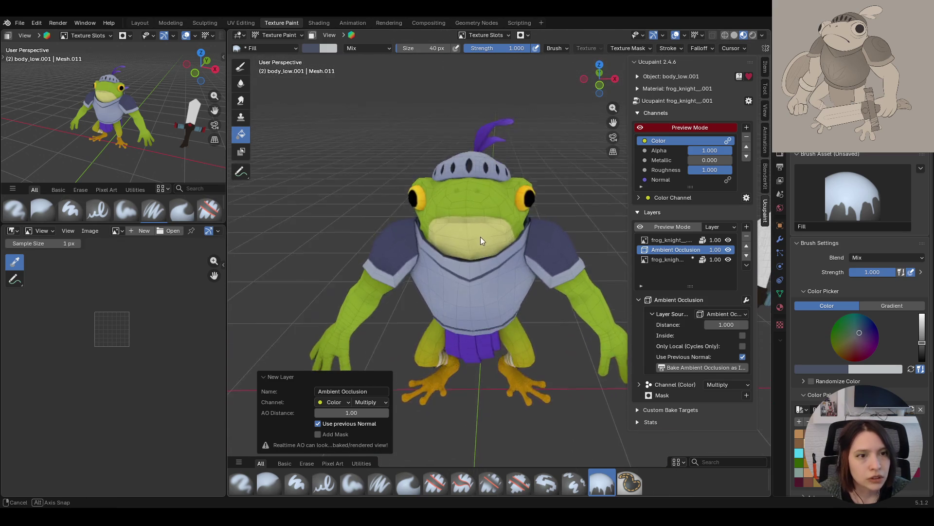
pyautogui.scroll(-4, 480, 237)
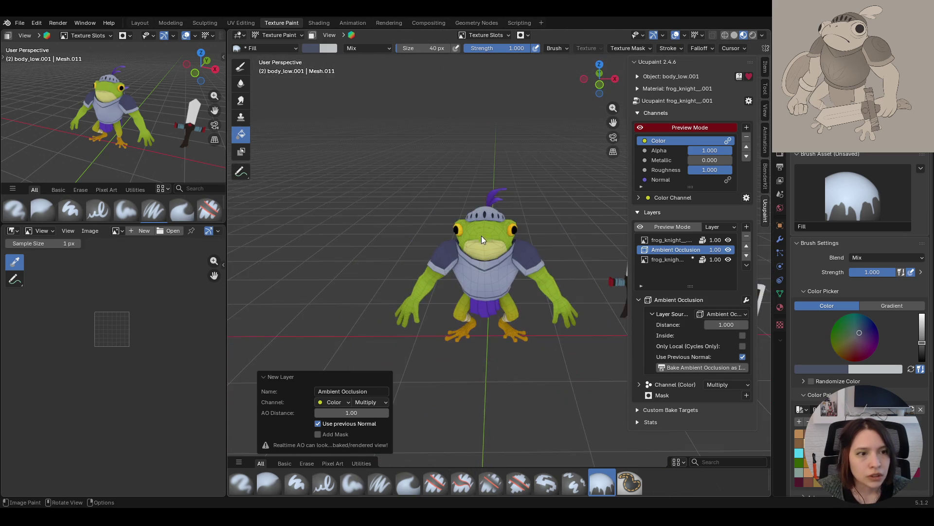
# Toggle the Ambient Occlusion layer's visibility off and on to compare the shading
pyautogui.click(727, 250)
pyautogui.click(727, 250)
pyautogui.click(728, 250)
pyautogui.click(727, 250)
pyautogui.click(728, 250)
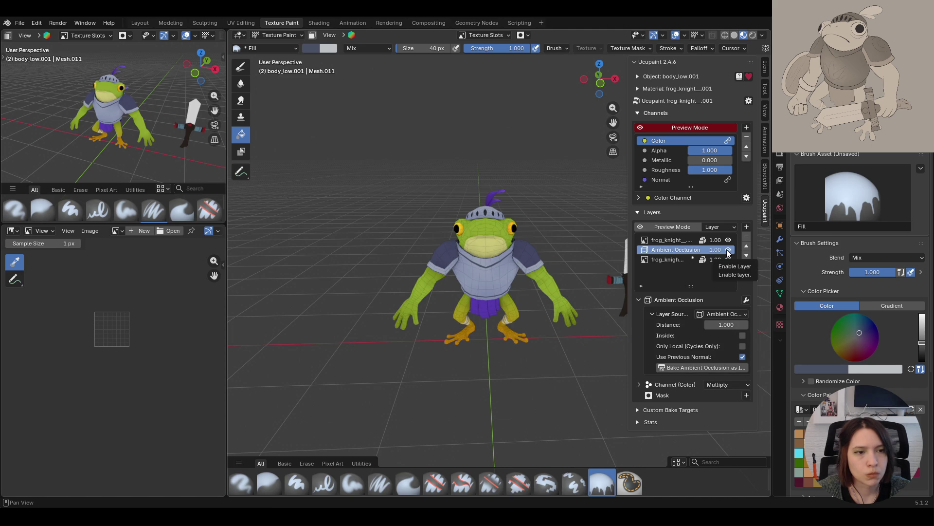
pyautogui.click(727, 250)
pyautogui.click(728, 250)
# Orbit around the frog knight to inspect the ambient occlusion from back, side and above
pyautogui.moveTo(575, 278)
pyautogui.mouseDown(button='middle')
pyautogui.moveTo(517, 282)
pyautogui.moveTo(475, 266)
pyautogui.moveTo(308, 282)
pyautogui.moveTo(325, 282)
pyautogui.moveTo(414, 223)
pyautogui.moveTo(481, 276)
pyautogui.moveTo(504, 314)
pyautogui.mouseUp(button='middle')
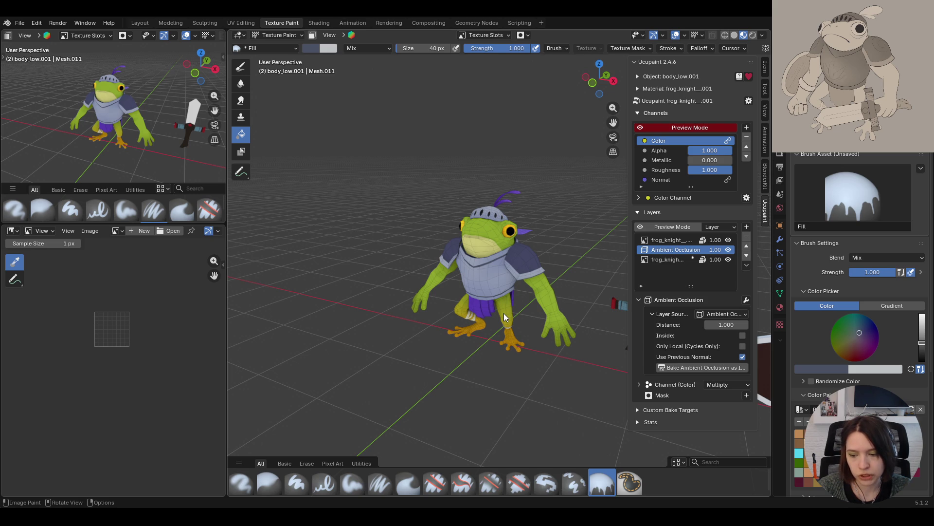
pyautogui.moveTo(555, 251)
pyautogui.mouseDown(button='middle')
pyautogui.moveTo(449, 306)
pyautogui.moveTo(530, 294)
pyautogui.moveTo(462, 243)
pyautogui.mouseUp(button='middle')
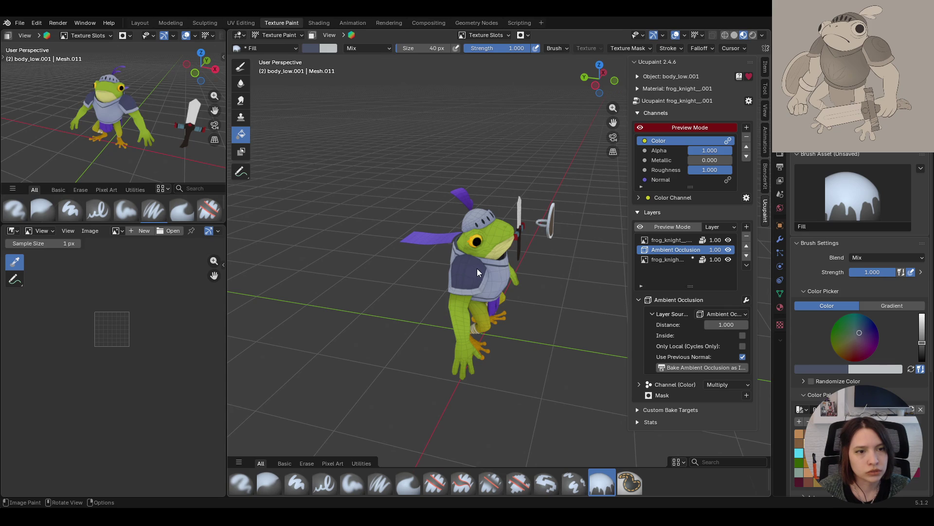
pyautogui.moveTo(532, 256)
pyautogui.mouseDown(button='middle')
pyautogui.moveTo(427, 298)
pyautogui.moveTo(492, 346)
pyautogui.moveTo(452, 340)
pyautogui.moveTo(463, 366)
pyautogui.moveTo(527, 323)
pyautogui.moveTo(466, 237)
pyautogui.mouseUp(button='middle')
pyautogui.scroll(5, 468, 238)
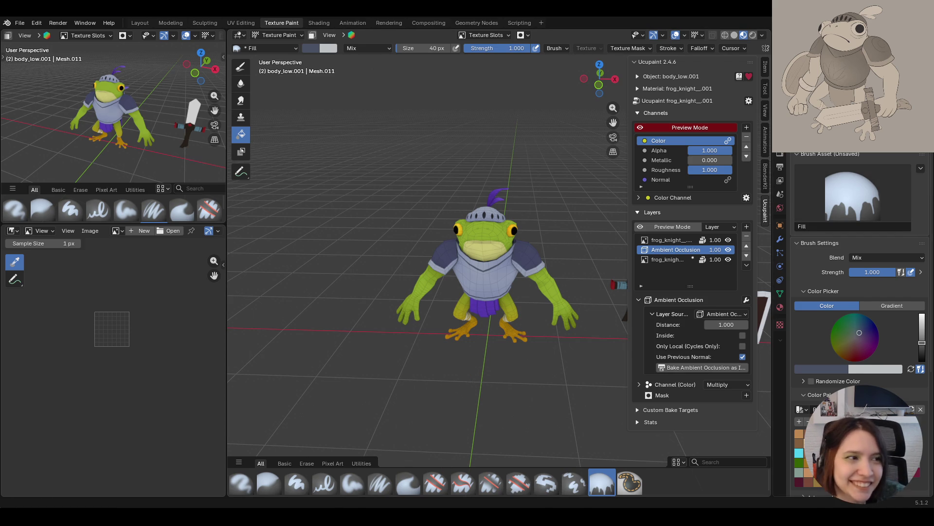
pyautogui.moveTo(446, 337)
pyautogui.mouseDown(button='middle')
pyautogui.moveTo(498, 301)
pyautogui.moveTo(484, 296)
pyautogui.moveTo(600, 308)
pyautogui.mouseUp(button='middle')
# Add a Fake Lighting layer with Multiply blending computed in Object Space
pyautogui.rightClick(600, 306)
pyautogui.click(728, 250)
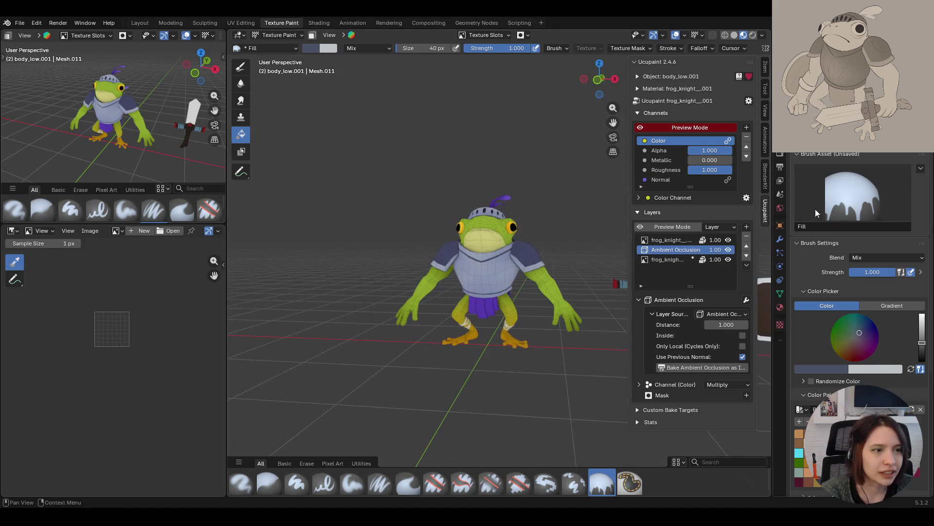
pyautogui.click(746, 227)
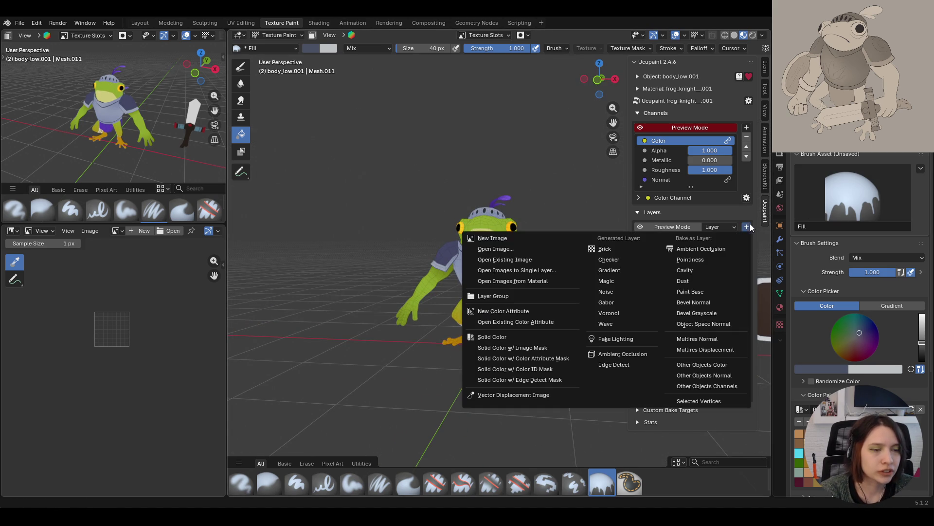
pyautogui.click(651, 327)
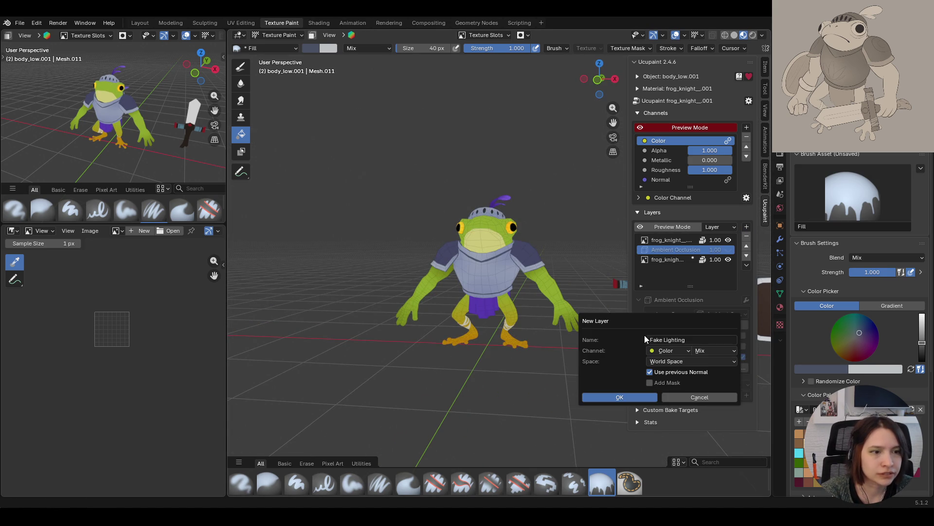
pyautogui.click(712, 351)
pyautogui.click(717, 177)
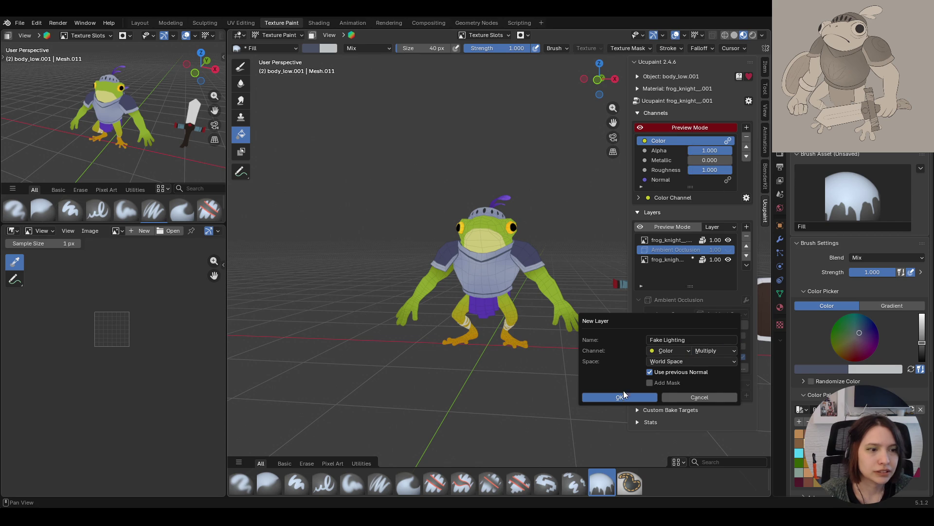
pyautogui.click(667, 360)
pyautogui.click(661, 384)
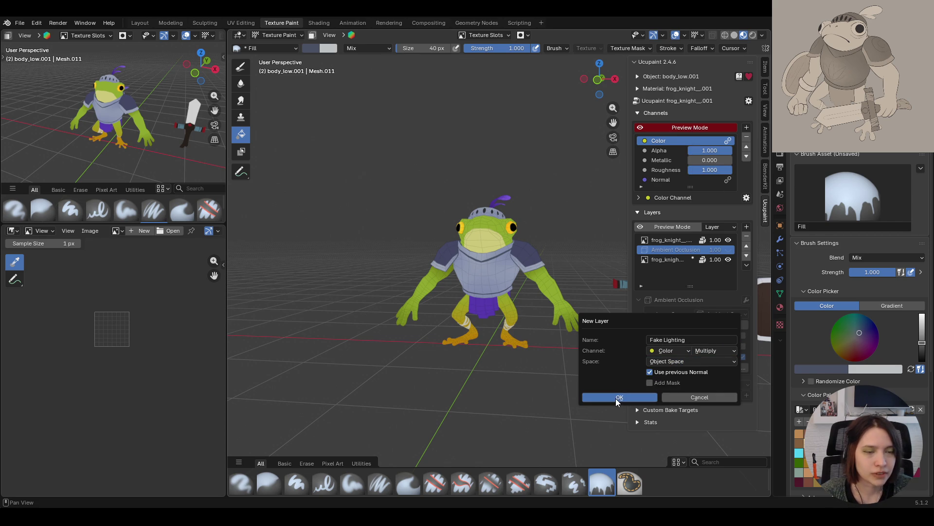
pyautogui.click(616, 400)
# Angle the fake light from the top-left and switch its blend mode to Burn
pyautogui.moveTo(588, 363)
pyautogui.mouseDown(button='middle')
pyautogui.moveTo(416, 381)
pyautogui.moveTo(584, 376)
pyautogui.moveTo(542, 325)
pyautogui.moveTo(569, 318)
pyautogui.mouseUp(button='middle')
pyautogui.moveTo(701, 363)
pyautogui.mouseDown()
pyautogui.moveTo(708, 328)
pyautogui.moveTo(702, 409)
pyautogui.mouseUp()
pyautogui.moveTo(613, 389)
pyautogui.mouseDown(button='middle')
pyautogui.moveTo(601, 355)
pyautogui.moveTo(752, 354)
pyautogui.moveTo(589, 332)
pyautogui.moveTo(486, 357)
pyautogui.moveTo(506, 360)
pyautogui.mouseUp(button='middle')
pyautogui.click(734, 418)
pyautogui.click(728, 391)
# Raise the fake light direction, then delete the Fake Lighting layer
pyautogui.moveTo(539, 357)
pyautogui.mouseDown(button='middle')
pyautogui.moveTo(492, 367)
pyautogui.moveTo(337, 354)
pyautogui.moveTo(584, 360)
pyautogui.mouseUp(button='middle')
pyautogui.moveTo(704, 357); pyautogui.dragTo(703, 344)
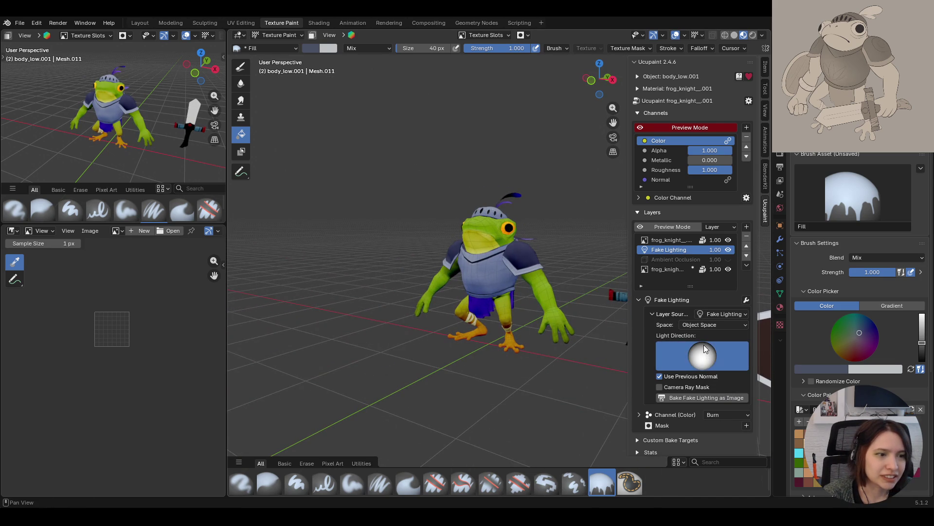
pyautogui.moveTo(580, 324)
pyautogui.mouseDown(button='middle')
pyautogui.moveTo(428, 346)
pyautogui.moveTo(703, 361)
pyautogui.mouseUp(button='middle')
pyautogui.moveTo(703, 361)
pyautogui.mouseDown()
pyautogui.moveTo(719, 294)
pyautogui.moveTo(711, 272)
pyautogui.moveTo(705, 343)
pyautogui.mouseUp()
pyautogui.moveTo(625, 345)
pyautogui.mouseDown(button='middle')
pyautogui.moveTo(606, 346)
pyautogui.moveTo(656, 345)
pyautogui.moveTo(682, 276)
pyautogui.mouseUp(button='middle')
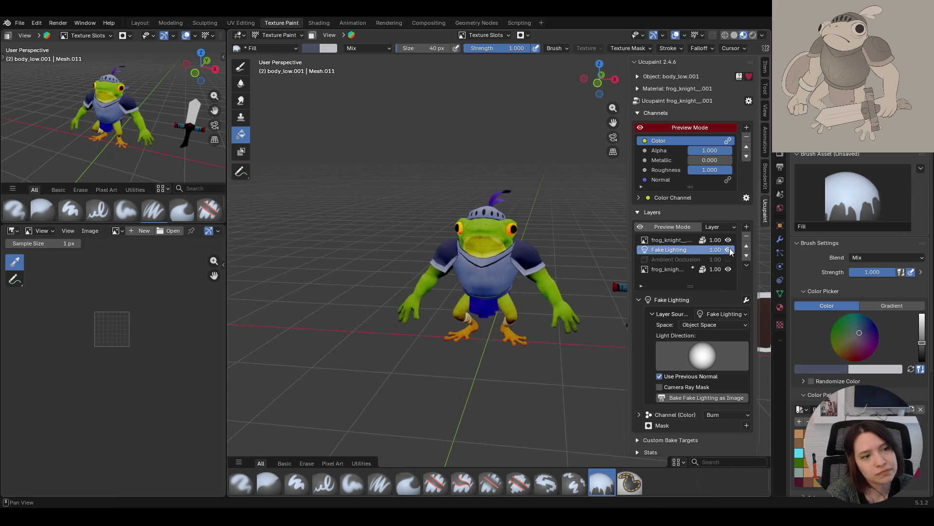
pyautogui.click(746, 236)
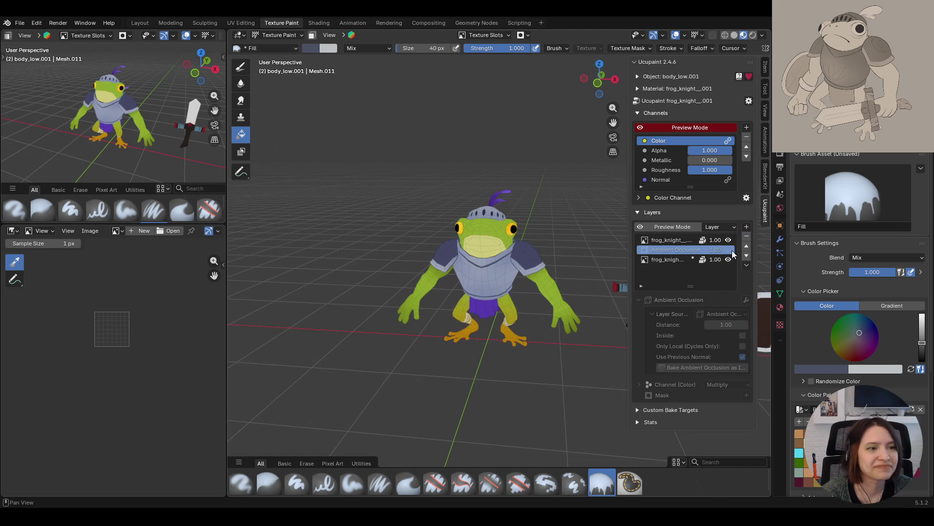
pyautogui.click(728, 384)
# Blend the Ambient Occlusion layer with Burn and raise its distance to 10
pyautogui.click(731, 364)
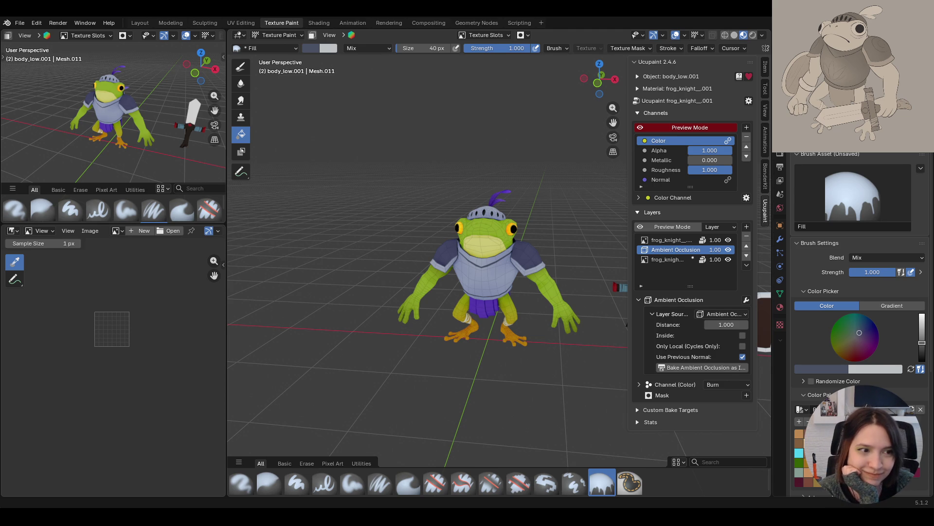
pyautogui.moveTo(591, 382)
pyautogui.mouseDown(button='middle')
pyautogui.moveTo(503, 349)
pyautogui.moveTo(776, 252)
pyautogui.mouseUp(button='middle')
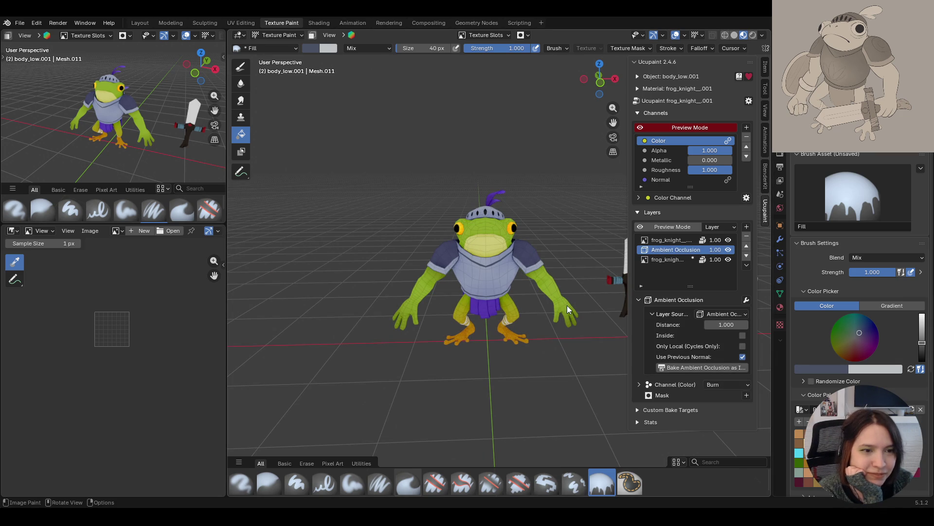
pyautogui.moveTo(726, 324); pyautogui.dragTo(730, 325)
pyautogui.write('10.000')
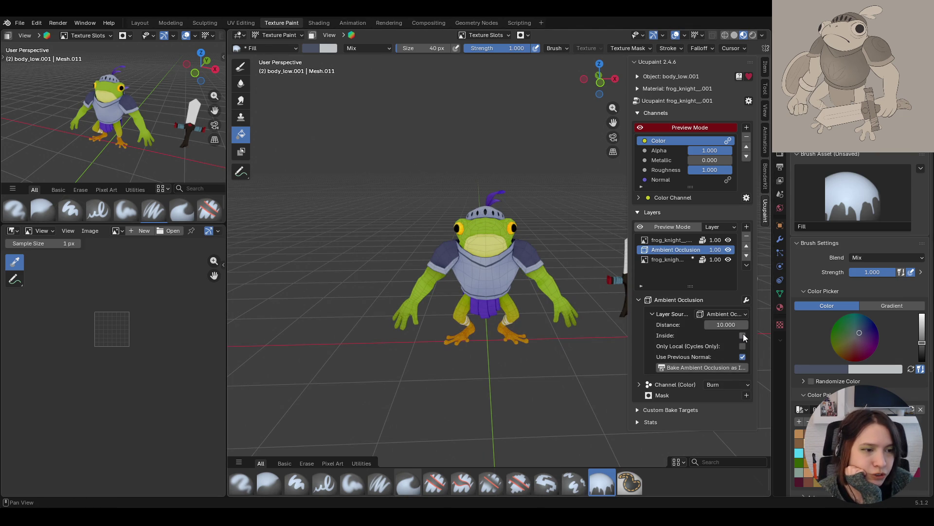
# Toggle Inside on and off, enable Only Local, and flip the channel preview off and back on
pyautogui.click(743, 335)
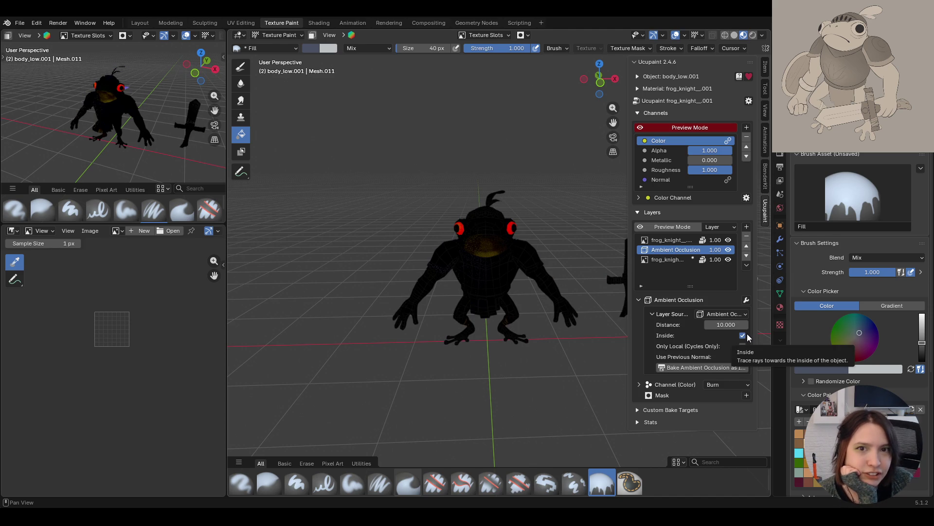
pyautogui.click(743, 336)
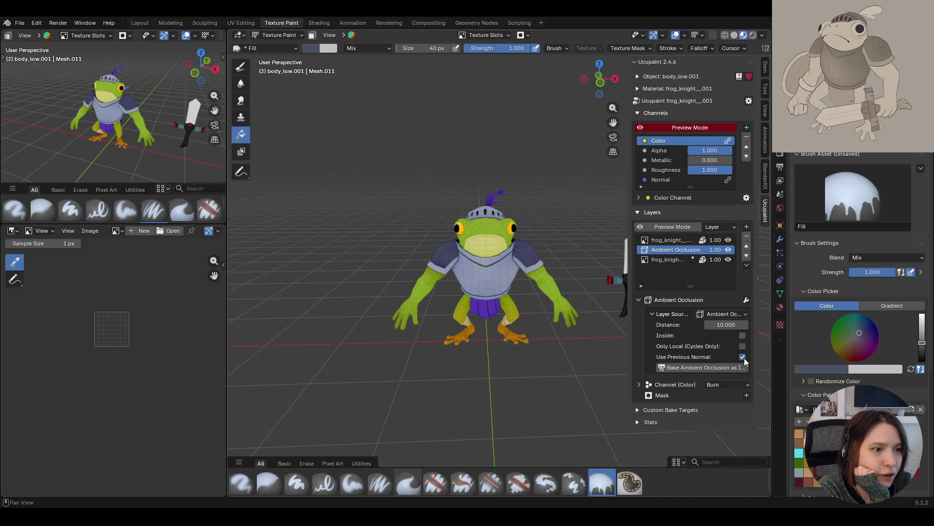
pyautogui.click(743, 346)
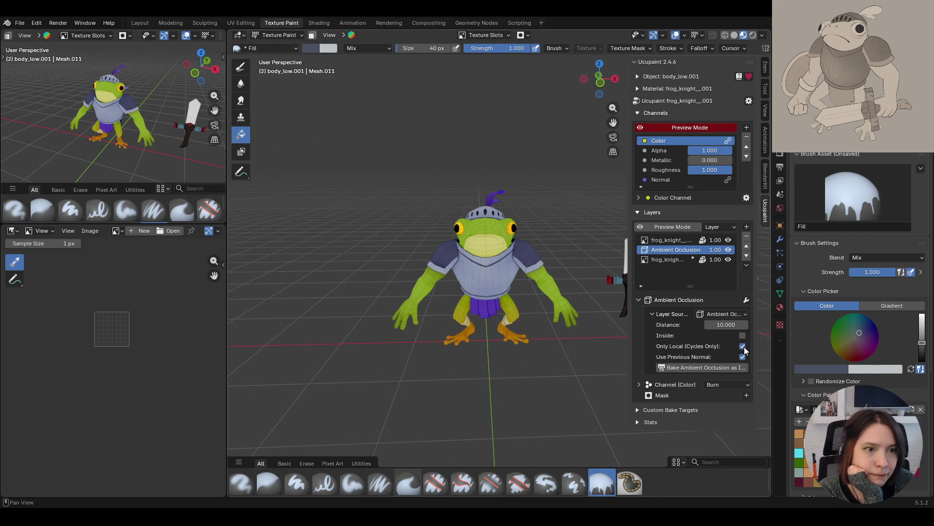
pyautogui.moveTo(498, 335)
pyautogui.mouseDown(button='middle')
pyautogui.moveTo(312, 337)
pyautogui.moveTo(347, 324)
pyautogui.moveTo(501, 211)
pyautogui.moveTo(518, 244)
pyautogui.moveTo(447, 234)
pyautogui.mouseUp(button='middle')
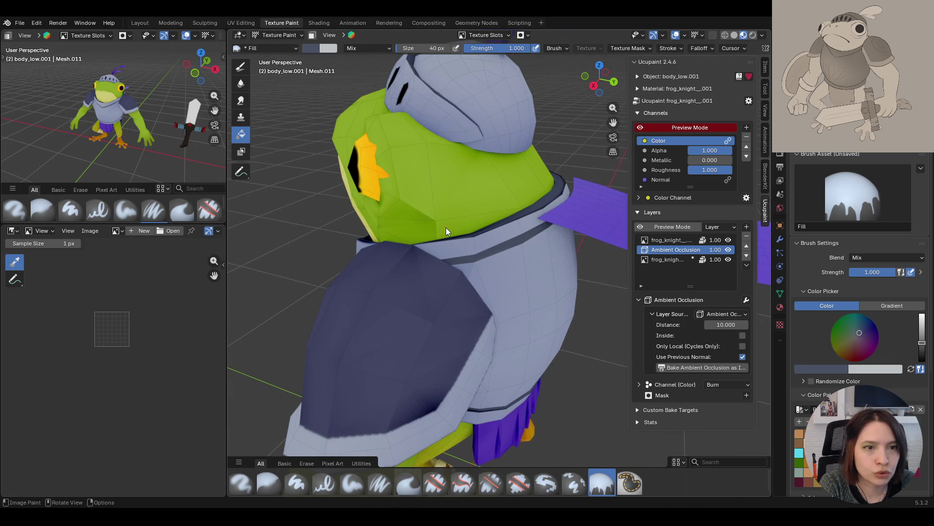
pyautogui.click(642, 126)
pyautogui.click(641, 125)
pyautogui.moveTo(560, 156)
pyautogui.mouseDown(button='middle')
pyautogui.moveTo(405, 217)
pyautogui.moveTo(530, 152)
pyautogui.moveTo(489, 196)
pyautogui.mouseUp(button='middle')
pyautogui.moveTo(437, 187)
pyautogui.mouseDown(button='middle')
pyautogui.moveTo(545, 186)
pyautogui.moveTo(480, 191)
pyautogui.moveTo(478, 182)
pyautogui.moveTo(518, 174)
pyautogui.moveTo(404, 180)
pyautogui.moveTo(430, 379)
pyautogui.moveTo(439, 346)
pyautogui.moveTo(439, 354)
pyautogui.mouseUp(button='middle')
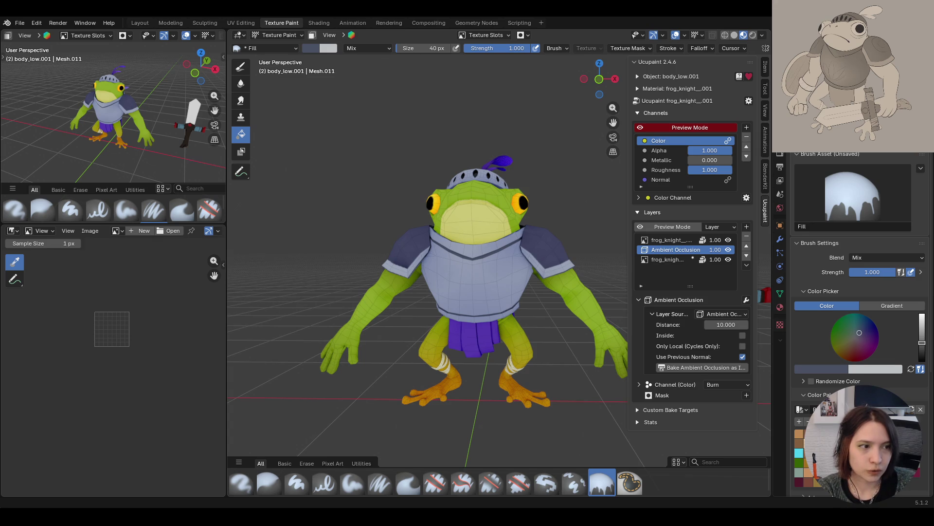
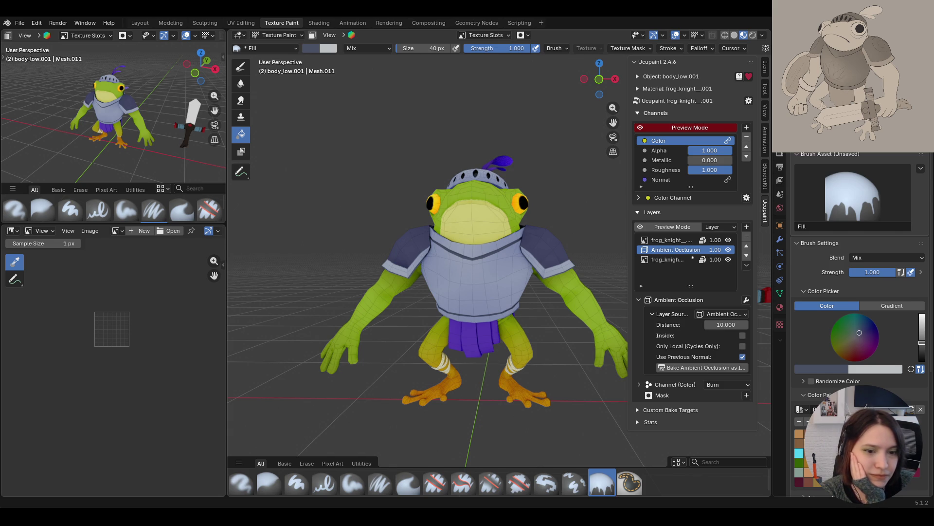
# Compare the bottom layer and the Ambient Occlusion layer while orbiting around the frog
pyautogui.moveTo(481, 342)
pyautogui.mouseDown(button='middle')
pyautogui.moveTo(653, 367)
pyautogui.moveTo(519, 354)
pyautogui.moveTo(500, 369)
pyautogui.moveTo(468, 340)
pyautogui.moveTo(495, 290)
pyautogui.moveTo(504, 341)
pyautogui.mouseUp(button='middle')
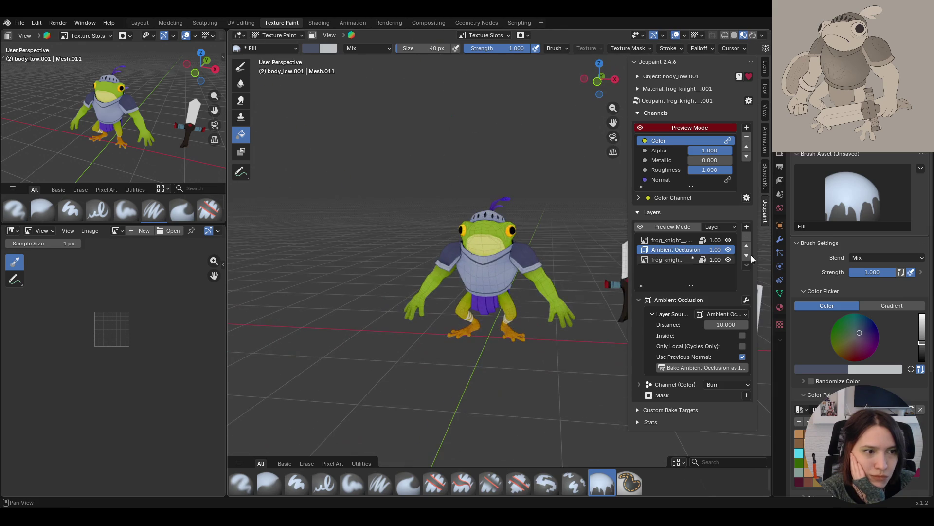
pyautogui.click(682, 263)
pyautogui.moveTo(560, 265)
pyautogui.mouseDown(button='middle')
pyautogui.moveTo(491, 264)
pyautogui.moveTo(597, 319)
pyautogui.mouseUp(button='middle')
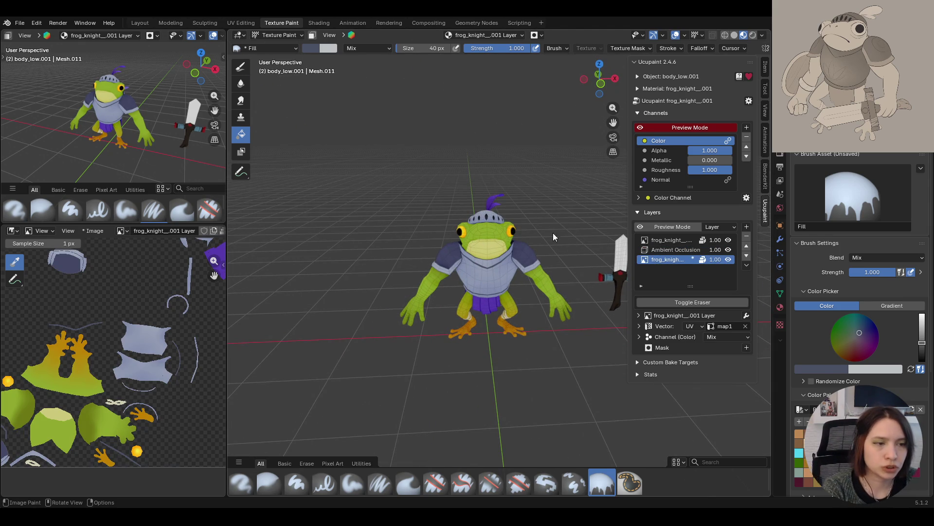
pyautogui.click(673, 249)
pyautogui.scroll(3, 527, 258)
pyautogui.moveTo(526, 258)
pyautogui.mouseDown(button='middle')
pyautogui.moveTo(375, 282)
pyautogui.moveTo(349, 316)
pyautogui.moveTo(508, 252)
pyautogui.mouseUp(button='middle')
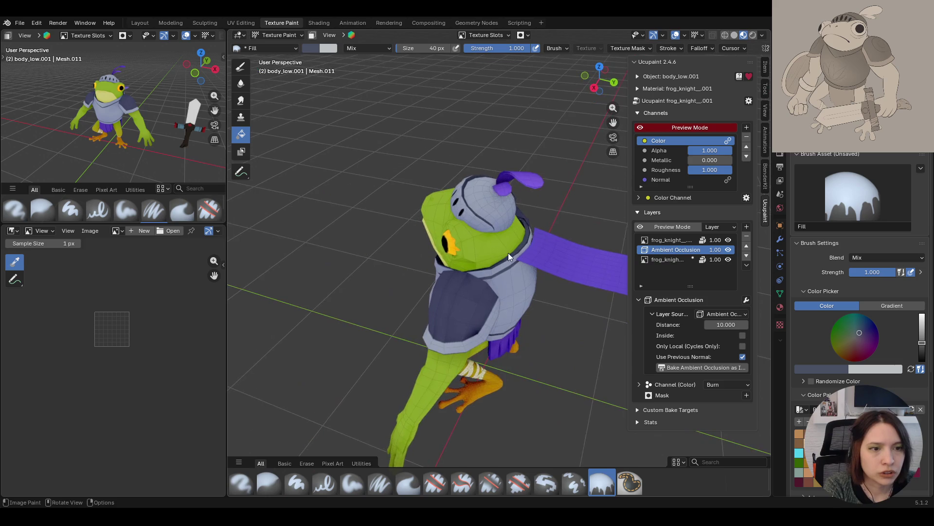
pyautogui.scroll(10, 508, 252)
pyautogui.moveTo(619, 305)
pyautogui.mouseDown(button='middle')
pyautogui.moveTo(550, 272)
pyautogui.moveTo(519, 270)
pyautogui.moveTo(511, 248)
pyautogui.moveTo(530, 223)
pyautogui.moveTo(489, 215)
pyautogui.moveTo(381, 264)
pyautogui.mouseUp(button='middle')
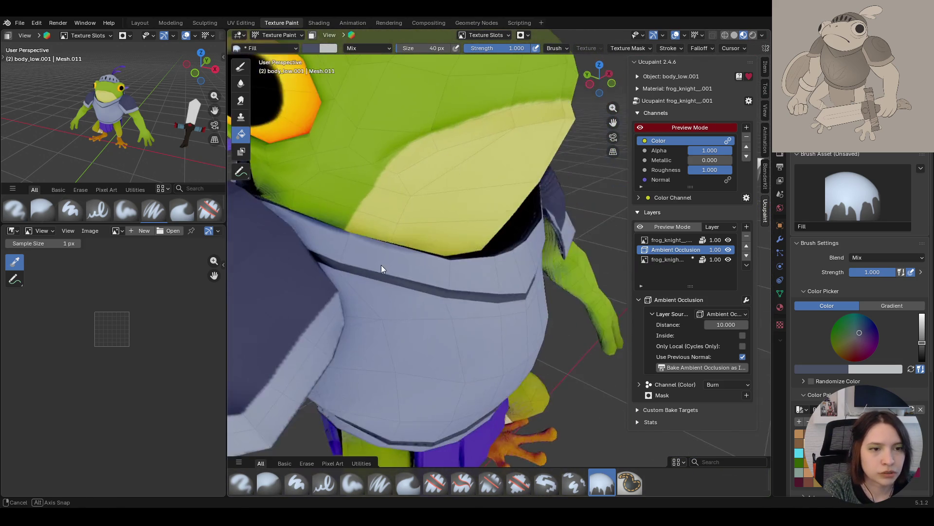
pyautogui.scroll(-10, 474, 276)
pyautogui.moveTo(474, 276)
pyautogui.mouseDown(button='middle')
pyautogui.moveTo(531, 311)
pyautogui.moveTo(509, 303)
pyautogui.mouseUp(button='middle')
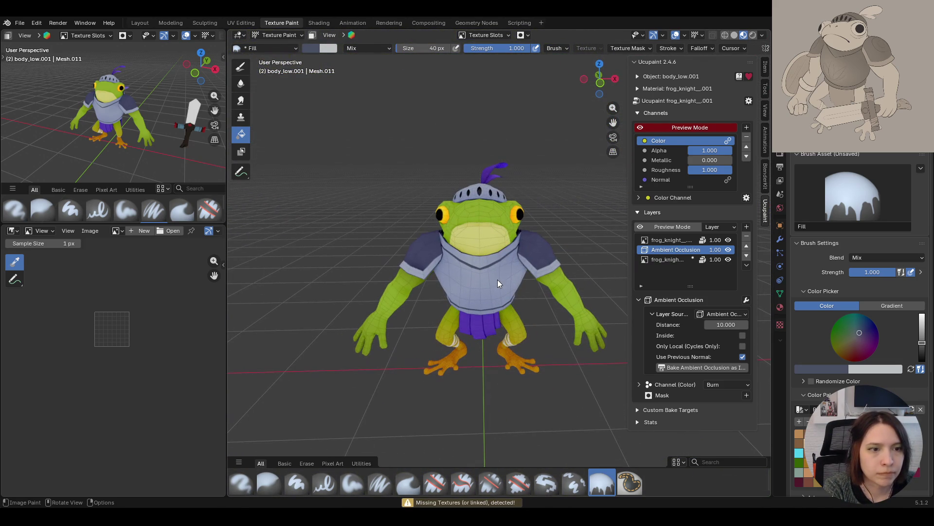
# Move Ambient Occlusion to the top of the stack and make blank Layer 1 the paint layer
pyautogui.click(671, 259)
pyautogui.click(691, 249)
pyautogui.click(747, 246)
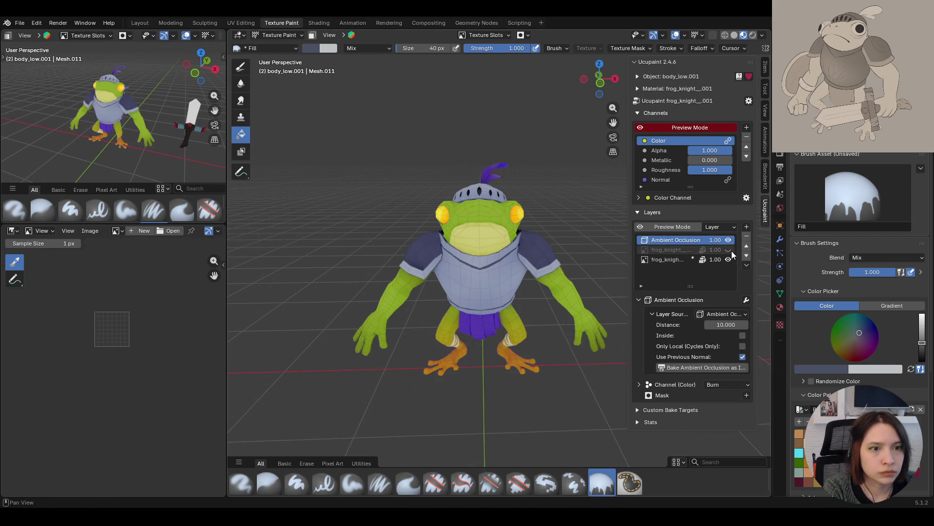
pyautogui.click(673, 258)
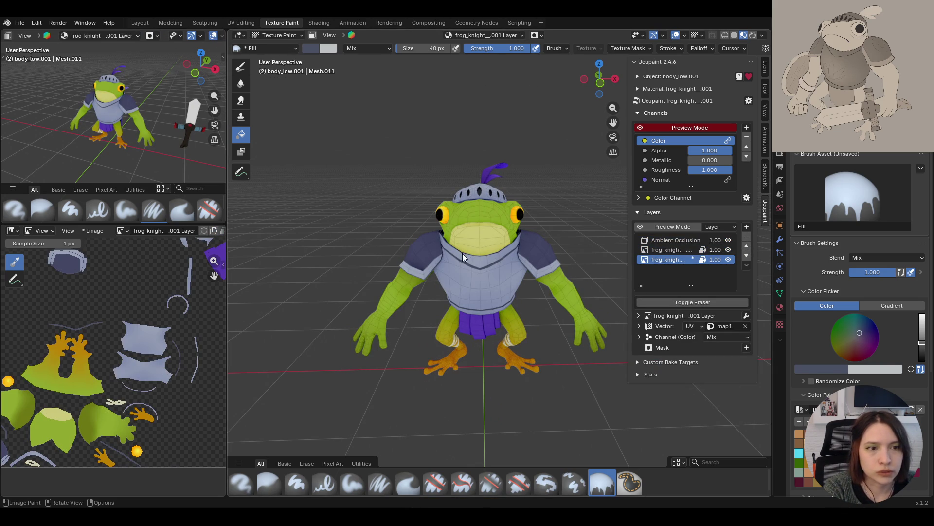
pyautogui.moveTo(463, 252); pyautogui.dragTo(483, 250, button='middle')
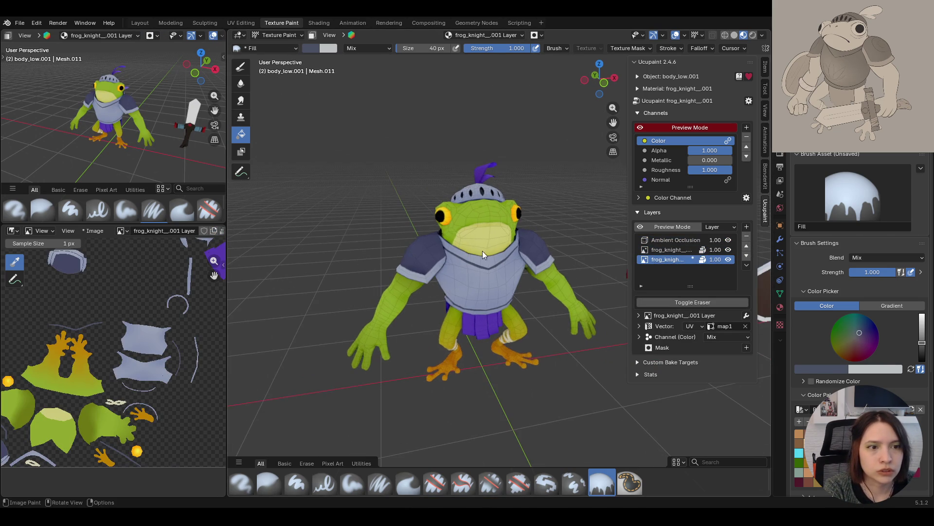
pyautogui.click(674, 250)
pyautogui.scroll(5, 493, 195)
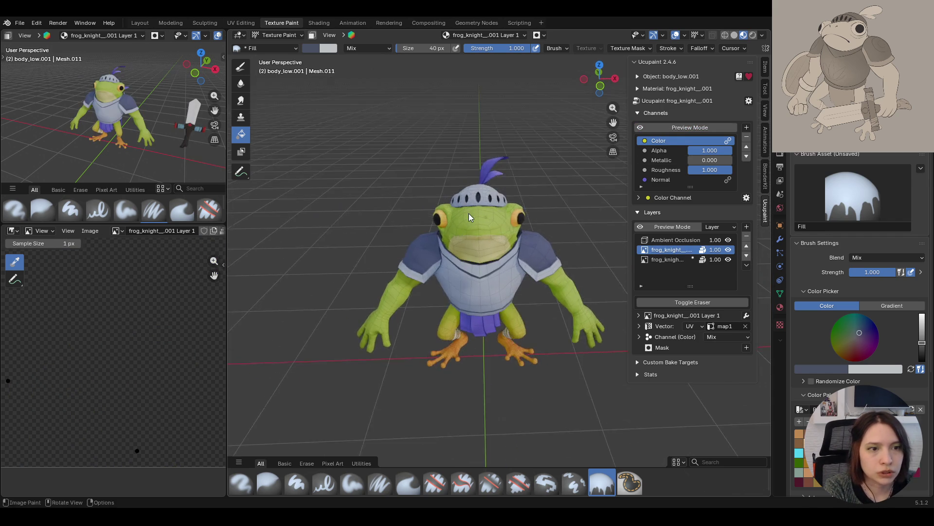
# Zoom in on the frog's head and turn on Channel Preview Mode
pyautogui.moveTo(613, 122); pyautogui.dragTo(615, 122)
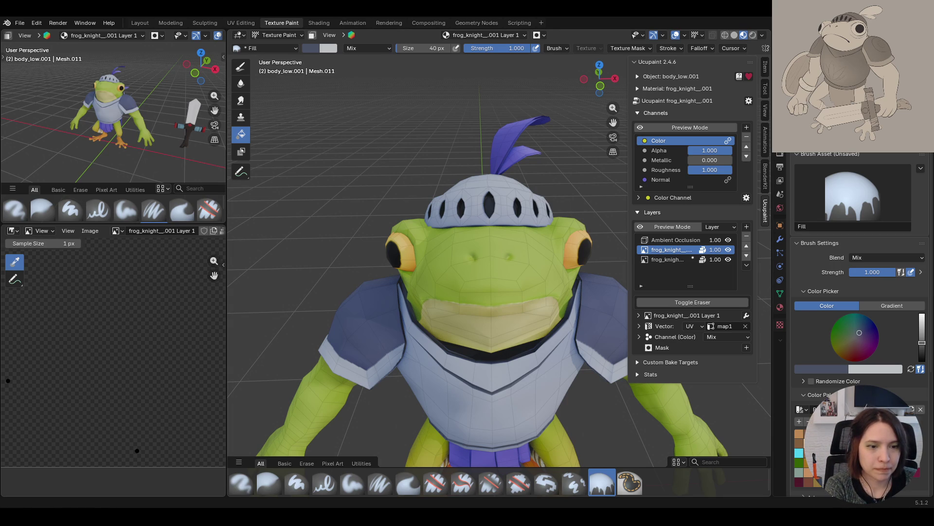
pyautogui.moveTo(613, 108); pyautogui.dragTo(910, 405)
pyautogui.scroll(-8, 910, 405)
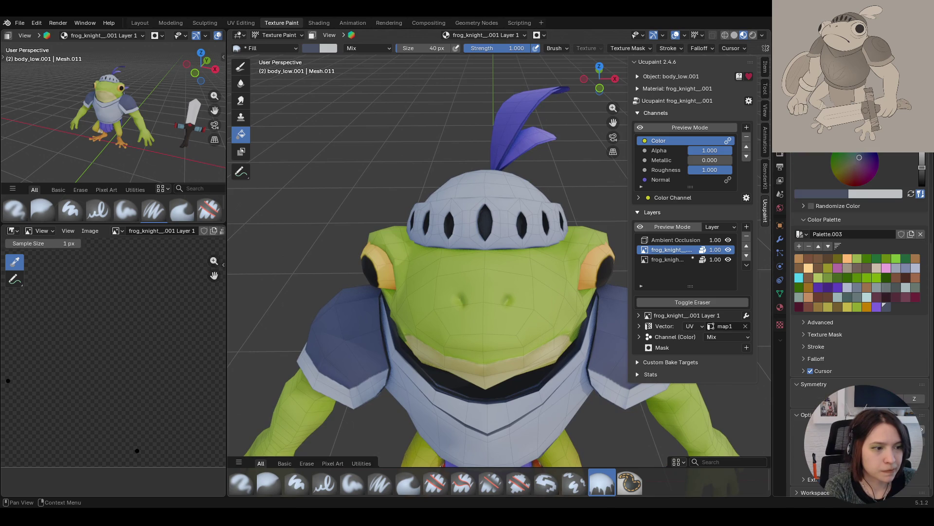
pyautogui.scroll(3, 910, 405)
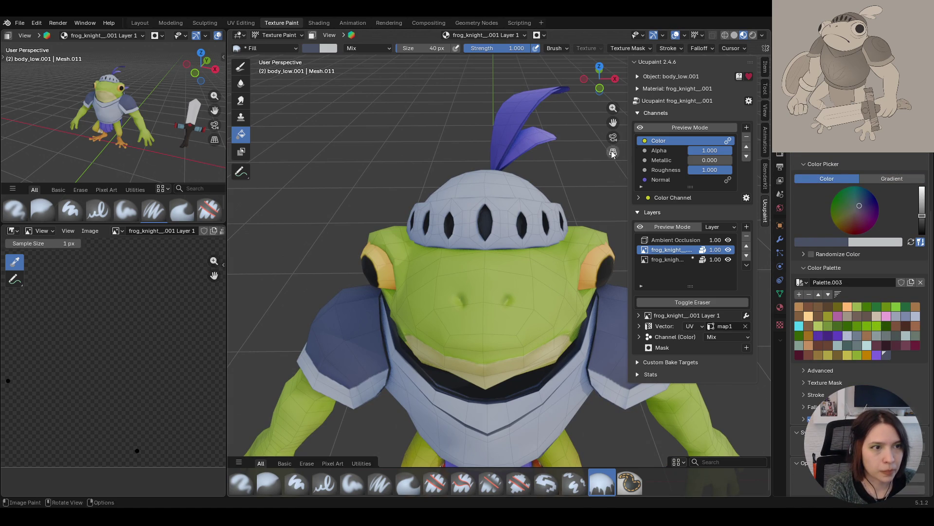
pyautogui.click(640, 128)
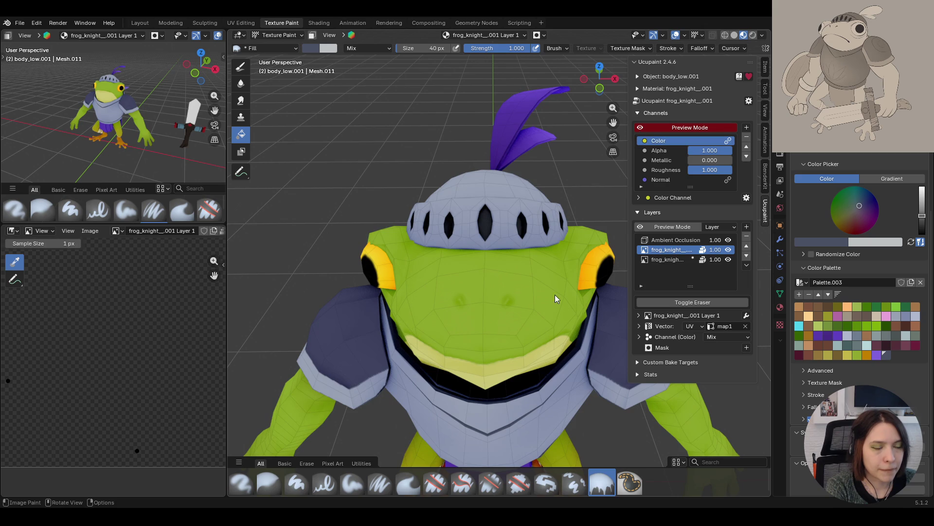
pyautogui.moveTo(555, 294); pyautogui.dragTo(539, 299, button='middle')
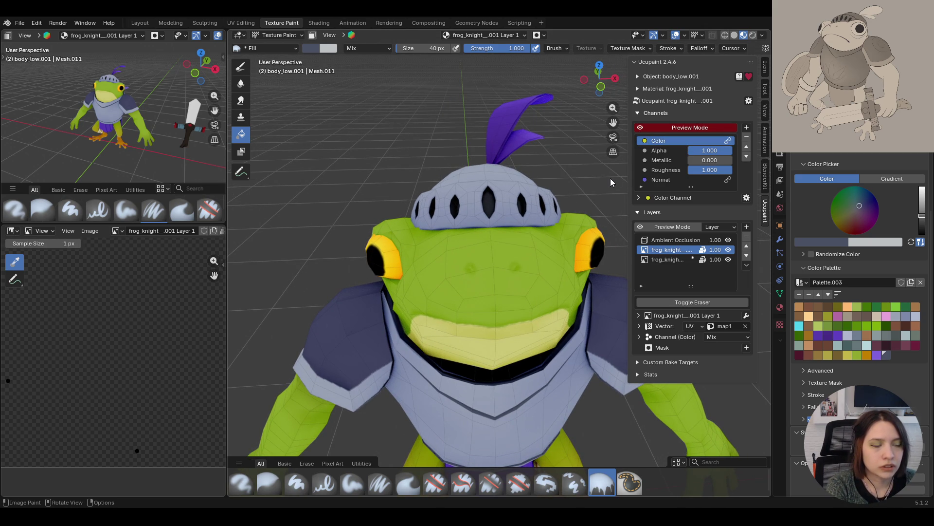
pyautogui.moveTo(603, 188)
pyautogui.mouseDown(button='middle')
pyautogui.moveTo(492, 309)
pyautogui.moveTo(498, 295)
pyautogui.moveTo(472, 276)
pyautogui.mouseUp(button='middle')
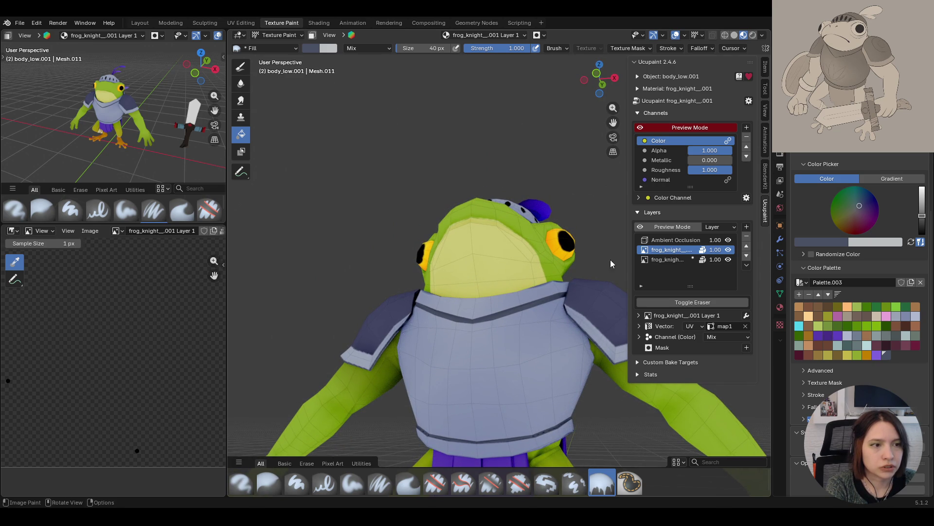
# Set the paint colour to a dark olive green from the palette, test-filling and undoing it
pyautogui.click(857, 356)
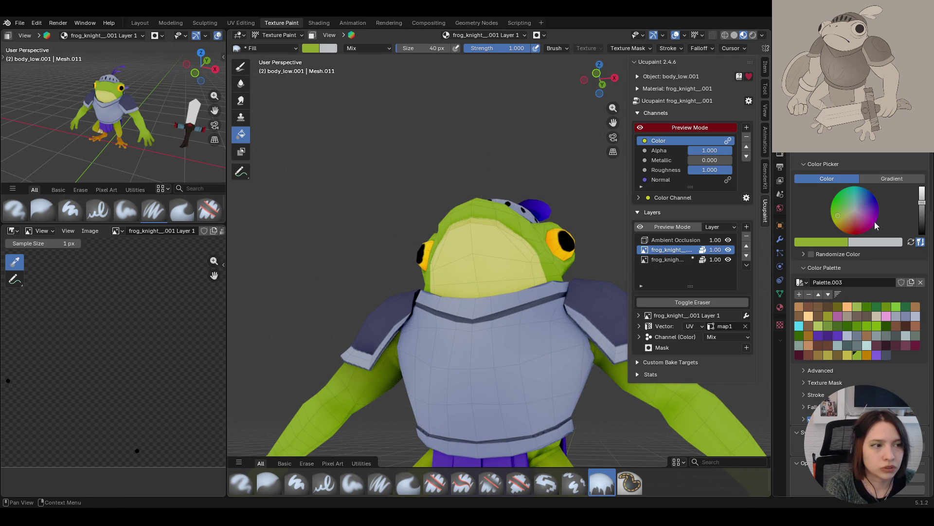
pyautogui.moveTo(921, 210); pyautogui.dragTo(922, 221)
pyautogui.moveTo(847, 220); pyautogui.dragTo(834, 218)
pyautogui.moveTo(922, 220); pyautogui.dragTo(922, 223)
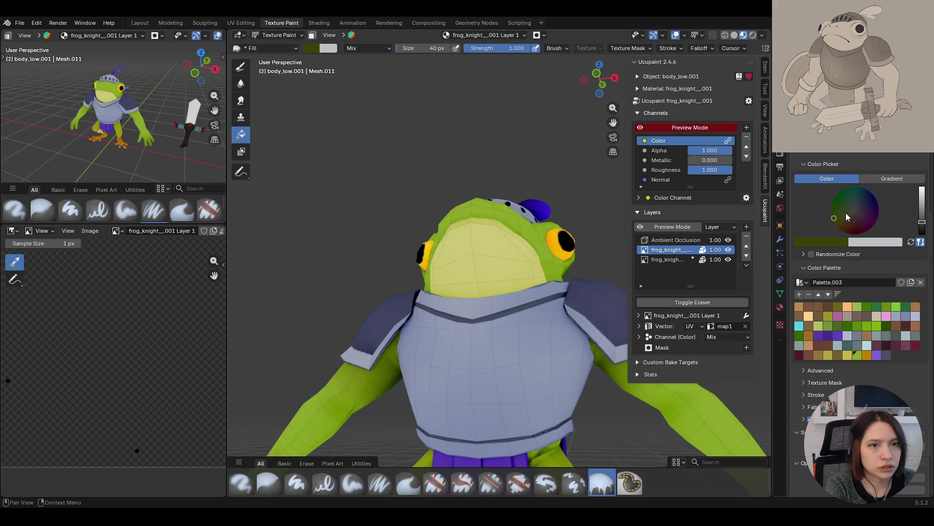
pyautogui.click(490, 236)
pyautogui.hotkey('ctrl', 'z')
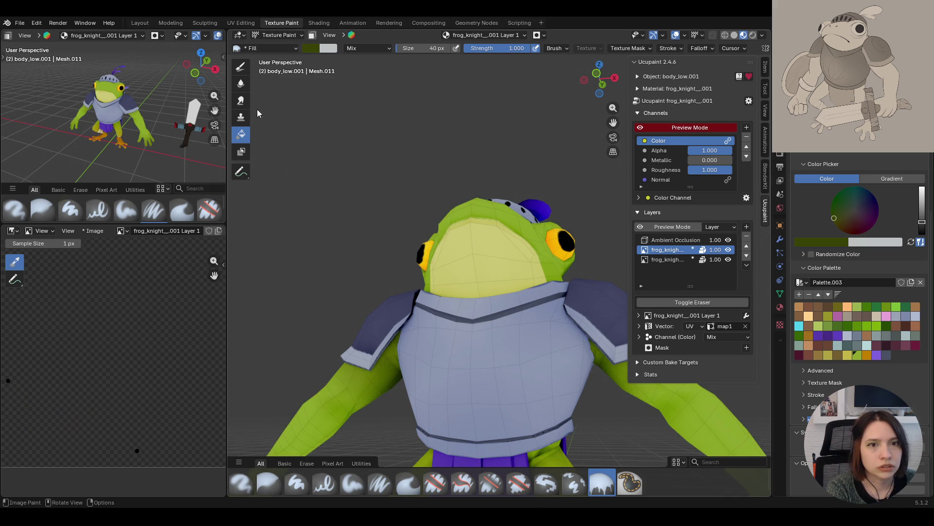
pyautogui.click(241, 66)
pyautogui.moveTo(438, 219); pyautogui.dragTo(474, 243, button='middle')
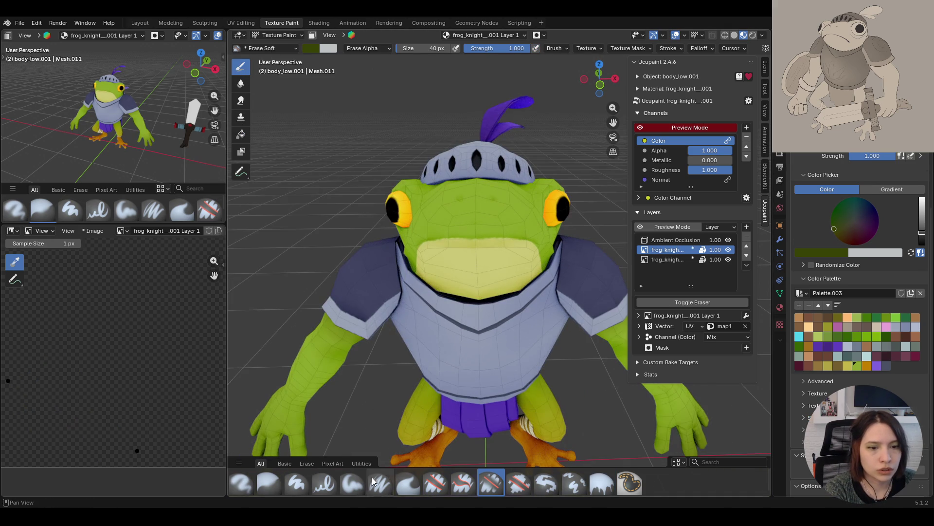
# Try mirrored dark green strokes on the face with Paint Soft Pressure, then undo them
pyautogui.click(380, 484)
pyautogui.moveTo(481, 180)
pyautogui.mouseDown()
pyautogui.moveTo(506, 217)
pyautogui.moveTo(524, 275)
pyautogui.mouseUp()
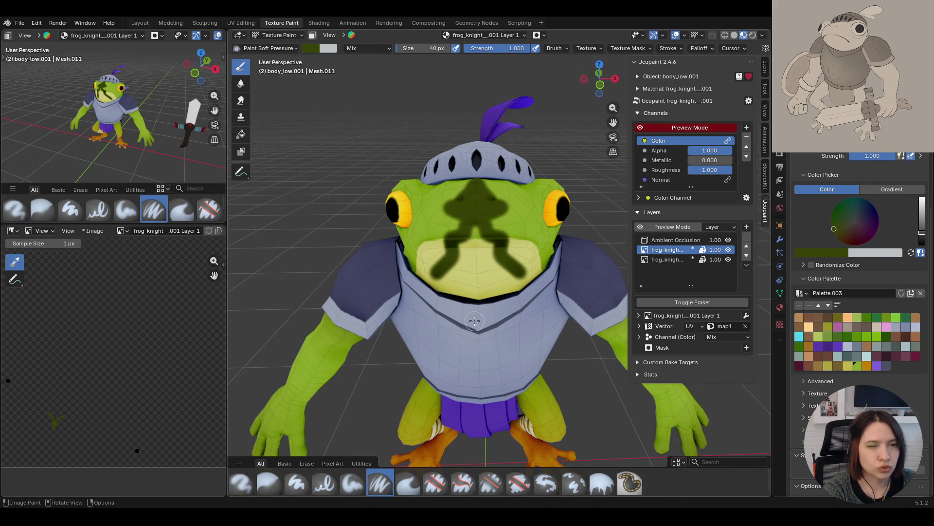
pyautogui.moveTo(418, 246); pyautogui.dragTo(458, 238)
pyautogui.moveTo(457, 239)
pyautogui.mouseDown(button='middle')
pyautogui.moveTo(438, 204)
pyautogui.moveTo(467, 234)
pyautogui.moveTo(482, 228)
pyautogui.moveTo(472, 209)
pyautogui.moveTo(538, 250)
pyautogui.moveTo(516, 214)
pyautogui.mouseUp(button='middle')
pyautogui.click(601, 483)
pyautogui.hotkey('ctrl', 'z')
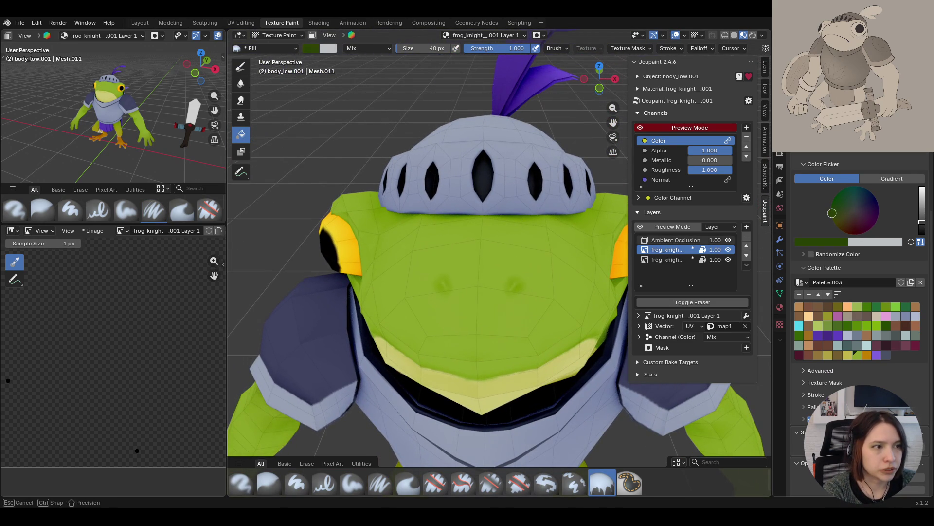
# Test a darker green fill and undo it, then select Paint Soft Pressure and save knight_rig.blend
pyautogui.click(832, 212)
pyautogui.click(511, 286)
pyautogui.hotkey('ctrl', 'z')
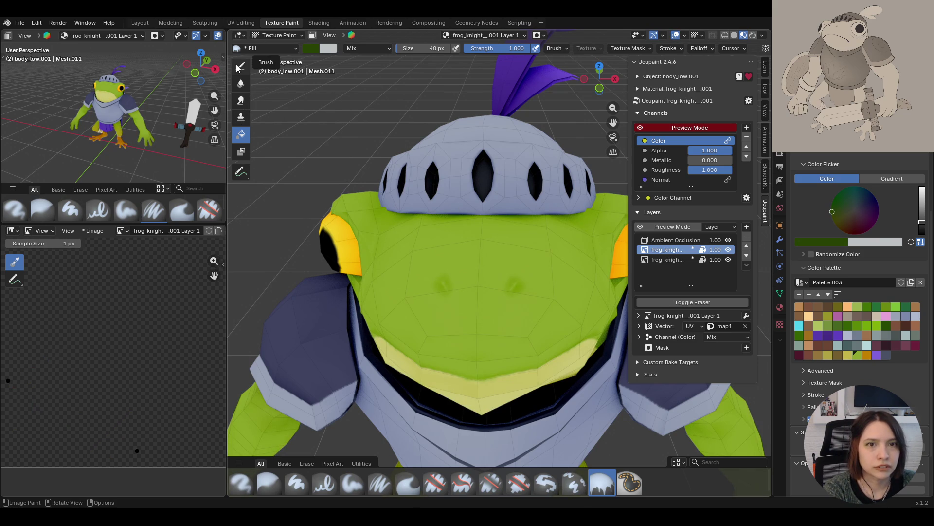
pyautogui.click(380, 483)
pyautogui.hotkey('ctrl', 's')
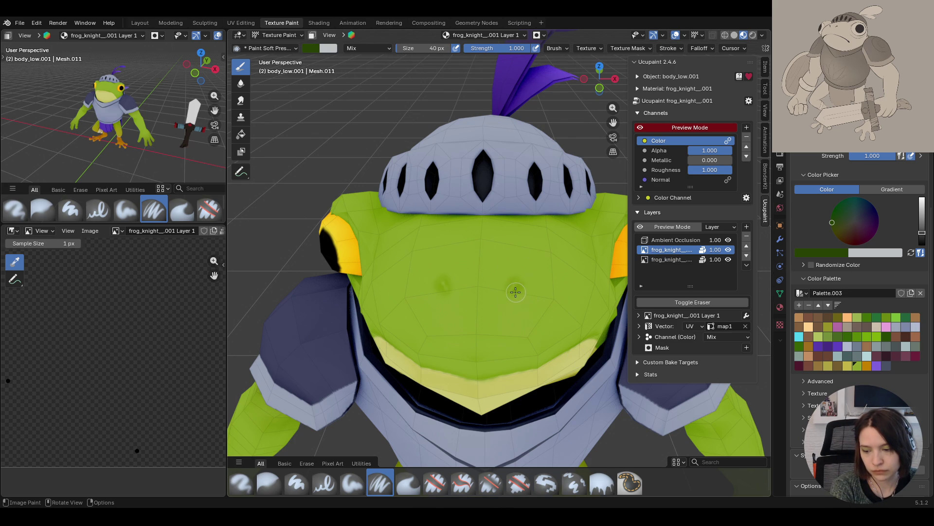
# Dab and darken a pair of mirrored dark green nostrils on the frog's face
pyautogui.click(514, 292)
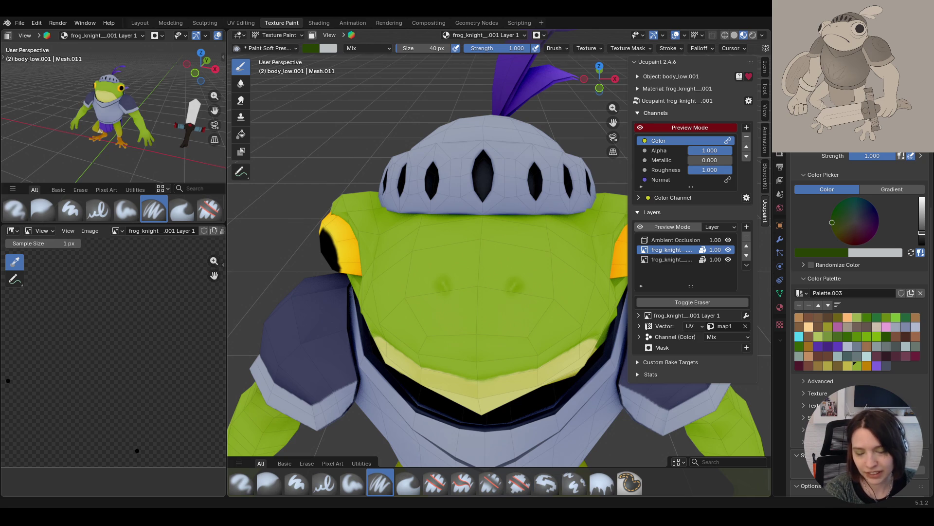
pyautogui.moveTo(532, 271); pyautogui.dragTo(504, 321, button='middle')
pyautogui.moveTo(511, 286); pyautogui.dragTo(511, 286)
pyautogui.moveTo(539, 363)
pyautogui.mouseDown(button='middle')
pyautogui.moveTo(540, 327)
pyautogui.moveTo(480, 323)
pyautogui.moveTo(531, 327)
pyautogui.moveTo(522, 344)
pyautogui.moveTo(436, 260)
pyautogui.moveTo(566, 236)
pyautogui.moveTo(593, 217)
pyautogui.mouseUp(button='middle')
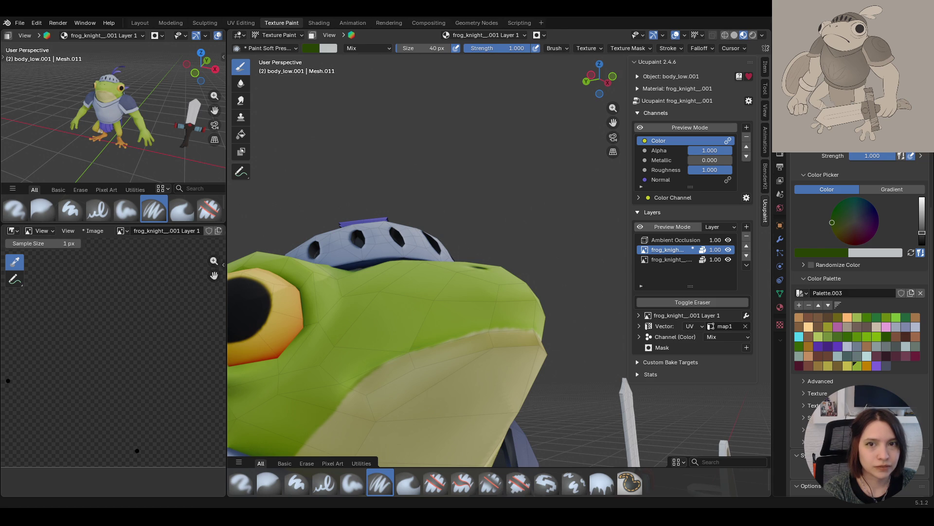
# Undo a stray face stroke, then dab a dark green spot below the eye with Paint Hard Pressure
pyautogui.moveTo(540, 370); pyautogui.dragTo(546, 355, button='middle')
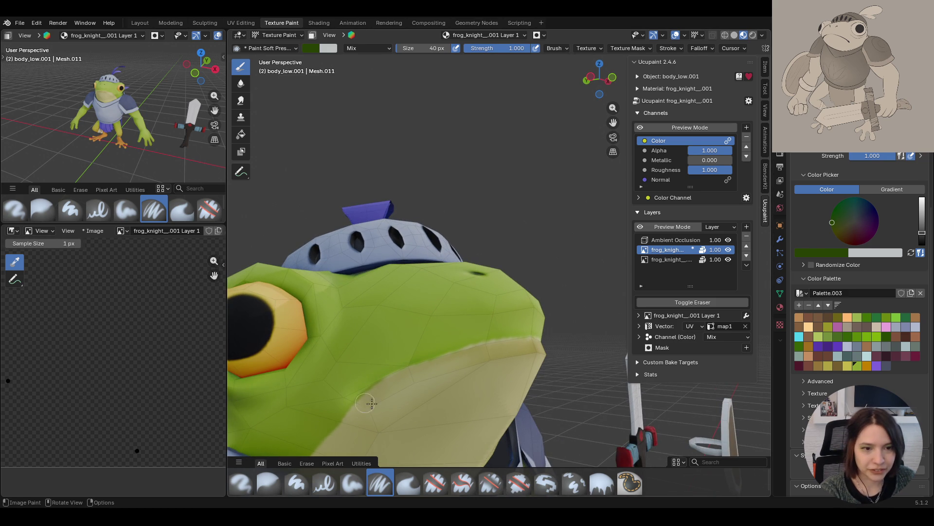
pyautogui.moveTo(372, 387); pyautogui.dragTo(364, 392)
pyautogui.hotkey('ctrl', 'z')
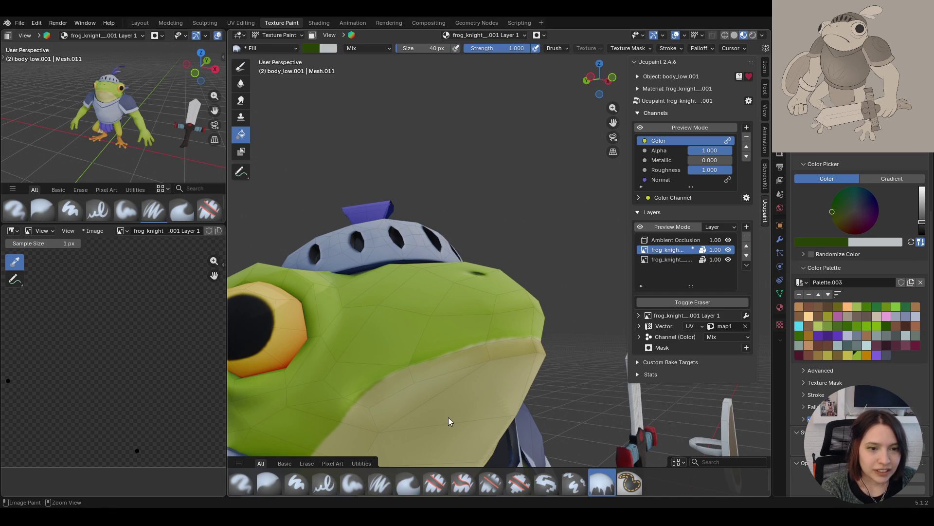
pyautogui.click(325, 484)
pyautogui.moveTo(365, 395); pyautogui.dragTo(379, 385)
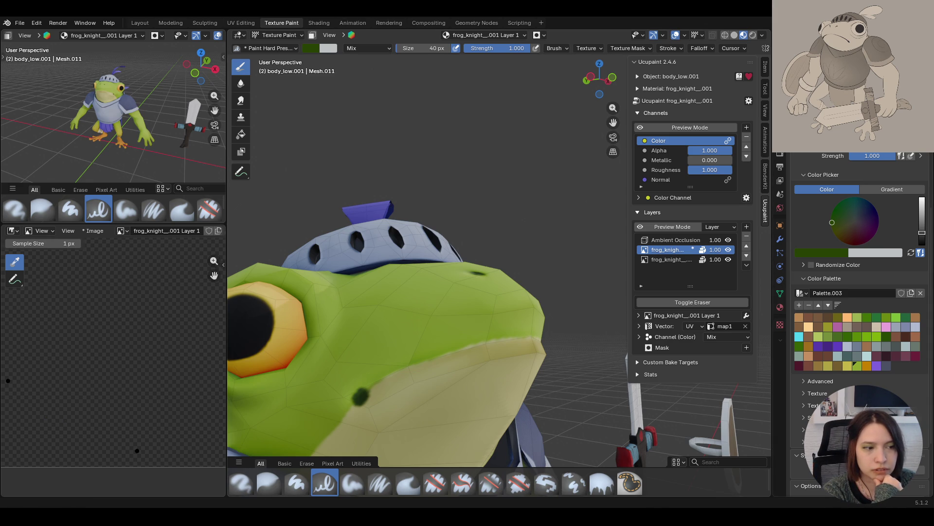
# Bring the frog's head into view and try a dark green mouth line across the cheek, then undo it
pyautogui.moveTo(438, 292); pyautogui.dragTo(463, 287, button='middle')
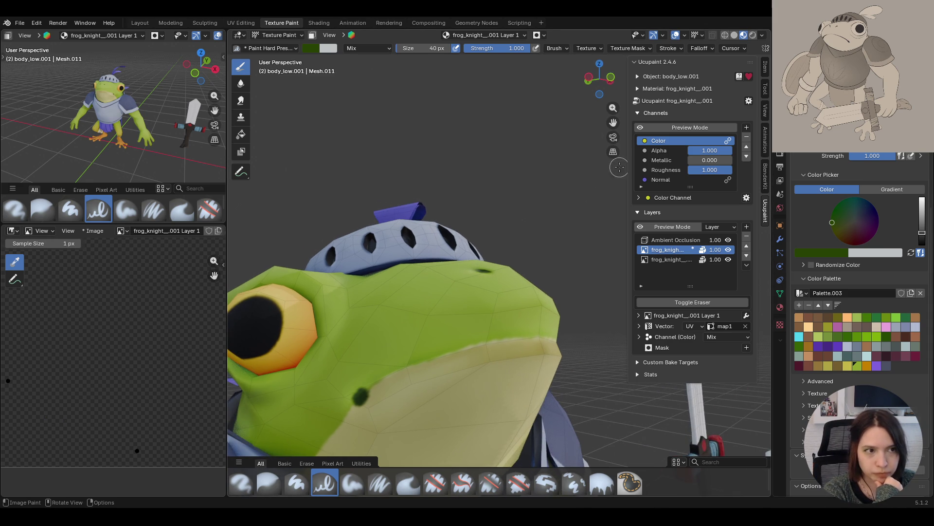
pyautogui.moveTo(613, 122); pyautogui.dragTo(613, 116)
pyautogui.moveTo(516, 253); pyautogui.dragTo(536, 246, button='middle')
pyautogui.moveTo(352, 319)
pyautogui.mouseDown()
pyautogui.moveTo(413, 284)
pyautogui.moveTo(467, 268)
pyautogui.mouseUp()
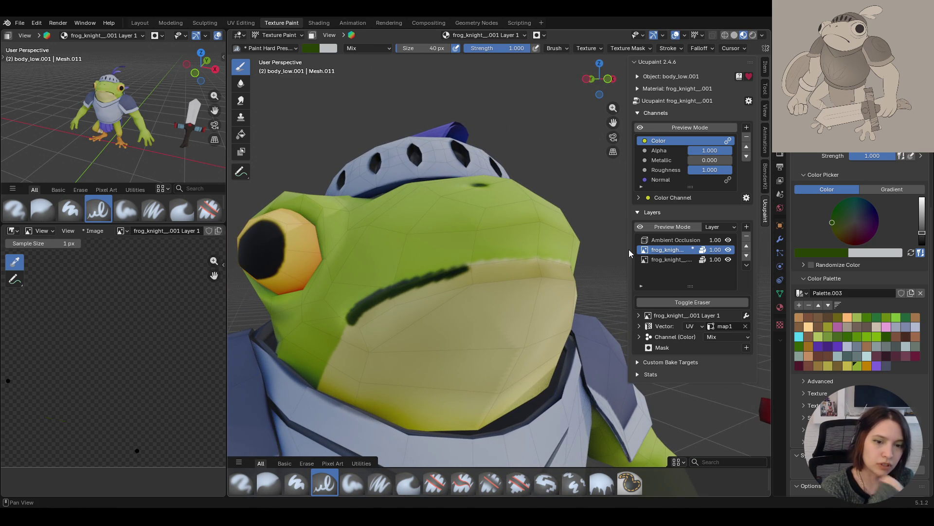
pyautogui.hotkey('ctrl', 'z')
pyautogui.hotkey('ctrl', 'z')
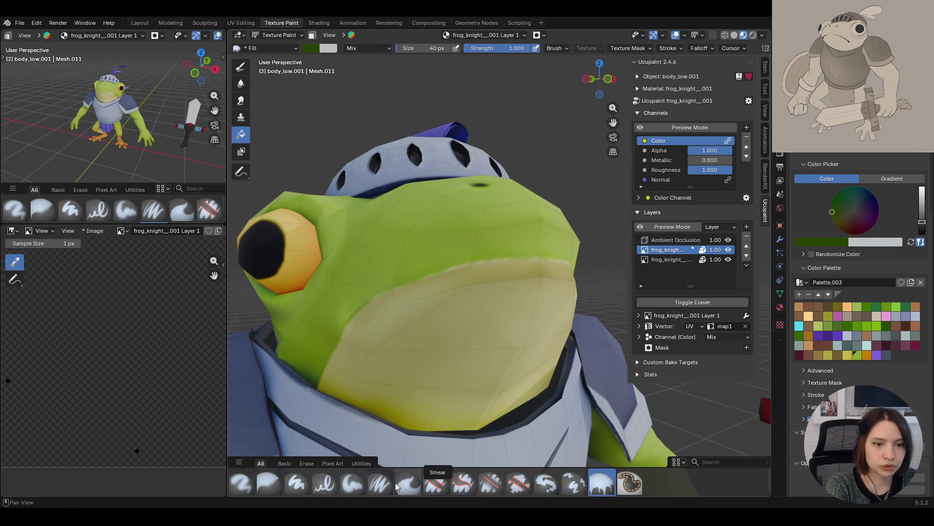
# Paint and darken a soft dark green mouth line across the cheek with Paint Soft Pressure
pyautogui.click(380, 483)
pyautogui.moveTo(356, 305)
pyautogui.mouseDown()
pyautogui.moveTo(351, 318)
pyautogui.moveTo(432, 275)
pyautogui.moveTo(545, 257)
pyautogui.moveTo(401, 285)
pyautogui.moveTo(351, 319)
pyautogui.mouseUp()
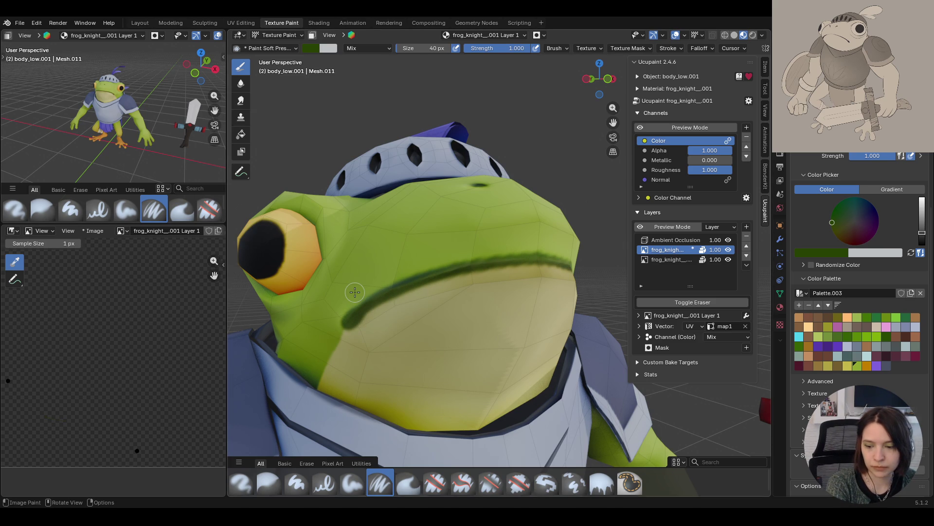
pyautogui.moveTo(492, 311)
pyautogui.mouseDown(button='middle')
pyautogui.moveTo(472, 309)
pyautogui.moveTo(467, 292)
pyautogui.moveTo(487, 298)
pyautogui.mouseUp(button='middle')
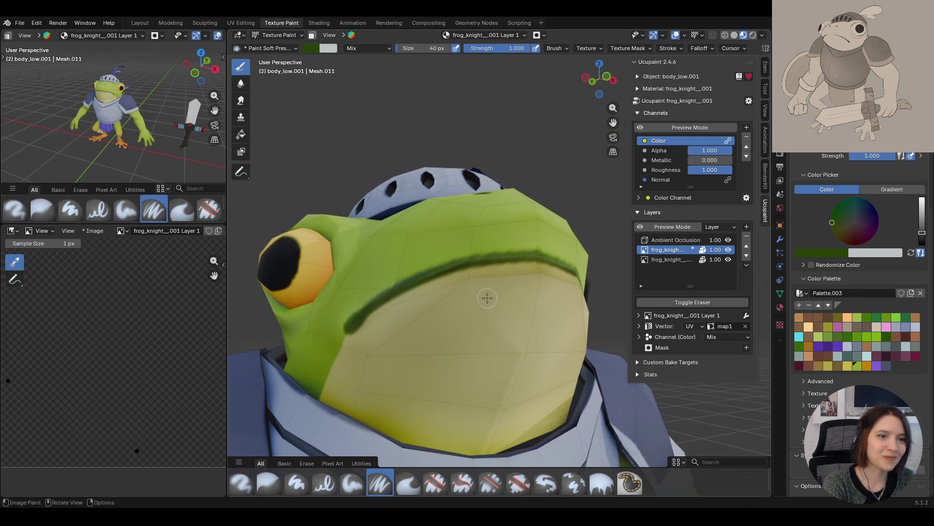
pyautogui.moveTo(483, 263)
pyautogui.mouseDown()
pyautogui.moveTo(545, 254)
pyautogui.moveTo(457, 262)
pyautogui.moveTo(481, 259)
pyautogui.mouseUp()
pyautogui.press('g')
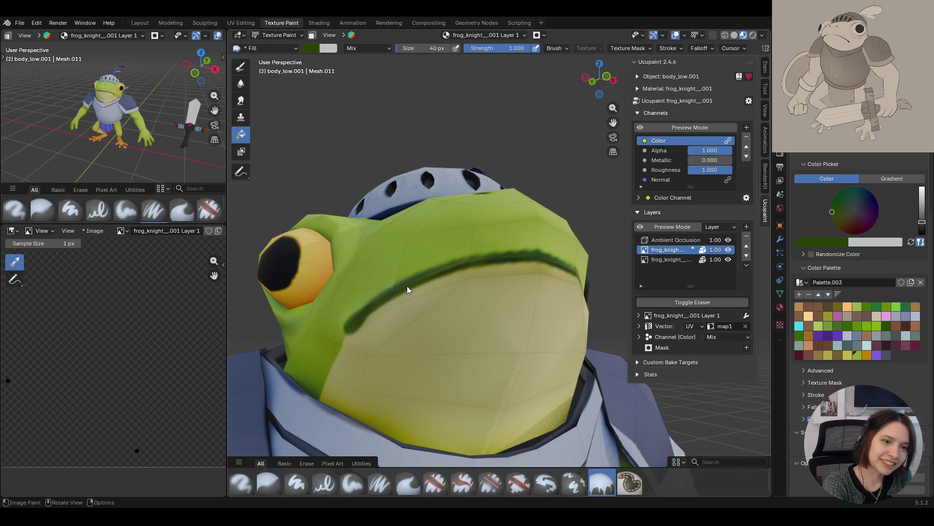
pyautogui.click(379, 484)
pyautogui.moveTo(419, 279); pyautogui.dragTo(537, 260)
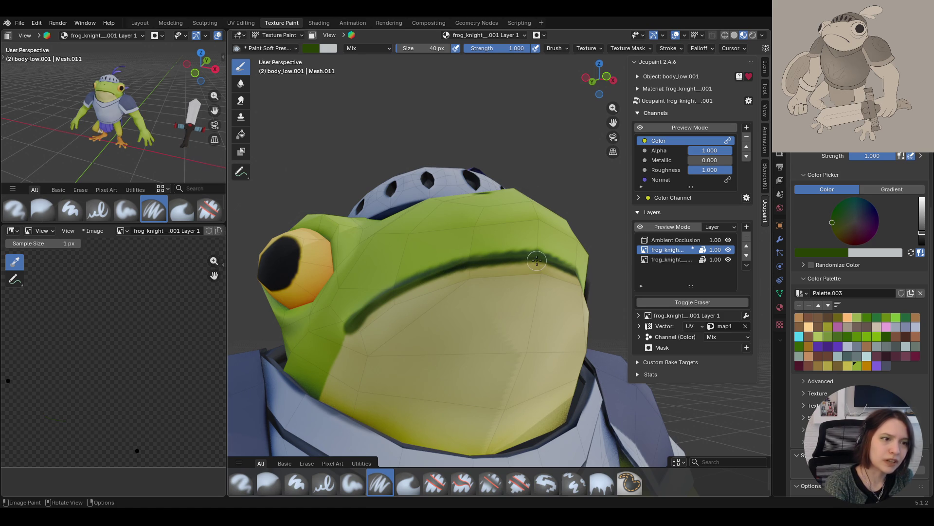
pyautogui.moveTo(595, 266)
pyautogui.mouseDown(button='middle')
pyautogui.moveTo(547, 327)
pyautogui.moveTo(546, 317)
pyautogui.moveTo(492, 369)
pyautogui.moveTo(458, 258)
pyautogui.moveTo(524, 345)
pyautogui.moveTo(512, 343)
pyautogui.mouseUp(button='middle')
pyautogui.scroll(-6, 511, 355)
pyautogui.scroll(8, 479, 336)
# Sample the belly's pale yellow-green with the eyedropper as the brush colour
pyautogui.press('g')
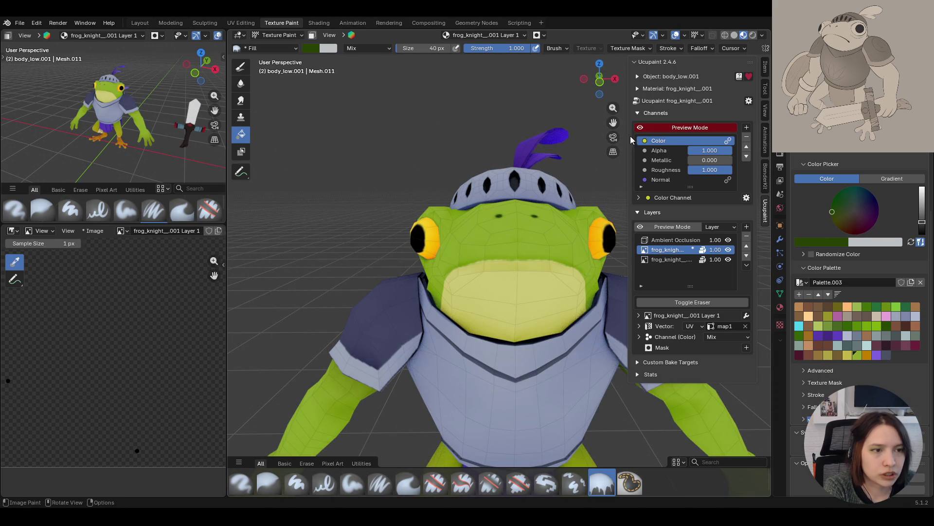
pyautogui.click(841, 241)
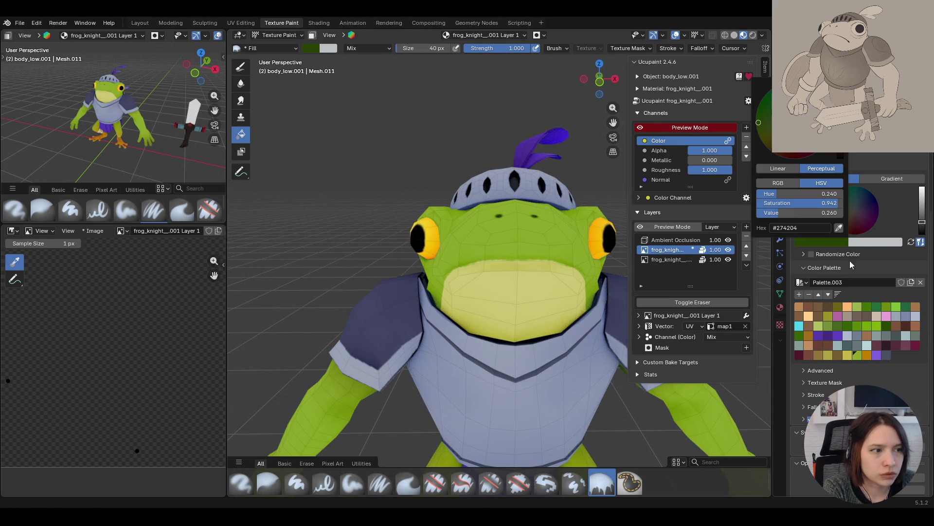
pyautogui.click(838, 227)
pyautogui.click(519, 261)
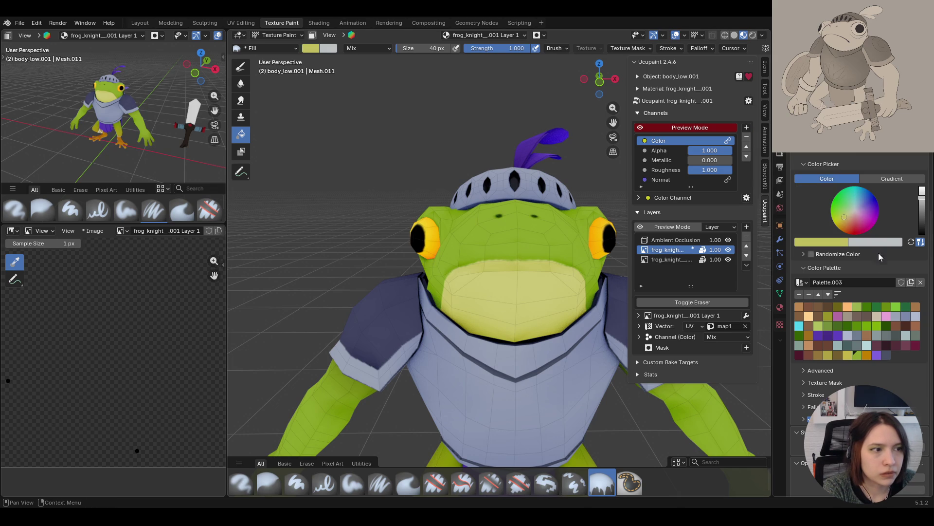
# Try a brown fill and a brown moustache and goatee, then undo them
pyautogui.moveTo(920, 199); pyautogui.dragTo(921, 215)
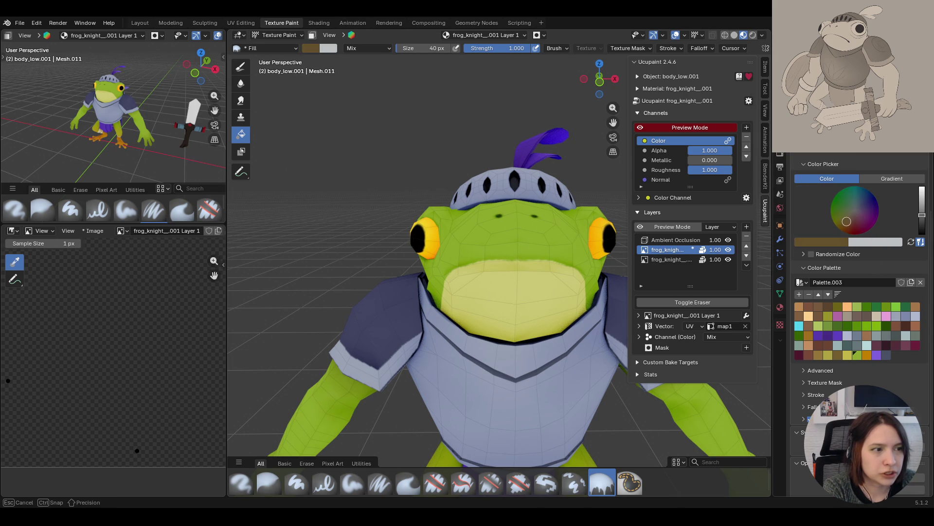
pyautogui.click(484, 295)
pyautogui.hotkey('ctrl', 'z')
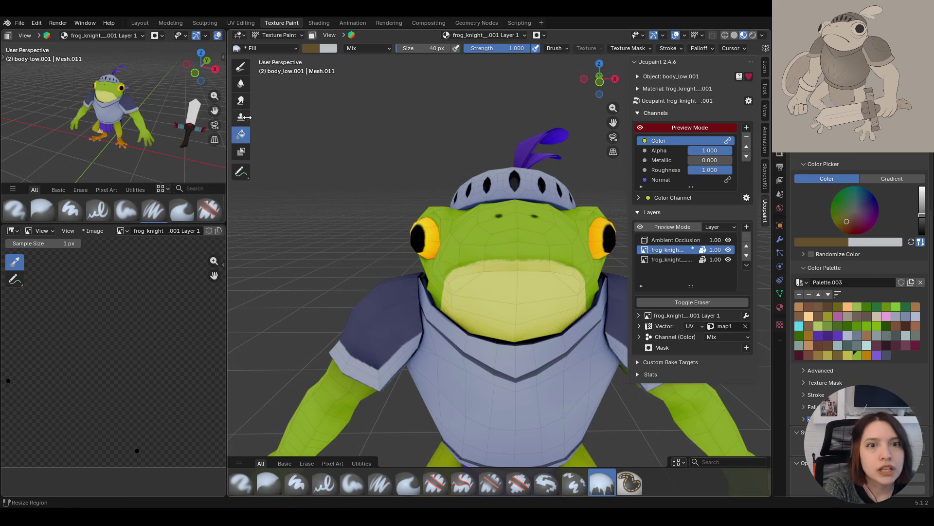
pyautogui.click(240, 66)
pyautogui.moveTo(486, 229); pyautogui.dragTo(541, 230)
pyautogui.moveTo(506, 265); pyautogui.dragTo(521, 288)
pyautogui.moveTo(520, 292)
pyautogui.mouseDown(button='middle')
pyautogui.moveTo(529, 325)
pyautogui.moveTo(453, 363)
pyautogui.moveTo(464, 292)
pyautogui.moveTo(456, 282)
pyautogui.mouseUp(button='middle')
pyautogui.hotkey('ctrl', 'z')
pyautogui.hotkey('ctrl', 'z')
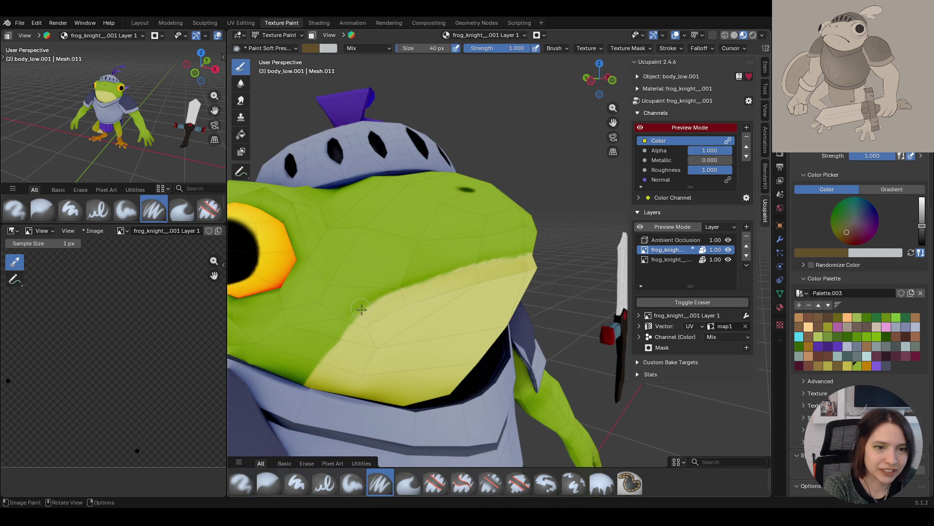
# Set an olive brush colour and paint the dark olive mouth line across the face
pyautogui.moveTo(438, 277)
pyautogui.mouseDown(button='middle')
pyautogui.moveTo(550, 289)
pyautogui.moveTo(419, 295)
pyautogui.moveTo(473, 304)
pyautogui.moveTo(467, 292)
pyautogui.mouseUp(button='middle')
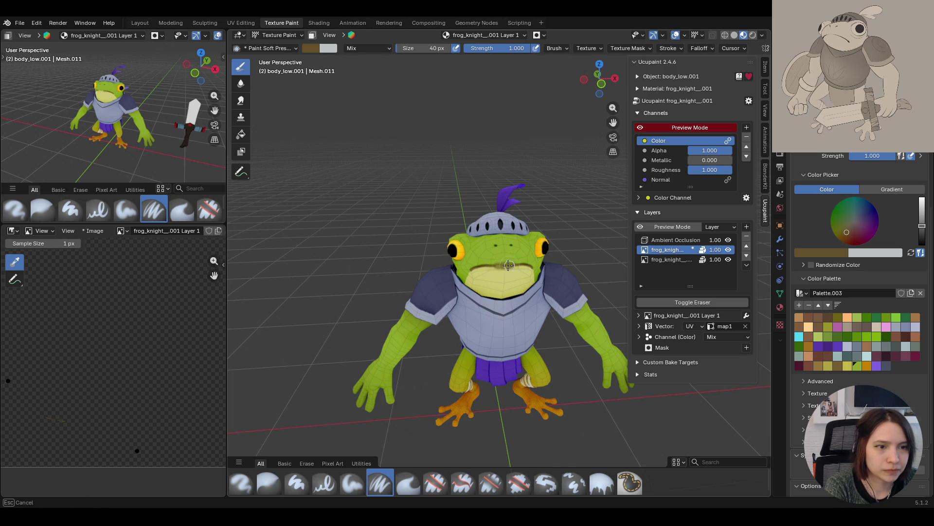
pyautogui.click(602, 483)
pyautogui.moveTo(430, 272)
pyautogui.mouseDown(button='middle')
pyautogui.moveTo(527, 279)
pyautogui.moveTo(522, 264)
pyautogui.mouseUp(button='middle')
pyautogui.scroll(4, 521, 264)
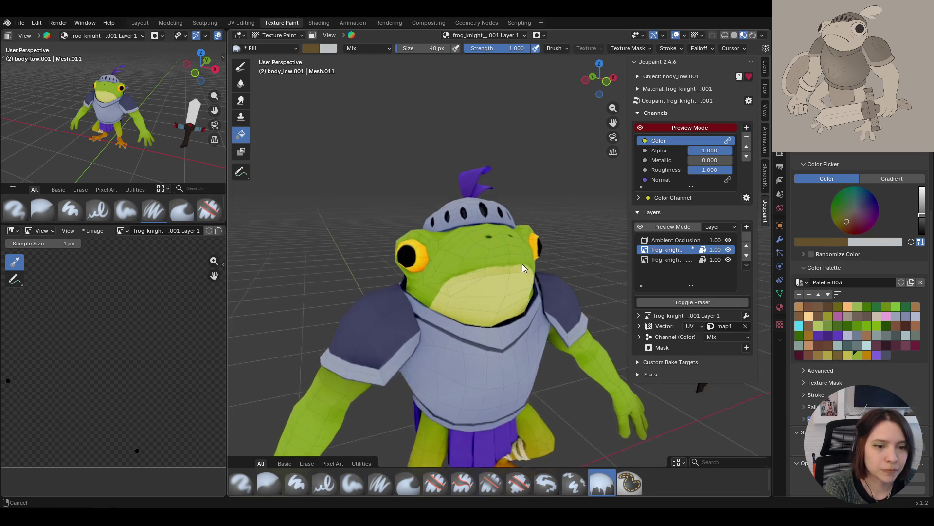
pyautogui.click(380, 483)
pyautogui.moveTo(849, 217); pyautogui.dragTo(836, 232)
pyautogui.moveTo(467, 311); pyautogui.dragTo(458, 304, button='middle')
pyautogui.moveTo(484, 270); pyautogui.dragTo(425, 293)
pyautogui.hotkey('ctrl', 'z')
pyautogui.moveTo(442, 313)
pyautogui.keyDown('ctrl'); pyautogui.mouseDown(button='middle')
pyautogui.moveTo(494, 329)
pyautogui.moveTo(463, 352)
pyautogui.mouseUp(button='middle'); pyautogui.keyUp('ctrl')
pyautogui.moveTo(353, 321)
pyautogui.mouseDown()
pyautogui.moveTo(451, 275)
pyautogui.moveTo(550, 271)
pyautogui.moveTo(444, 278)
pyautogui.moveTo(357, 325)
pyautogui.moveTo(374, 307)
pyautogui.moveTo(490, 271)
pyautogui.moveTo(540, 269)
pyautogui.mouseUp()
# Toggle the colour channel preview off and on, then erase part of the dark face stroke
pyautogui.click(647, 128)
pyautogui.scroll(-8, 540, 269)
pyautogui.scroll(2, 608, 219)
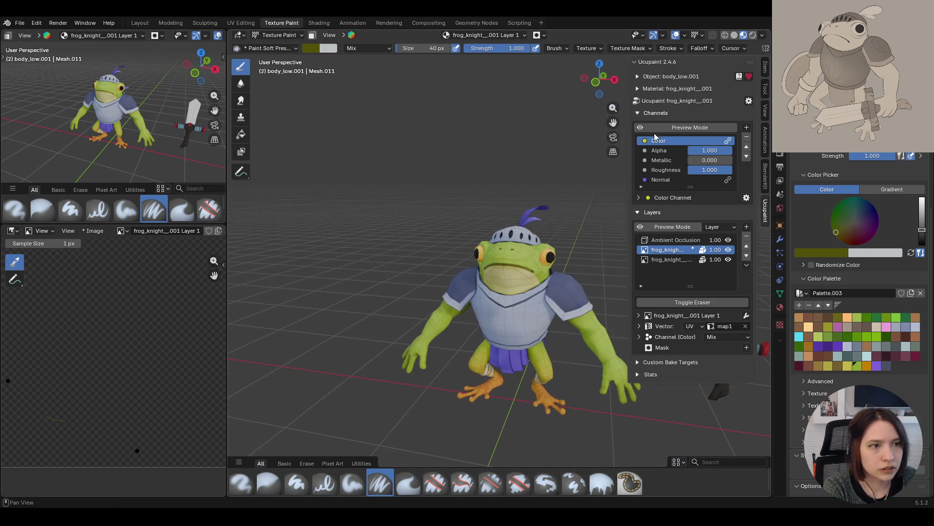
pyautogui.click(641, 125)
pyautogui.scroll(6, 574, 283)
pyautogui.moveTo(570, 287)
pyautogui.mouseDown(button='middle')
pyautogui.moveTo(550, 297)
pyautogui.moveTo(542, 289)
pyautogui.moveTo(522, 372)
pyautogui.moveTo(511, 311)
pyautogui.mouseUp(button='middle')
pyautogui.scroll(-10, 542, 306)
pyautogui.scroll(8, 511, 311)
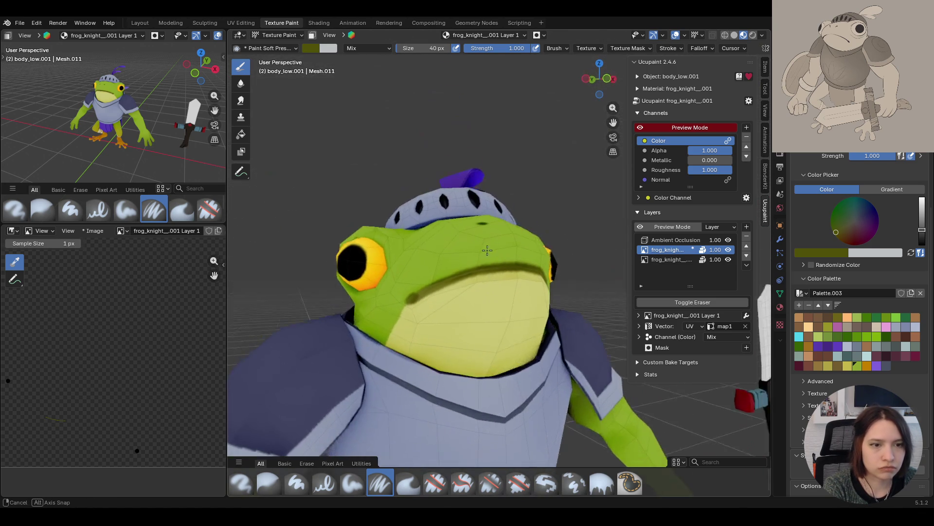
pyautogui.scroll(2, 509, 308)
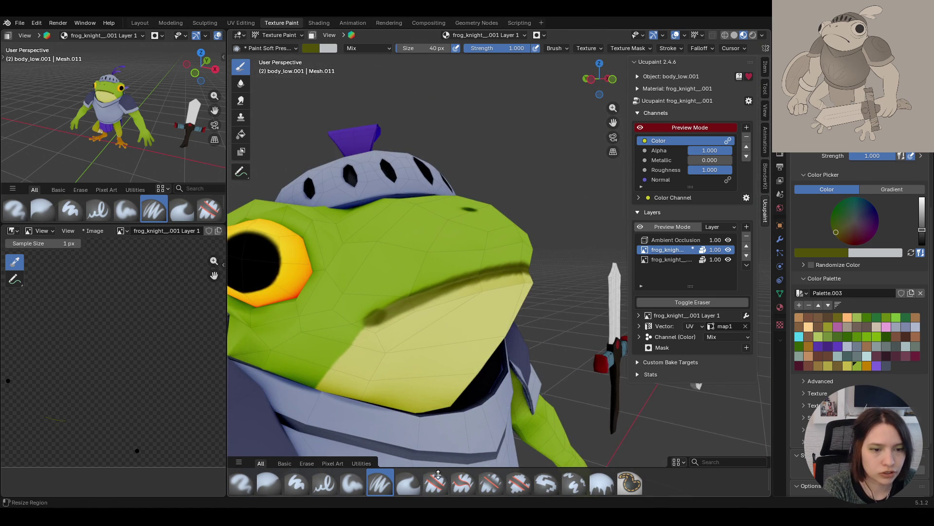
pyautogui.press('e')
pyautogui.moveTo(379, 331)
pyautogui.mouseDown()
pyautogui.moveTo(473, 294)
pyautogui.moveTo(449, 298)
pyautogui.moveTo(495, 299)
pyautogui.mouseUp()
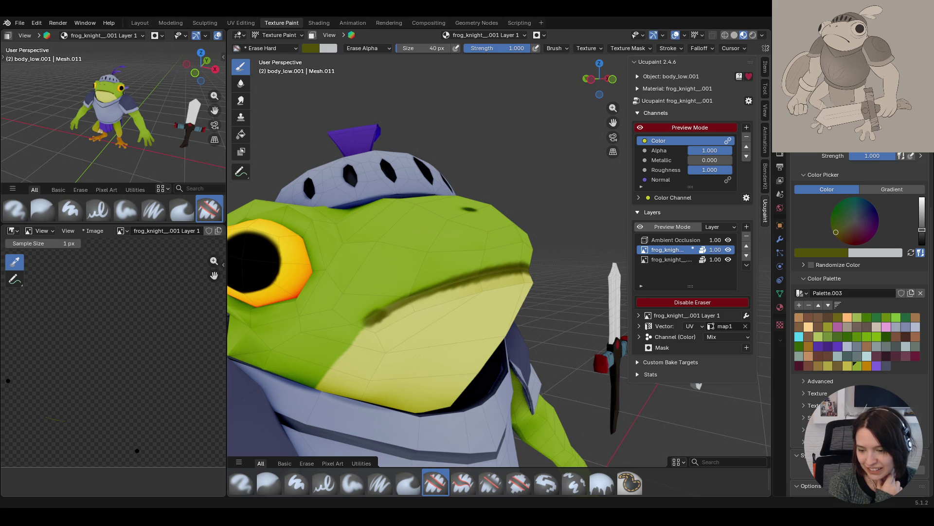
# Orbit around the frog and toggle viewport overlays off and on to check the mouth line
pyautogui.moveTo(524, 317)
pyautogui.mouseDown(button='middle')
pyautogui.moveTo(454, 289)
pyautogui.moveTo(457, 340)
pyautogui.moveTo(521, 371)
pyautogui.moveTo(419, 282)
pyautogui.moveTo(457, 278)
pyautogui.moveTo(497, 371)
pyautogui.moveTo(353, 384)
pyautogui.moveTo(405, 401)
pyautogui.mouseUp(button='middle')
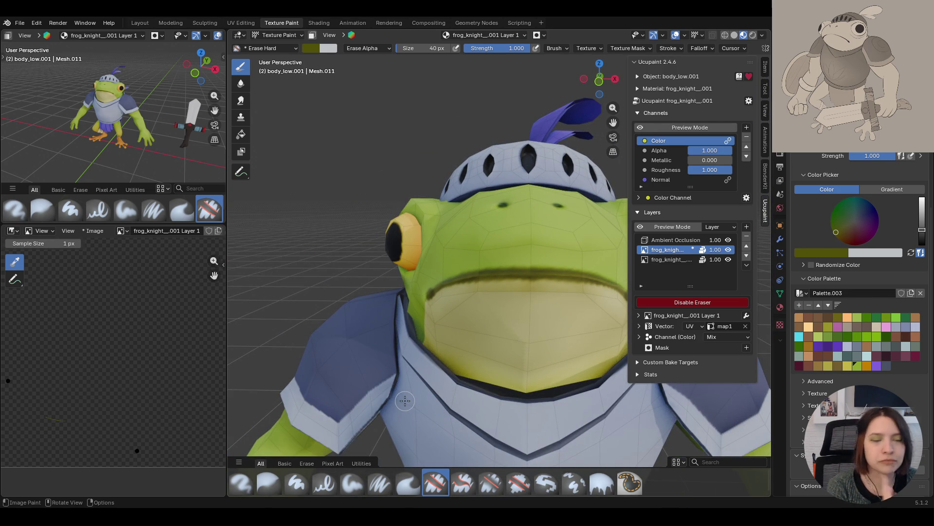
pyautogui.moveTo(475, 363)
pyautogui.mouseDown(button='middle')
pyautogui.moveTo(467, 363)
pyautogui.moveTo(481, 357)
pyautogui.moveTo(452, 365)
pyautogui.moveTo(516, 370)
pyautogui.moveTo(532, 471)
pyautogui.moveTo(414, 389)
pyautogui.moveTo(243, 219)
pyautogui.mouseUp(button='middle')
pyautogui.scroll(-3, 162, 151)
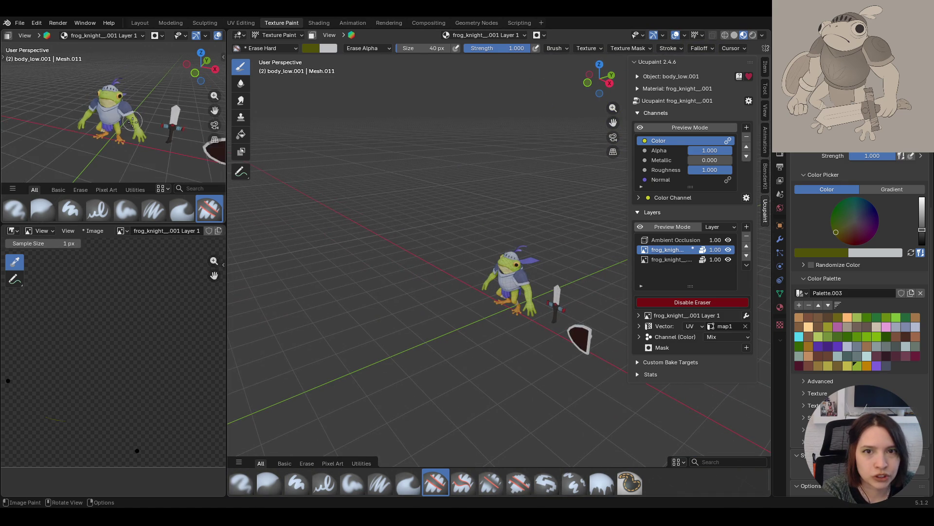
pyautogui.moveTo(163, 151); pyautogui.dragTo(88, 137, button='middle')
pyautogui.moveTo(330, 308); pyautogui.dragTo(392, 332, button='middle')
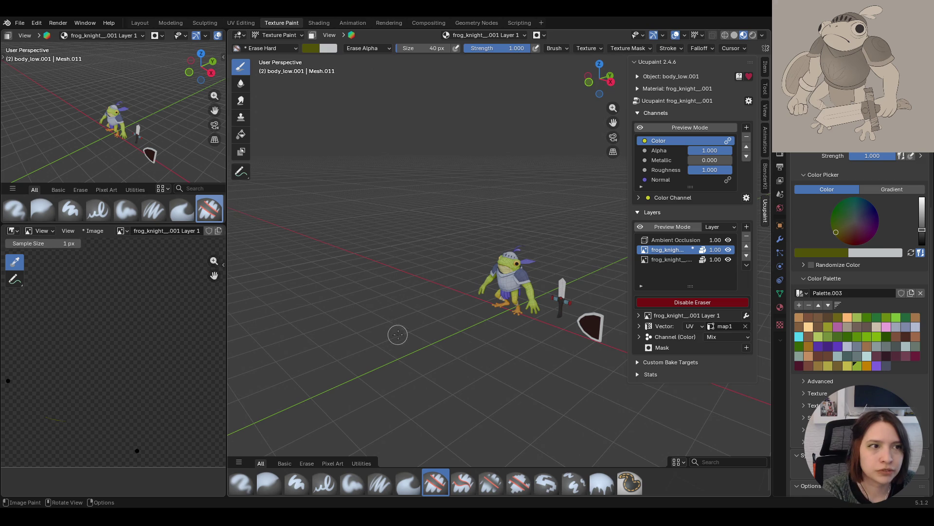
pyautogui.click(675, 36)
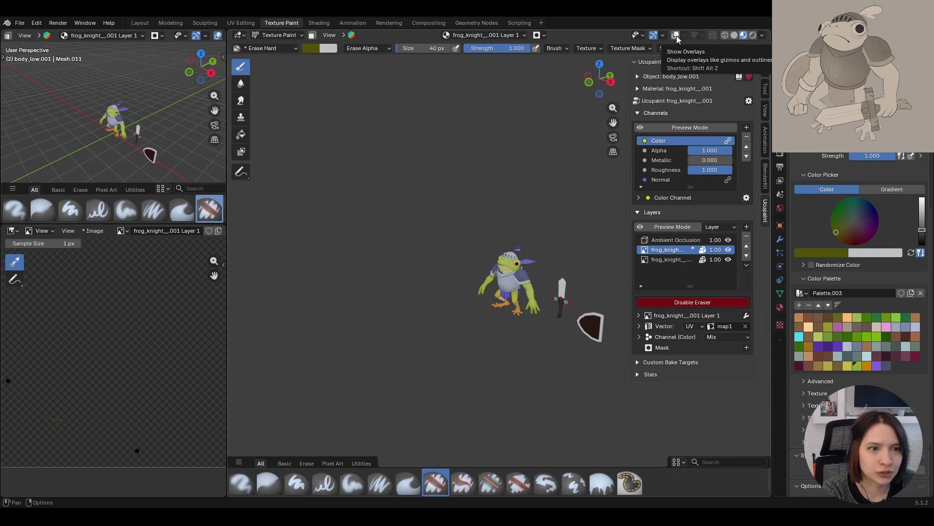
pyautogui.click(677, 36)
pyautogui.moveTo(463, 305)
pyautogui.mouseDown(button='middle')
pyautogui.moveTo(467, 364)
pyautogui.moveTo(480, 277)
pyautogui.mouseUp(button='middle')
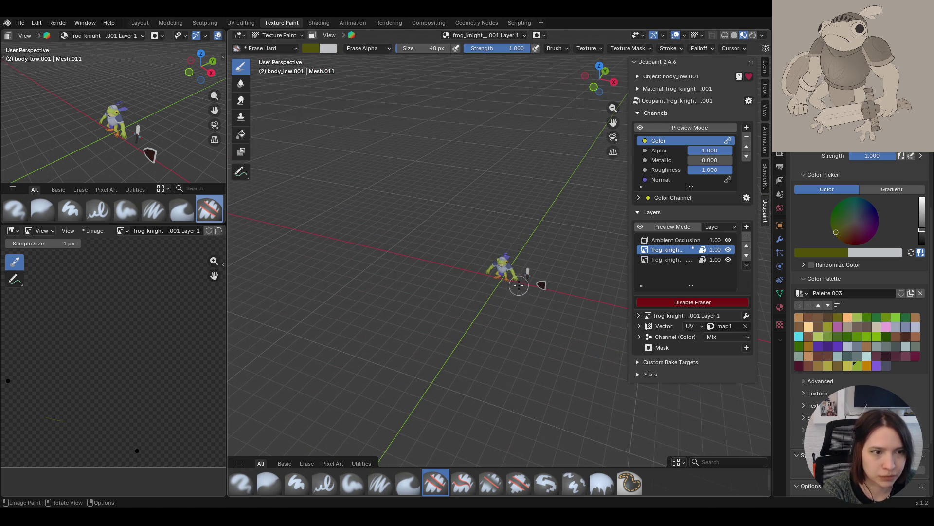
pyautogui.click(675, 35)
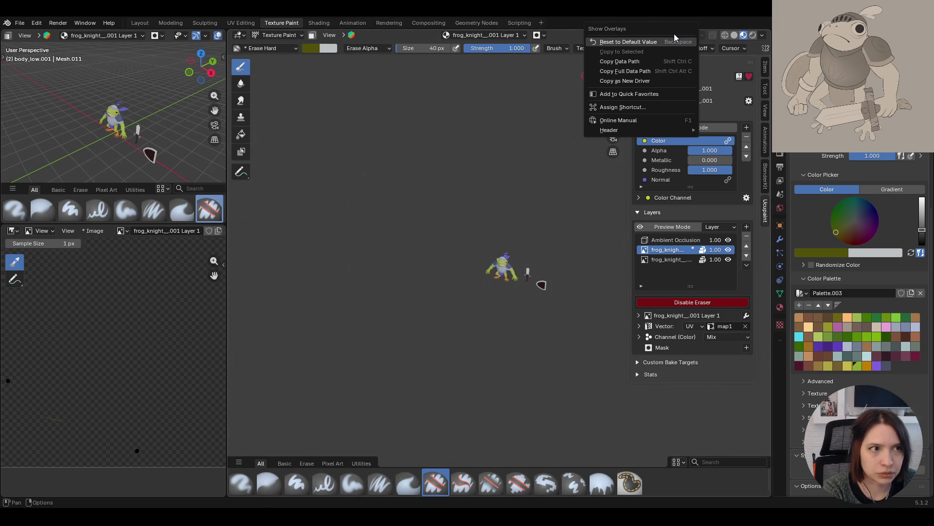
pyautogui.click(675, 35)
# Zoom into the face and erase the stray paint along the mouth line
pyautogui.moveTo(460, 355)
pyautogui.keyDown('ctrl'); pyautogui.mouseDown(button='middle')
pyautogui.moveTo(521, 219)
pyautogui.moveTo(531, 292)
pyautogui.moveTo(572, 324)
pyautogui.moveTo(526, 402)
pyautogui.mouseUp(button='middle'); pyautogui.keyUp('ctrl')
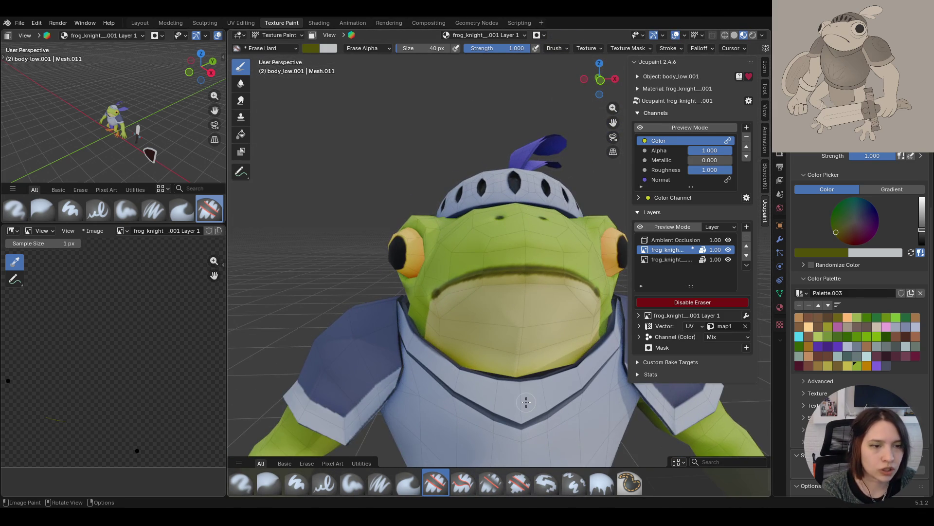
pyautogui.moveTo(486, 306); pyautogui.dragTo(511, 283)
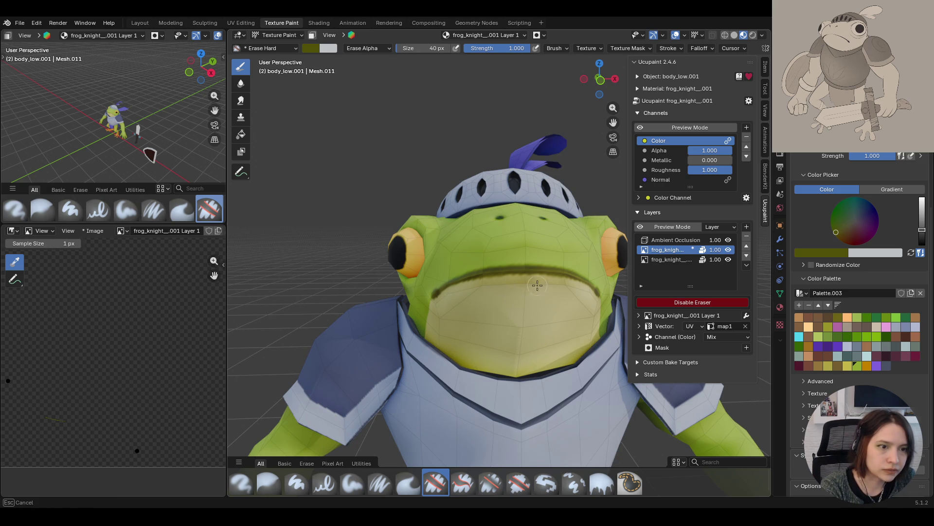
pyautogui.moveTo(537, 282); pyautogui.dragTo(590, 236)
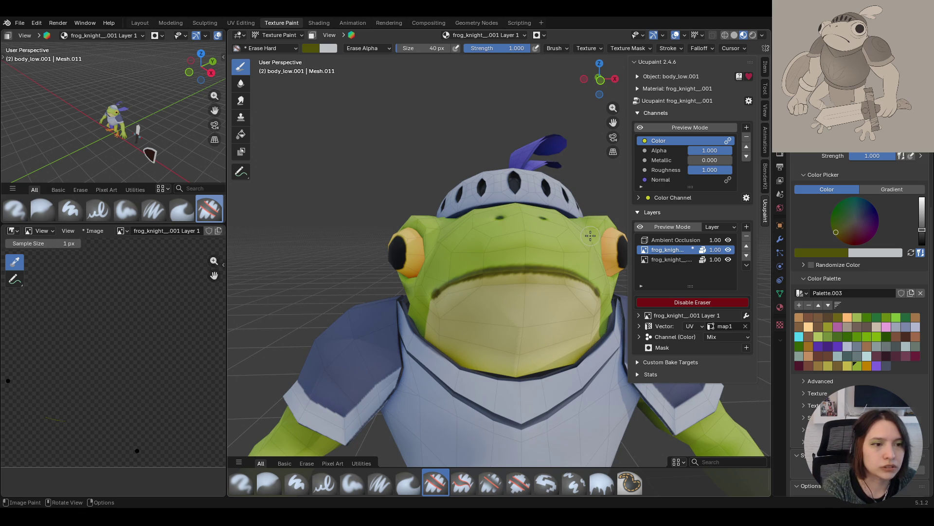
pyautogui.moveTo(494, 315); pyautogui.dragTo(545, 354, button='middle')
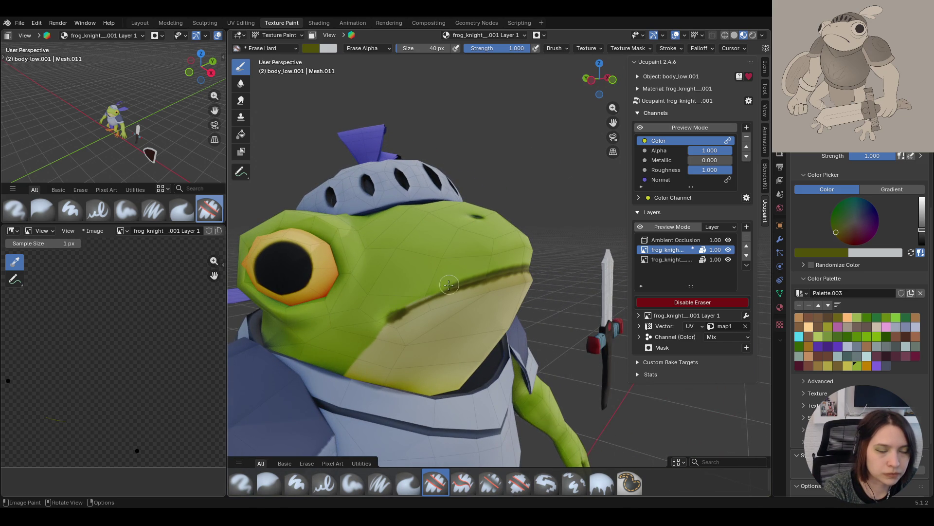
# Darken the mouth line and paint a symmetric curly moustache with Paint Soft Pressure
pyautogui.press('g')
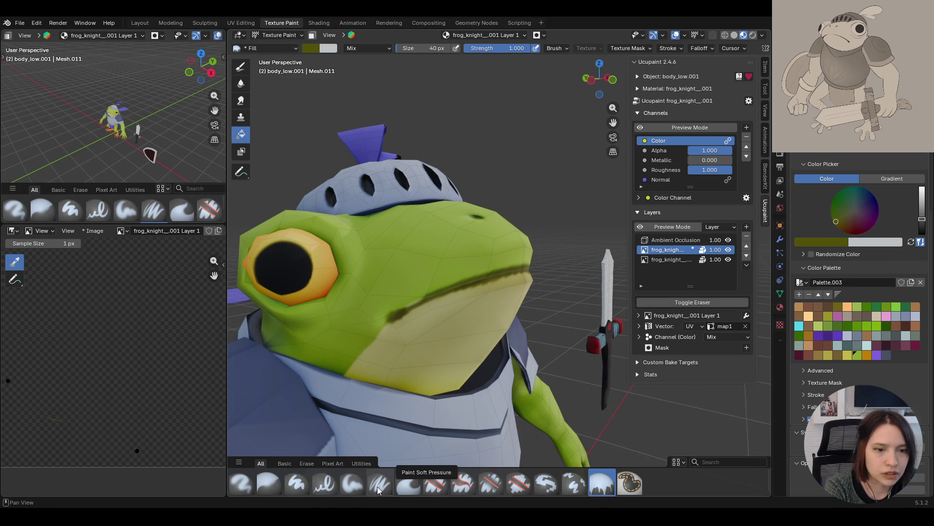
pyautogui.click(380, 483)
pyautogui.moveTo(398, 311); pyautogui.dragTo(401, 311)
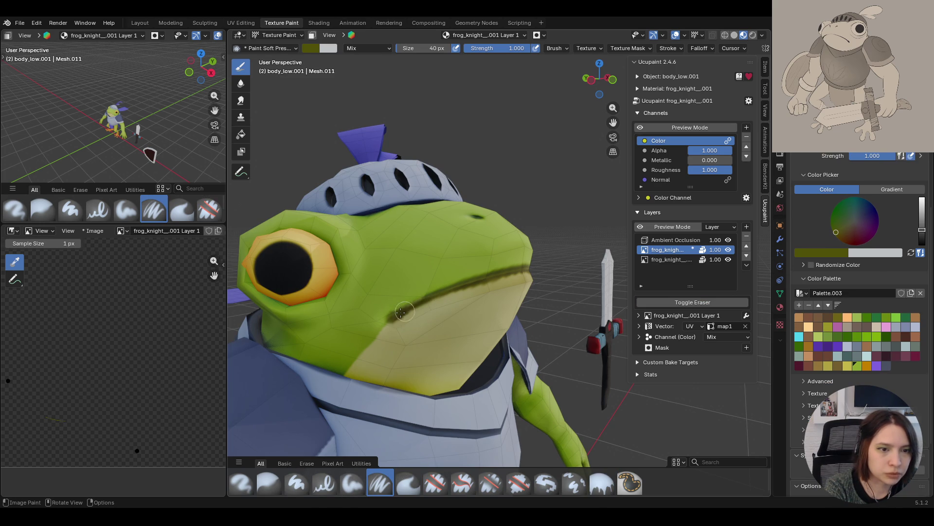
pyautogui.moveTo(500, 278); pyautogui.dragTo(531, 274, button='middle')
pyautogui.scroll(3, 378, 288)
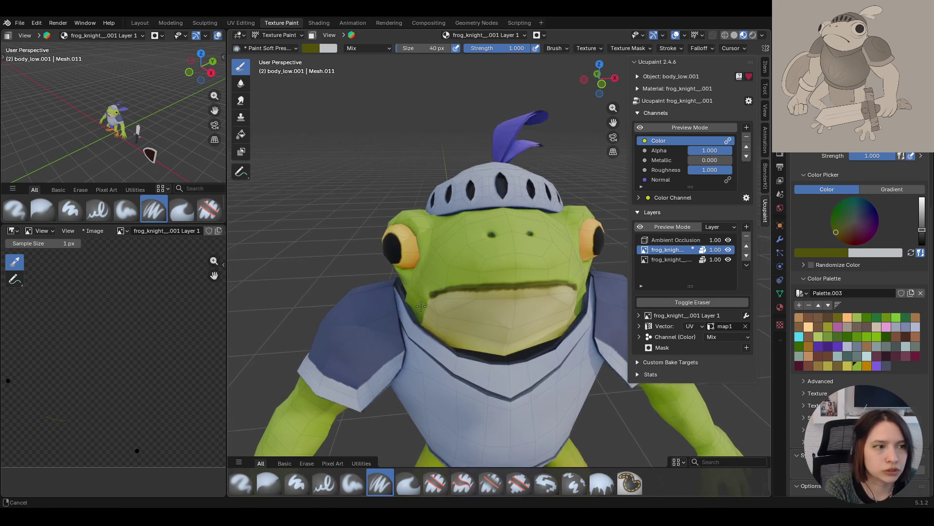
pyautogui.moveTo(515, 267)
pyautogui.mouseDown()
pyautogui.moveTo(445, 261)
pyautogui.moveTo(468, 248)
pyautogui.moveTo(460, 262)
pyautogui.mouseUp()
pyautogui.scroll(-8, 460, 262)
pyautogui.moveTo(461, 262)
pyautogui.mouseDown(button='middle')
pyautogui.moveTo(494, 342)
pyautogui.moveTo(401, 330)
pyautogui.mouseUp(button='middle')
pyautogui.scroll(3, 494, 342)
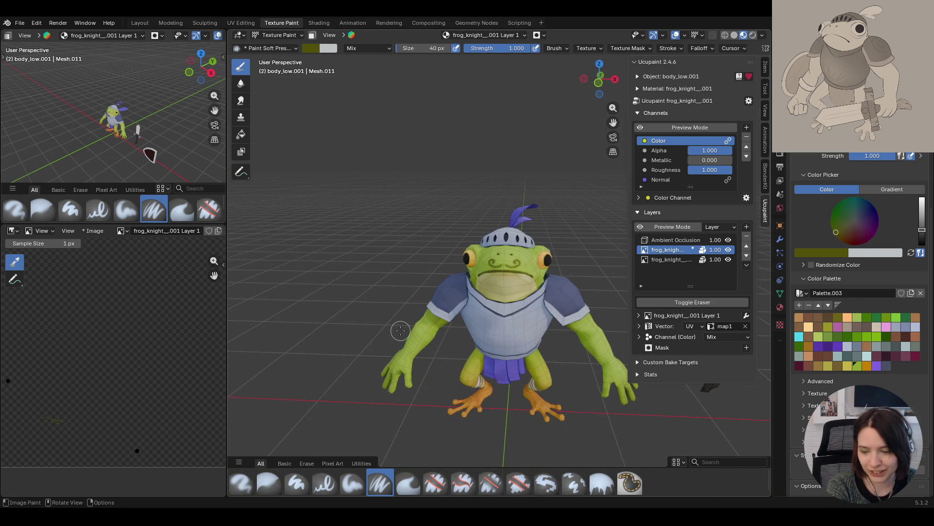
# Paint dark olive patches on the frog's upper arm and forearm
pyautogui.moveTo(390, 325)
pyautogui.mouseDown(button='middle')
pyautogui.moveTo(479, 338)
pyautogui.moveTo(513, 367)
pyautogui.moveTo(467, 360)
pyautogui.moveTo(480, 208)
pyautogui.mouseUp(button='middle')
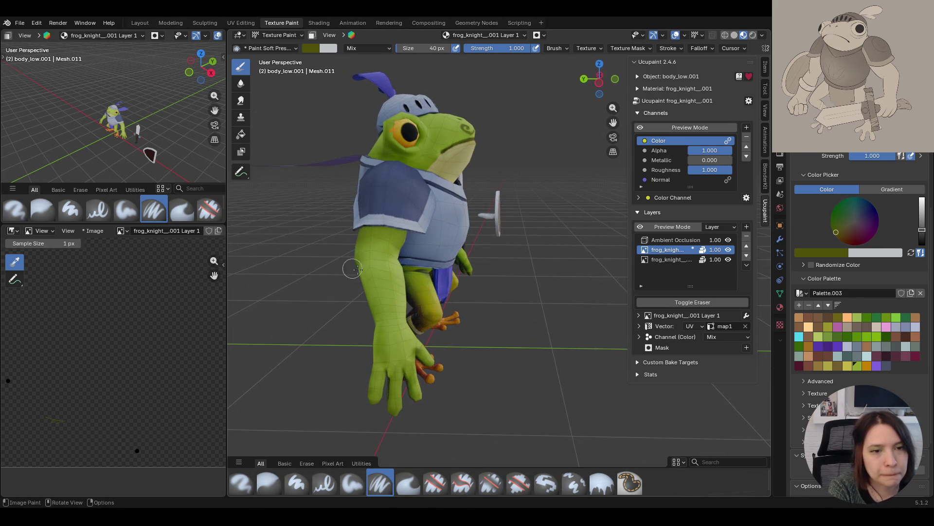
pyautogui.moveTo(391, 325)
pyautogui.mouseDown()
pyautogui.moveTo(374, 251)
pyautogui.moveTo(372, 279)
pyautogui.moveTo(377, 285)
pyautogui.moveTo(377, 253)
pyautogui.moveTo(384, 256)
pyautogui.mouseUp()
pyautogui.moveTo(385, 257); pyautogui.dragTo(291, 195, button='middle')
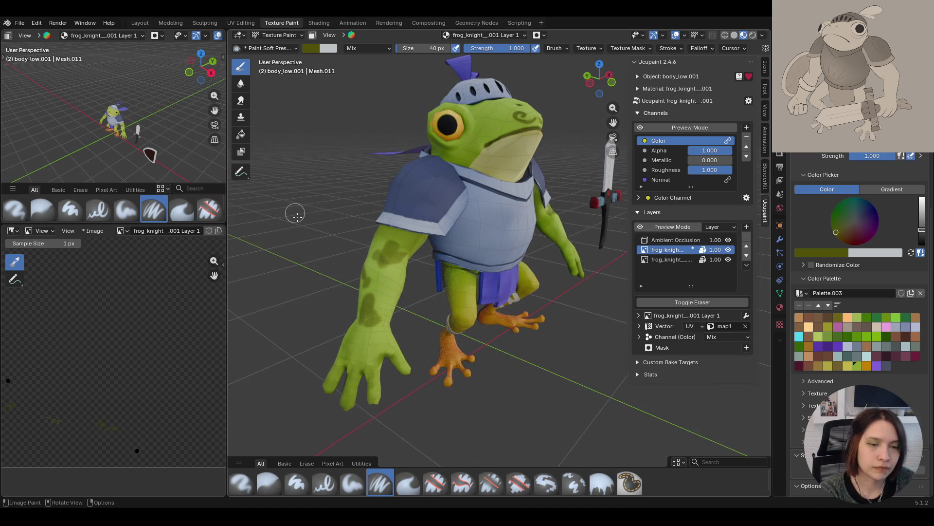
pyautogui.moveTo(391, 287); pyautogui.dragTo(391, 282)
pyautogui.moveTo(392, 281)
pyautogui.mouseDown(button='middle')
pyautogui.moveTo(428, 315)
pyautogui.moveTo(514, 326)
pyautogui.mouseUp(button='middle')
pyautogui.press('g')
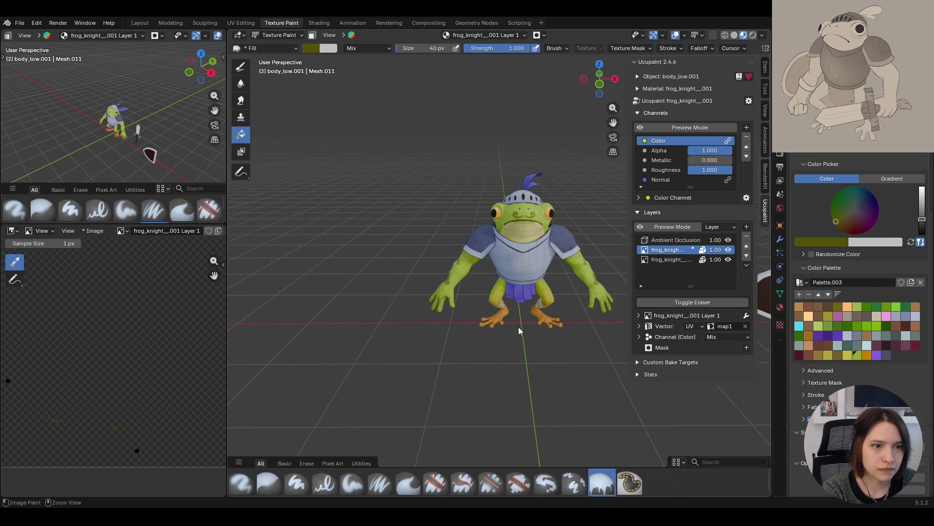
# Dab soft olive paint onto the frog's arm with the Paint Soft brush
pyautogui.moveTo(481, 321)
pyautogui.mouseDown(button='middle')
pyautogui.moveTo(562, 318)
pyautogui.moveTo(440, 256)
pyautogui.mouseUp(button='middle')
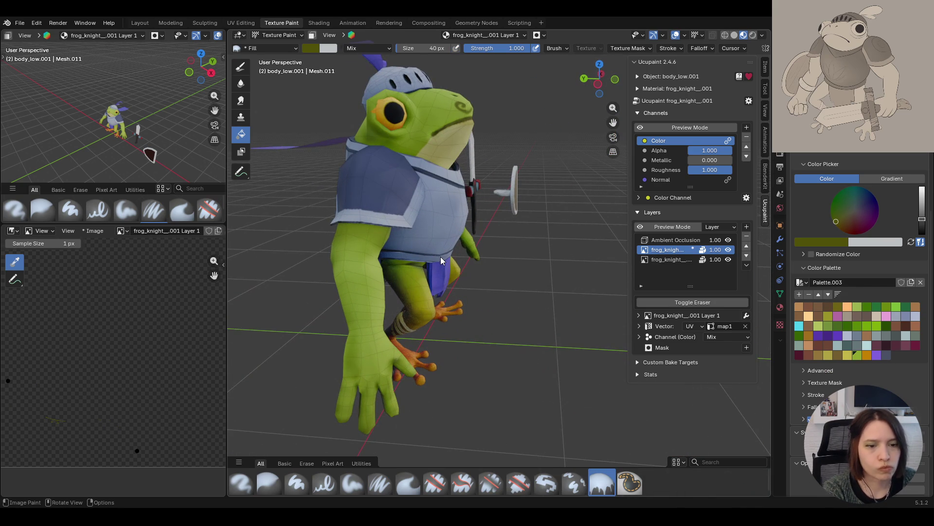
pyautogui.click(361, 481)
pyautogui.moveTo(350, 235)
pyautogui.mouseDown()
pyautogui.moveTo(343, 238)
pyautogui.moveTo(354, 267)
pyautogui.moveTo(336, 268)
pyautogui.moveTo(366, 304)
pyautogui.mouseUp()
pyautogui.moveTo(533, 233)
pyautogui.mouseDown(button='middle')
pyautogui.moveTo(540, 263)
pyautogui.moveTo(365, 270)
pyautogui.moveTo(305, 284)
pyautogui.mouseUp(button='middle')
pyautogui.scroll(-5, 544, 271)
pyautogui.scroll(6, 379, 297)
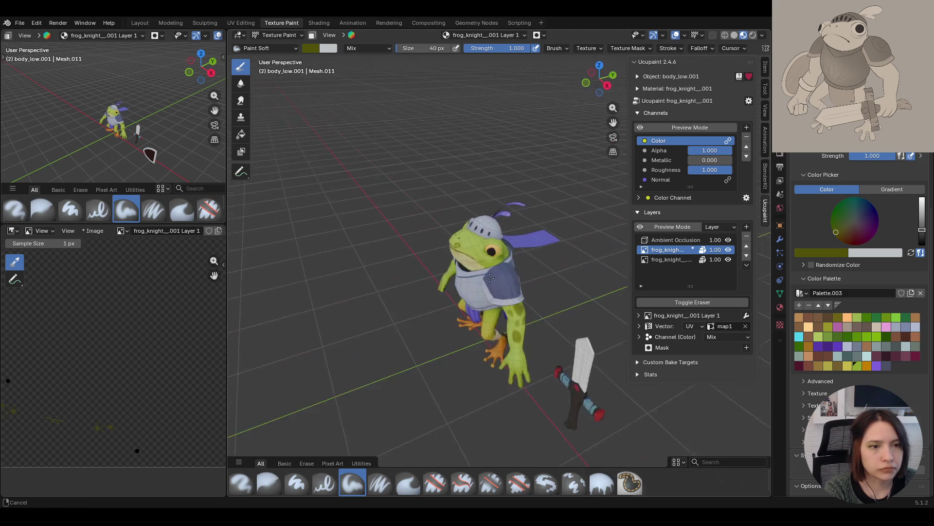
pyautogui.moveTo(438, 311); pyautogui.dragTo(467, 321, button='middle')
pyautogui.scroll(3, 472, 323)
# Return to the Fill brush, save knight_rig.blend, and quit Blender
pyautogui.press('g')
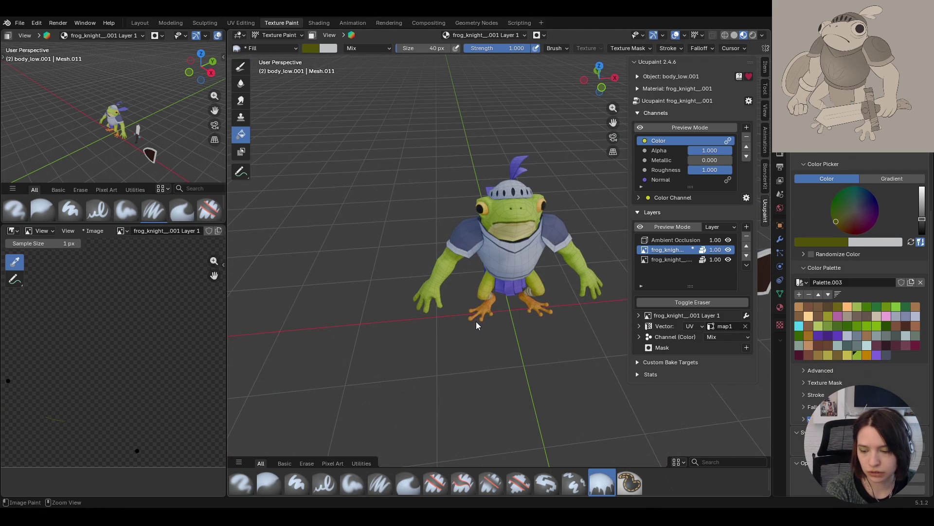
pyautogui.hotkey('ctrl', 's')
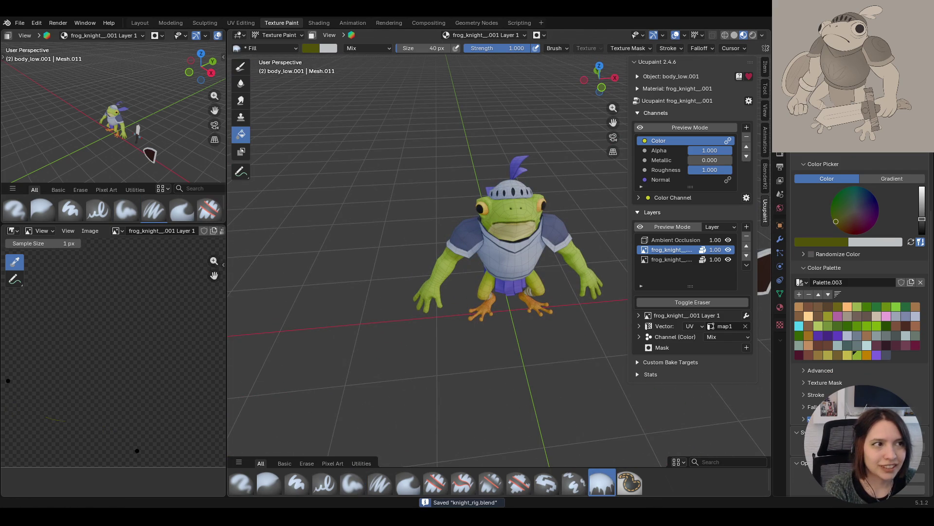
pyautogui.hotkey('ctrl', 'q')
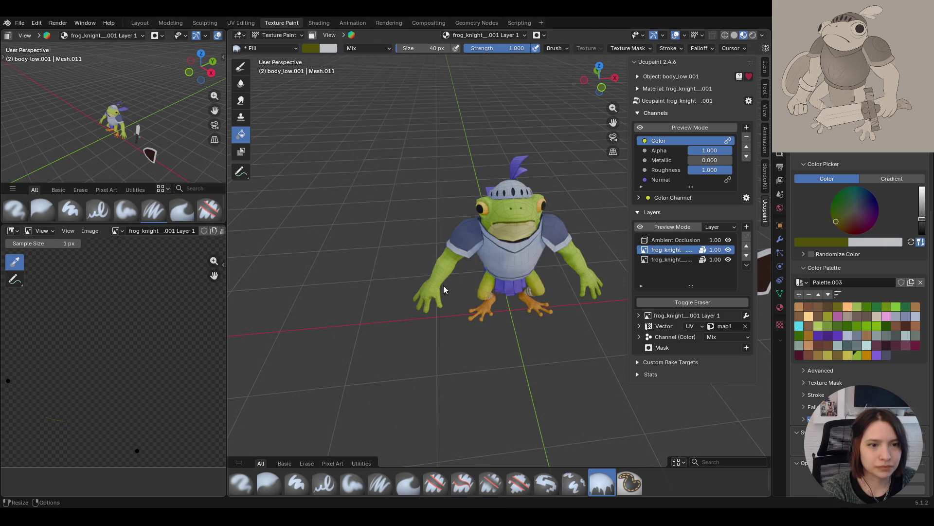
# Confirm saving on quit, then turn on the Color channel preview and inspect the frog and sword
pyautogui.click(441, 282)
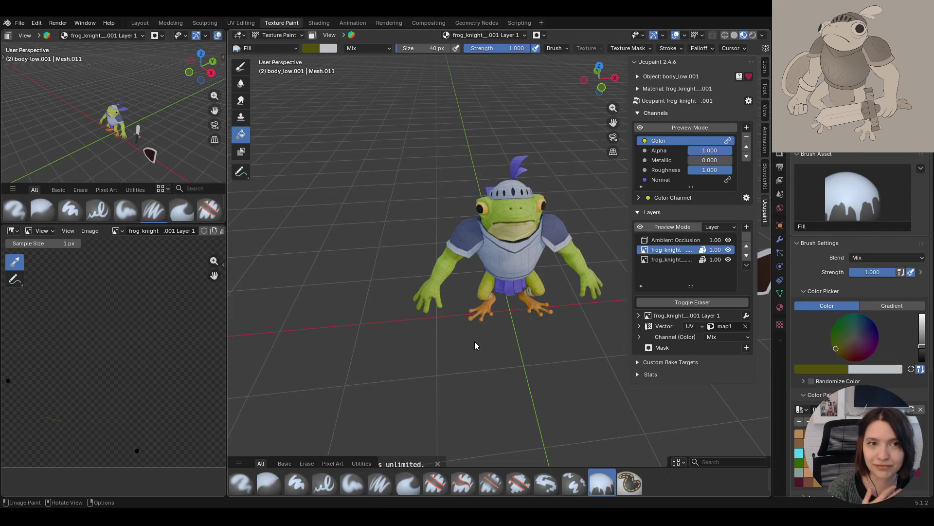
pyautogui.moveTo(583, 233)
pyautogui.mouseDown(button='middle')
pyautogui.moveTo(551, 328)
pyautogui.moveTo(537, 317)
pyautogui.moveTo(401, 296)
pyautogui.mouseUp(button='middle')
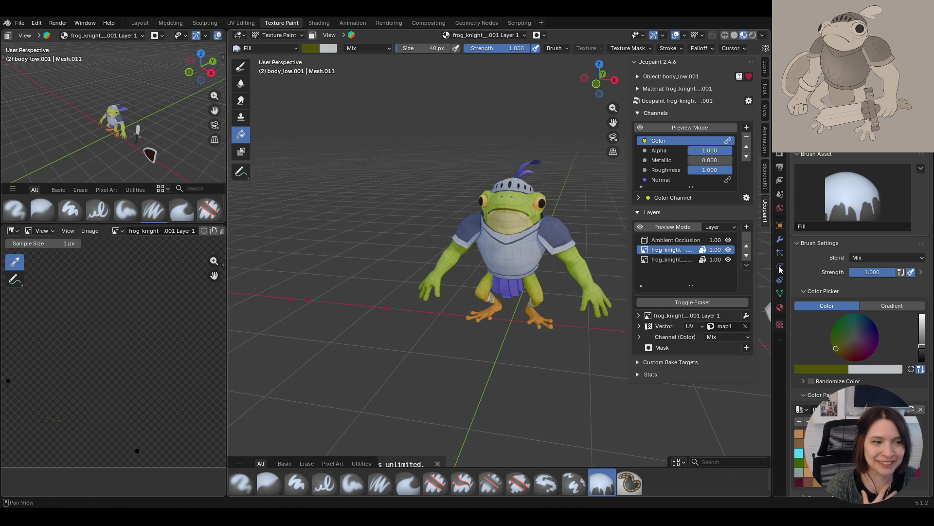
pyautogui.click(641, 129)
pyautogui.moveTo(613, 122); pyautogui.dragTo(584, 149)
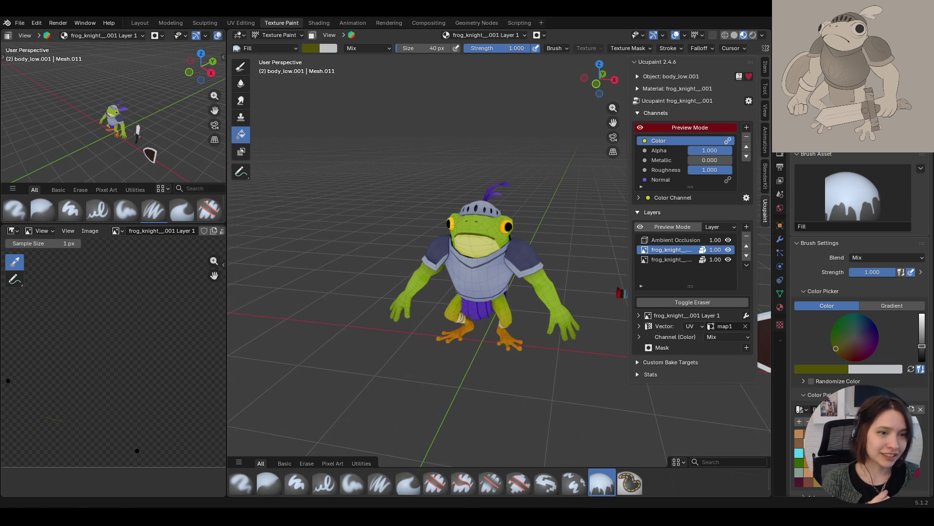
pyautogui.moveTo(405, 374)
pyautogui.mouseDown(button='middle')
pyautogui.moveTo(524, 330)
pyautogui.moveTo(577, 325)
pyautogui.moveTo(573, 334)
pyautogui.mouseUp(button='middle')
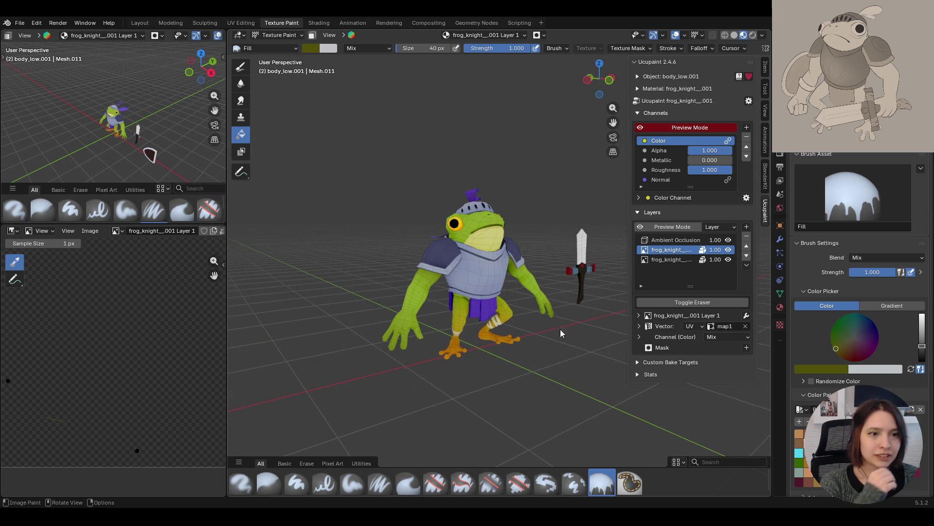
pyautogui.moveTo(562, 333); pyautogui.dragTo(584, 321, button='middle')
pyautogui.moveTo(506, 360)
pyautogui.mouseDown(button='middle')
pyautogui.moveTo(451, 354)
pyautogui.moveTo(422, 338)
pyautogui.moveTo(455, 347)
pyautogui.mouseUp(button='middle')
# Toggle the Color channel preview off and on again, then target the second frog_knight layer
pyautogui.click(638, 128)
pyautogui.moveTo(541, 164)
pyautogui.mouseDown(button='middle')
pyautogui.moveTo(566, 182)
pyautogui.moveTo(461, 155)
pyautogui.mouseUp(button='middle')
pyautogui.scroll(5, 466, 151)
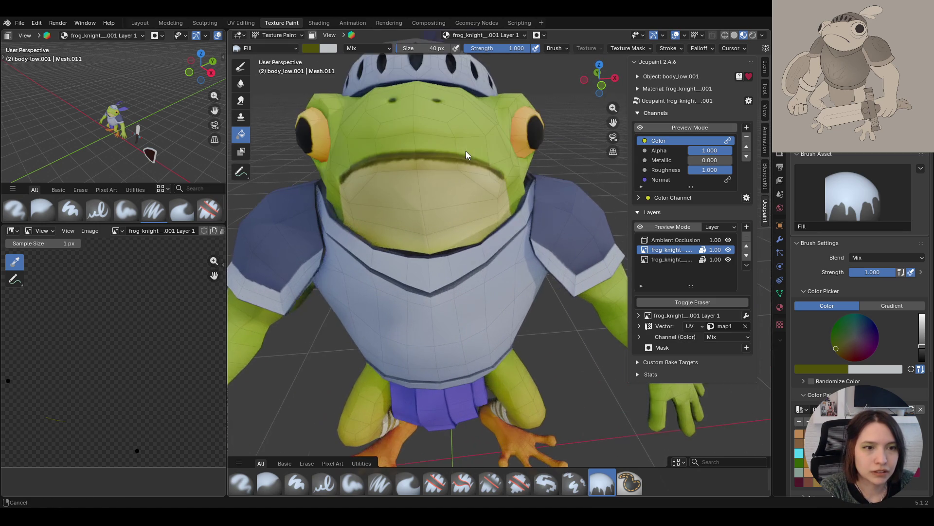
pyautogui.moveTo(465, 151)
pyautogui.keyDown('ctrl'); pyautogui.mouseDown(button='middle')
pyautogui.moveTo(466, 175)
pyautogui.moveTo(608, 136)
pyautogui.mouseUp(button='middle'); pyautogui.keyUp('ctrl')
pyautogui.click(644, 130)
pyautogui.scroll(-4, 584, 138)
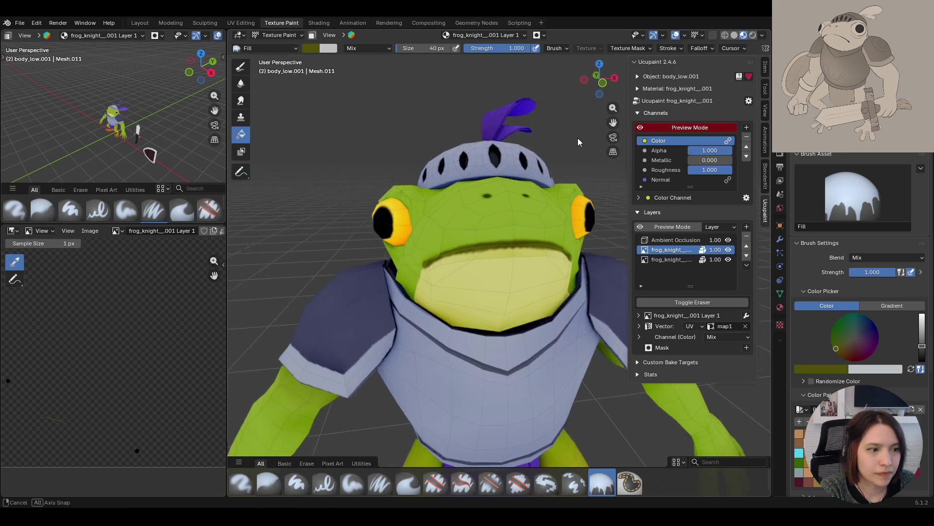
pyautogui.click(664, 258)
pyautogui.scroll(-2, 512, 261)
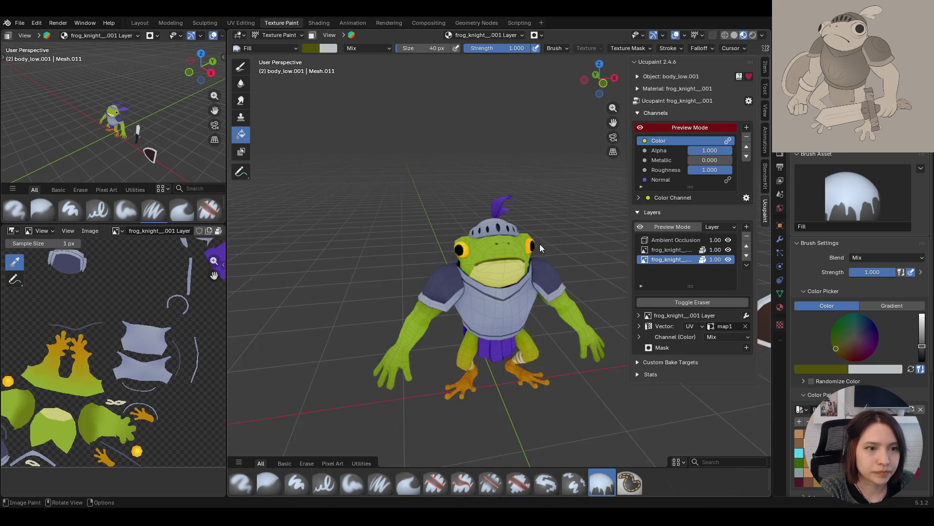
# Frame the full helmet and hide the Ambient Occlusion layer
pyautogui.scroll(5, 539, 246)
pyautogui.scroll(-4, 537, 249)
pyautogui.moveTo(537, 255)
pyautogui.mouseDown(button='middle')
pyautogui.moveTo(536, 270)
pyautogui.moveTo(512, 243)
pyautogui.mouseUp(button='middle')
pyautogui.scroll(5, 583, 252)
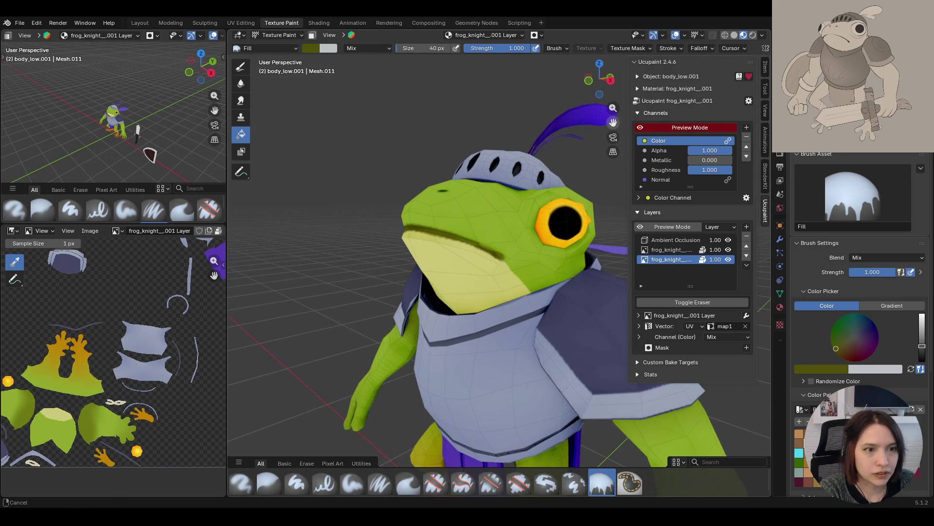
pyautogui.keyDown('shift'); pyautogui.moveTo(583, 252); pyautogui.dragTo(527, 291, button='middle'); pyautogui.keyUp('shift')
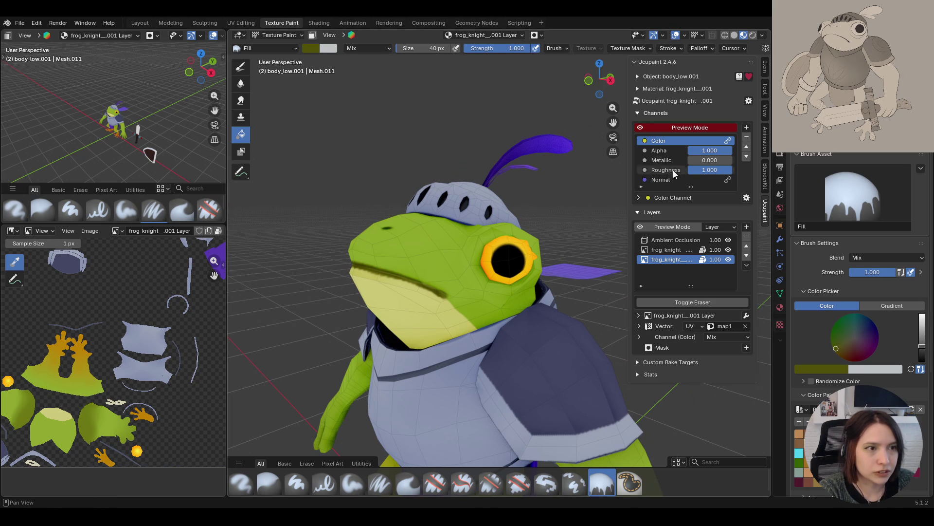
pyautogui.moveTo(633, 238)
pyautogui.mouseDown(button='middle')
pyautogui.moveTo(506, 329)
pyautogui.moveTo(516, 312)
pyautogui.mouseUp(button='middle')
pyautogui.click(728, 239)
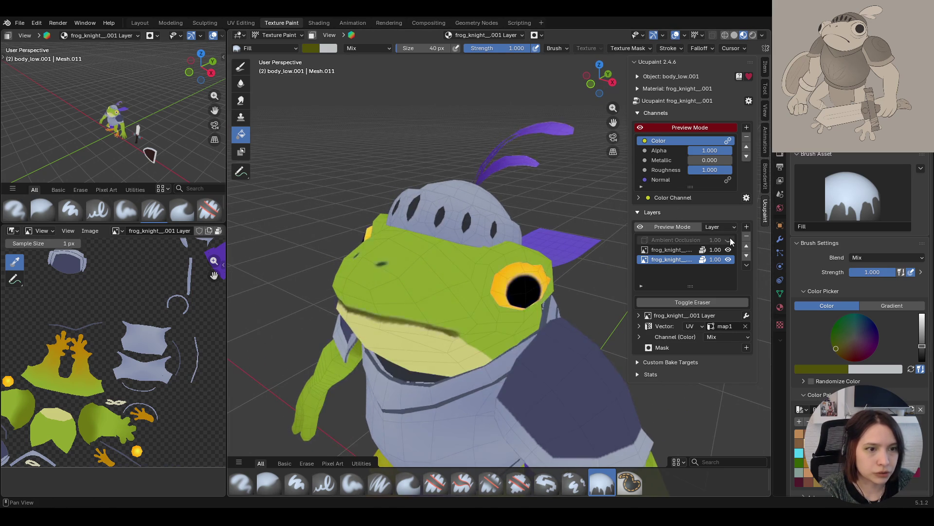
# Set the paint colour to a darker olive green using the eyedropper and Color Palette
pyautogui.moveTo(438, 316)
pyautogui.mouseDown(button='middle')
pyautogui.moveTo(270, 398)
pyautogui.moveTo(283, 385)
pyautogui.mouseUp(button='middle')
pyautogui.click(852, 369)
pyautogui.click(843, 359)
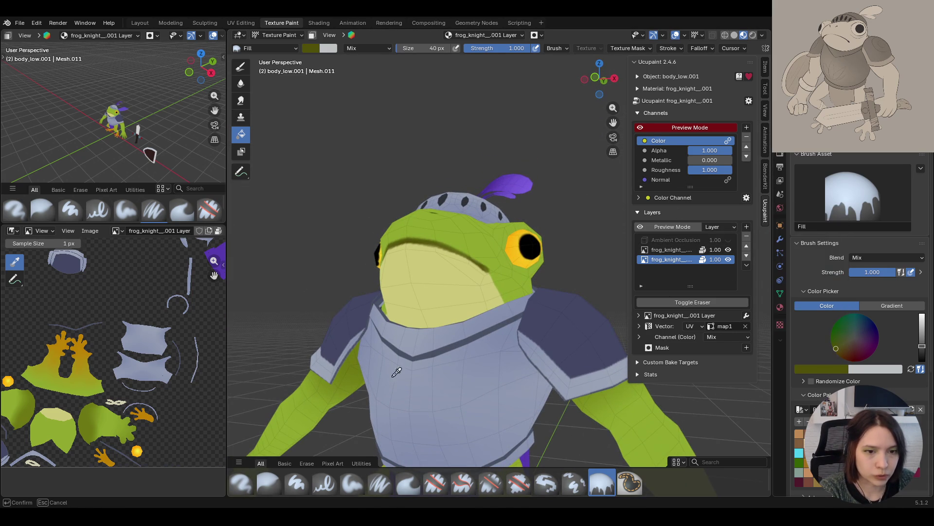
pyautogui.click(584, 404)
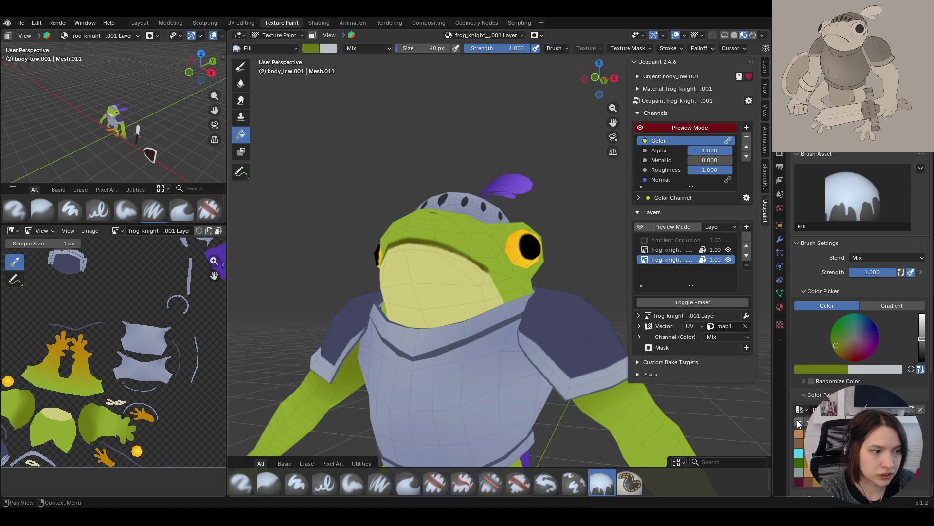
pyautogui.click(809, 452)
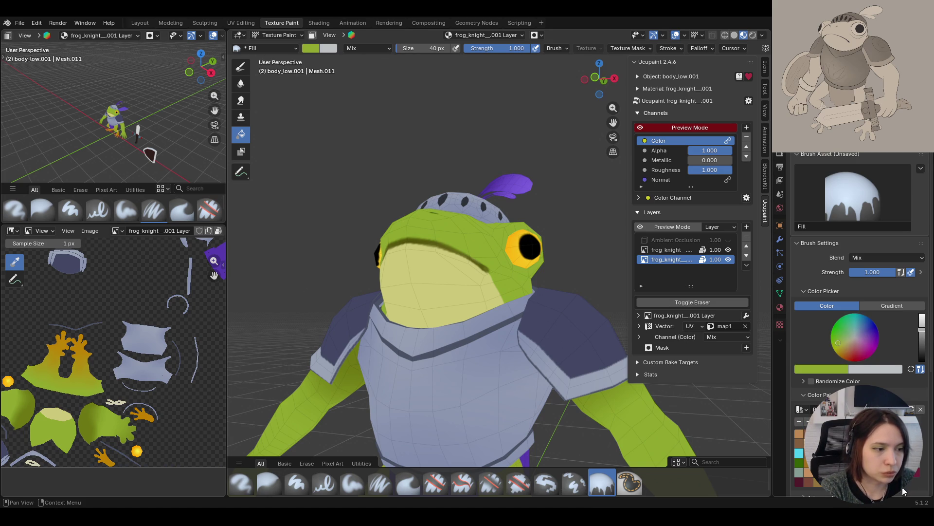
pyautogui.click(809, 462)
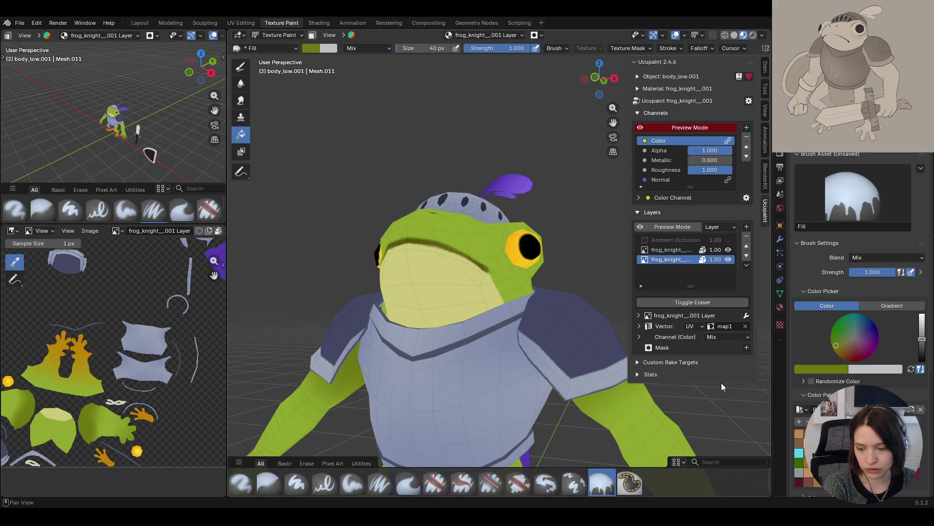
pyautogui.moveTo(547, 291)
pyautogui.mouseDown(button='middle')
pyautogui.moveTo(487, 321)
pyautogui.moveTo(540, 288)
pyautogui.mouseUp(button='middle')
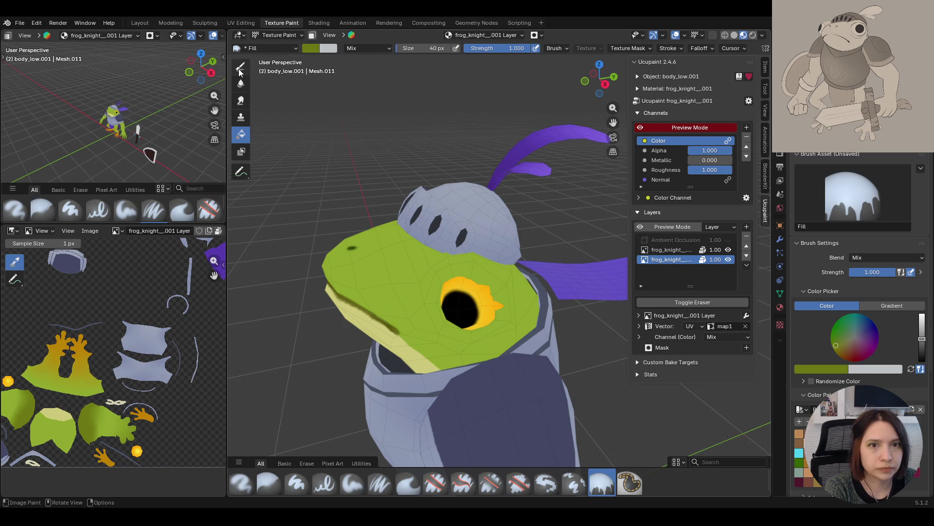
# Enable the Ambient Occlusion layer and select the hand-painted frog_knight layer with Paint Soft
pyautogui.press('1')
pyautogui.moveTo(437, 255)
pyautogui.mouseDown(button='middle')
pyautogui.moveTo(504, 290)
pyautogui.moveTo(574, 309)
pyautogui.moveTo(582, 292)
pyautogui.mouseUp(button='middle')
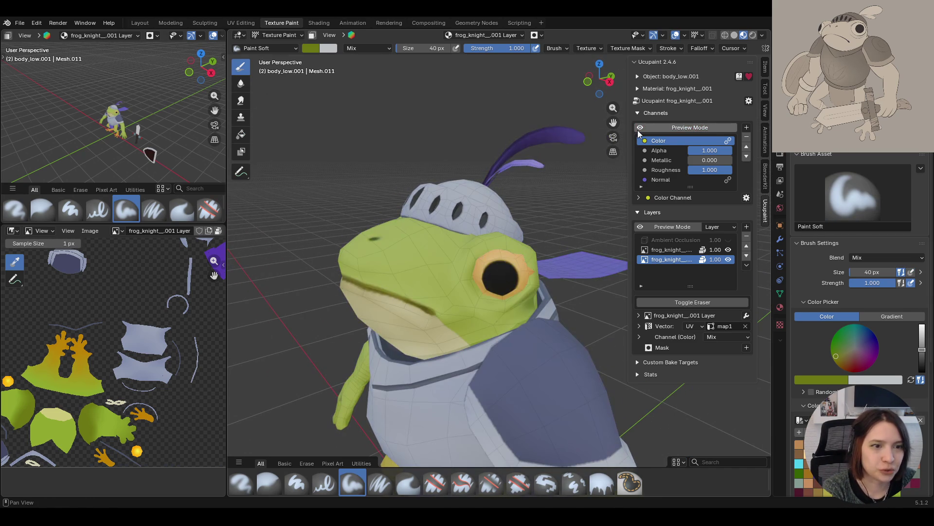
pyautogui.moveTo(590, 235); pyautogui.dragTo(522, 217, button='middle')
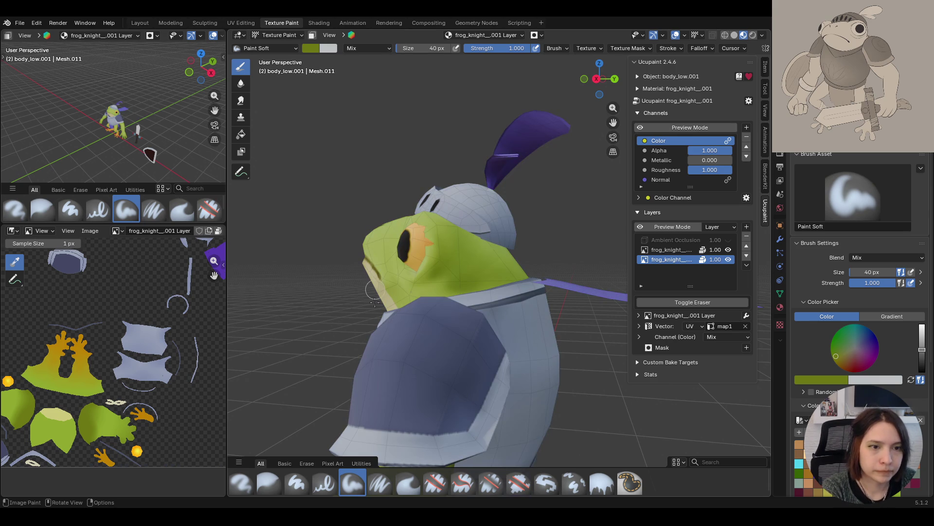
pyautogui.click(645, 240)
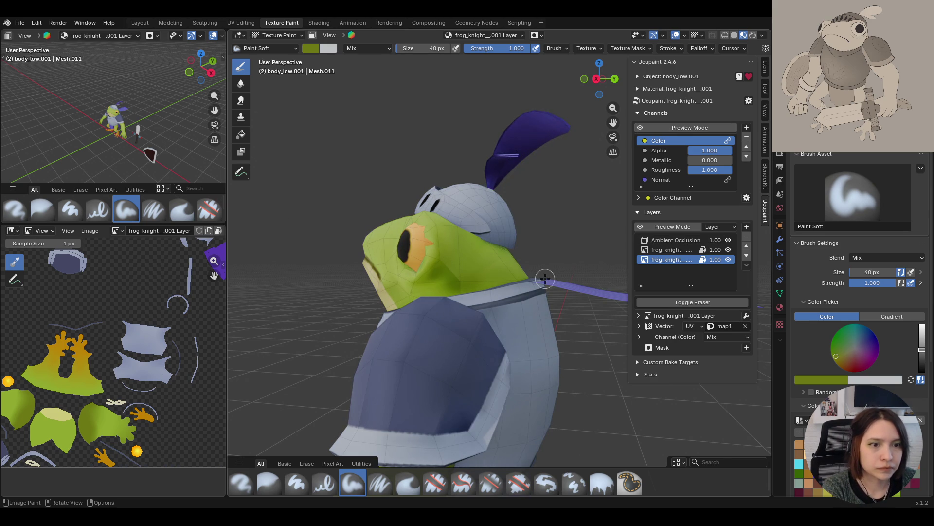
pyautogui.click(674, 240)
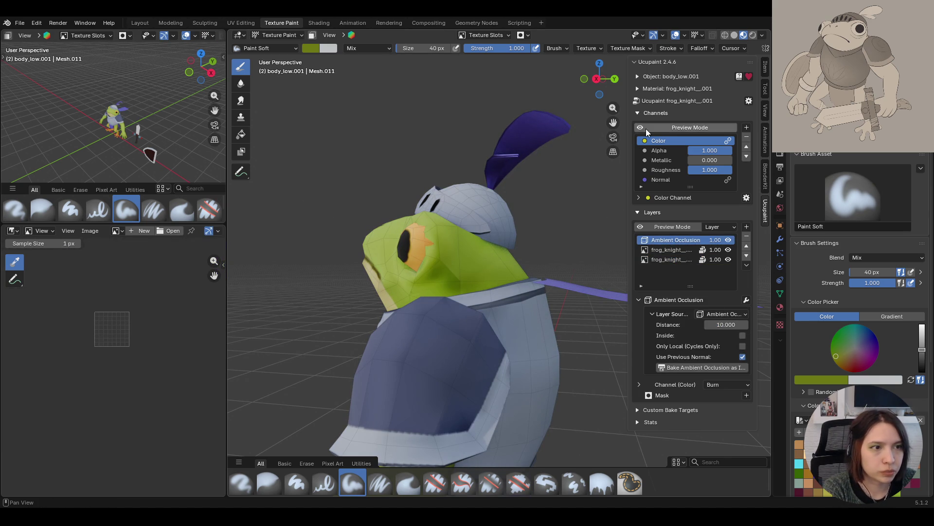
pyautogui.click(670, 259)
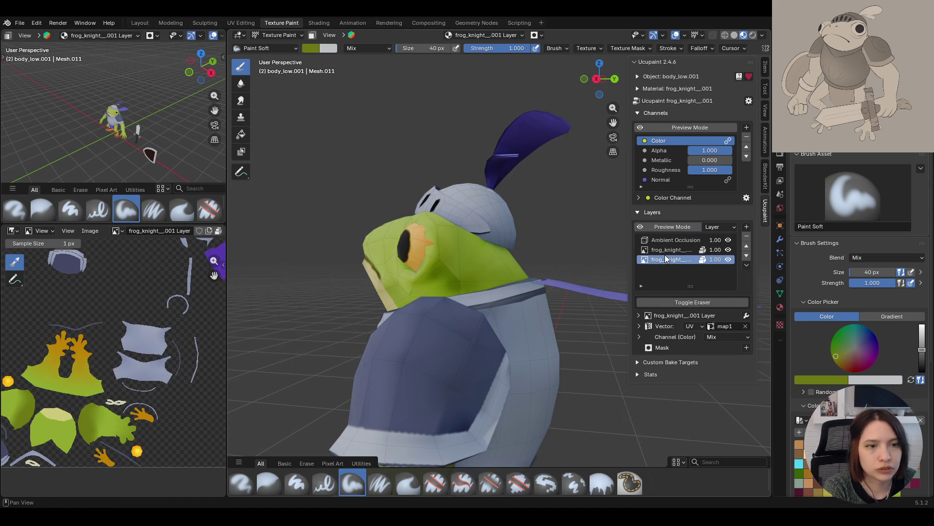
# Paint darker green shading under the eye and chin, then preview the full Color channel
pyautogui.moveTo(414, 290)
pyautogui.mouseDown()
pyautogui.moveTo(453, 258)
pyautogui.moveTo(425, 281)
pyautogui.mouseUp()
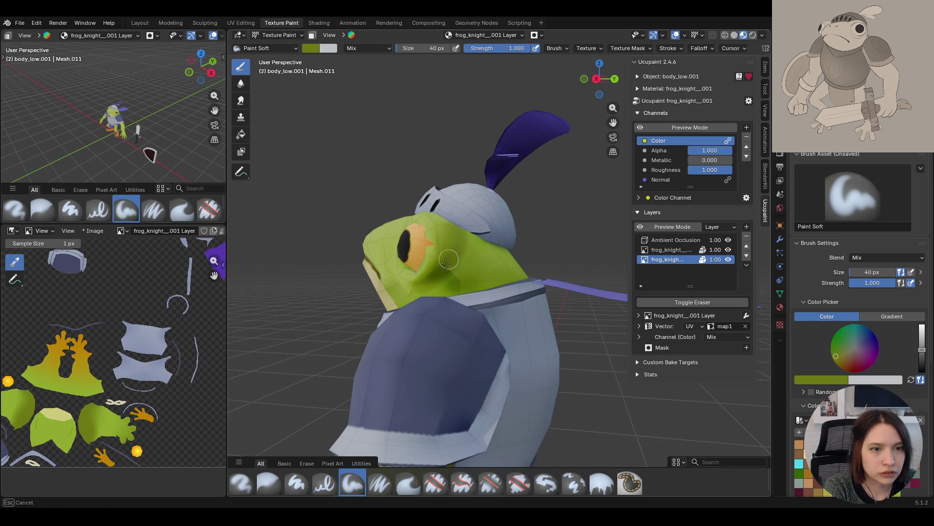
pyautogui.moveTo(433, 283); pyautogui.dragTo(463, 245)
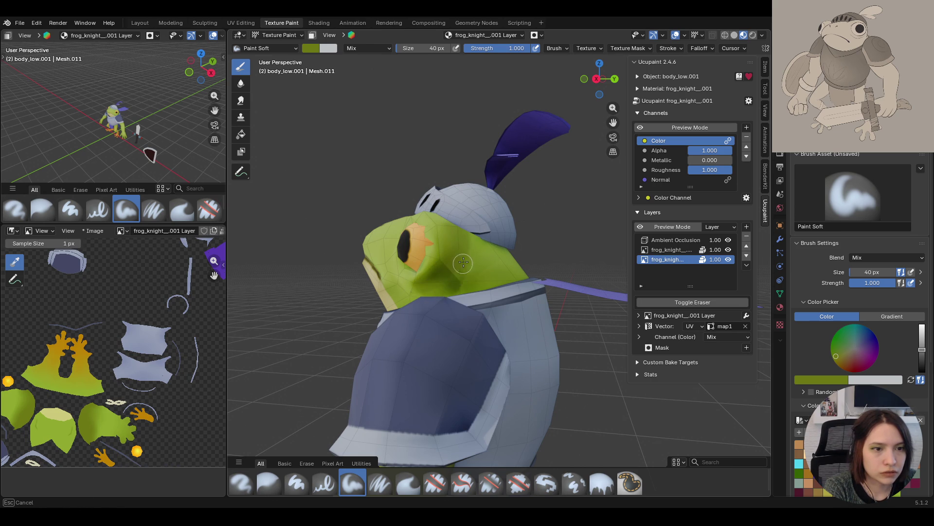
pyautogui.moveTo(486, 292)
pyautogui.mouseDown()
pyautogui.moveTo(467, 266)
pyautogui.moveTo(511, 291)
pyautogui.mouseUp()
pyautogui.click(641, 228)
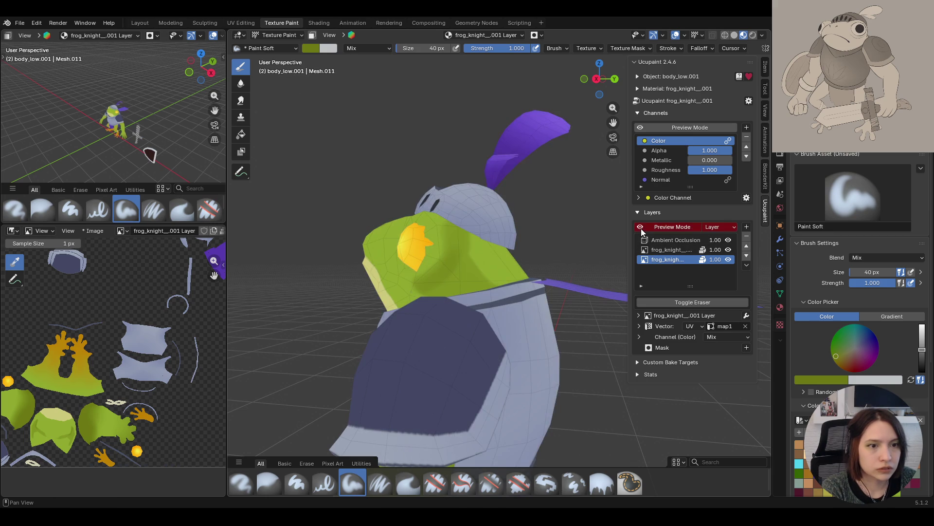
pyautogui.click(648, 128)
pyautogui.moveTo(526, 231)
pyautogui.mouseDown(button='middle')
pyautogui.moveTo(446, 268)
pyautogui.moveTo(483, 259)
pyautogui.moveTo(457, 261)
pyautogui.mouseUp(button='middle')
# Shade the helmet's left edge, beside the eye and the cheek, and paint black over the eye rim
pyautogui.moveTo(484, 217)
pyautogui.mouseDown()
pyautogui.moveTo(500, 237)
pyautogui.moveTo(589, 241)
pyautogui.mouseUp()
pyautogui.moveTo(608, 205)
pyautogui.mouseDown(button='middle')
pyautogui.moveTo(572, 236)
pyautogui.moveTo(590, 242)
pyautogui.mouseUp(button='middle')
pyautogui.moveTo(516, 264); pyautogui.dragTo(516, 300)
pyautogui.moveTo(515, 299); pyautogui.dragTo(470, 316, button='middle')
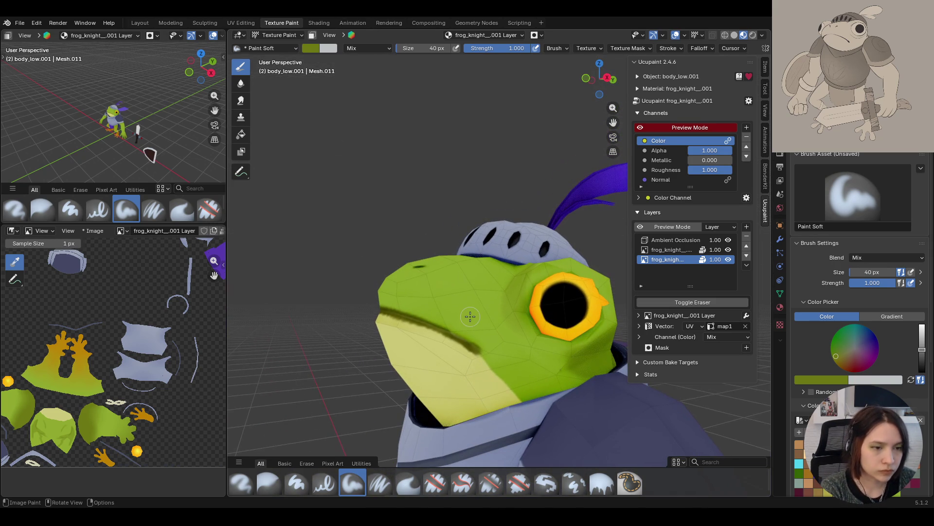
pyautogui.moveTo(547, 346)
pyautogui.mouseDown()
pyautogui.moveTo(549, 362)
pyautogui.moveTo(598, 348)
pyautogui.mouseUp()
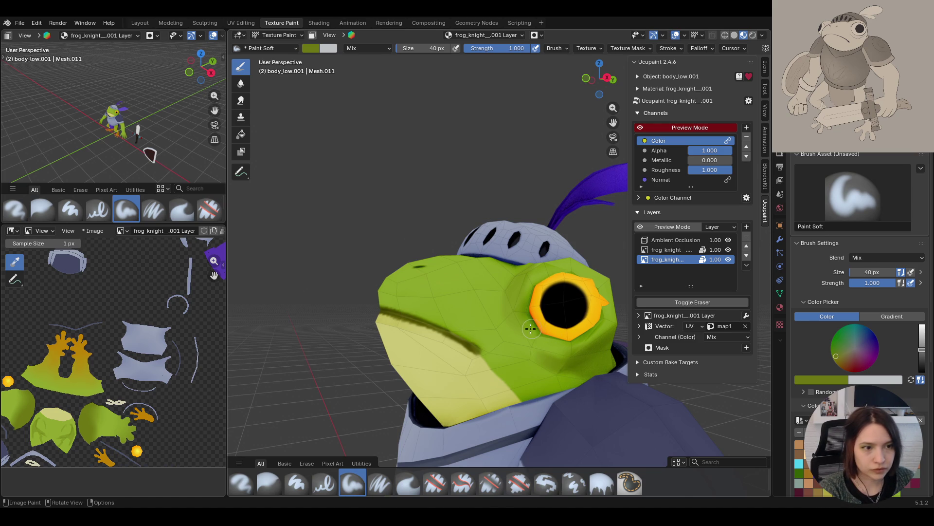
pyautogui.moveTo(530, 329); pyautogui.dragTo(528, 360, button='middle')
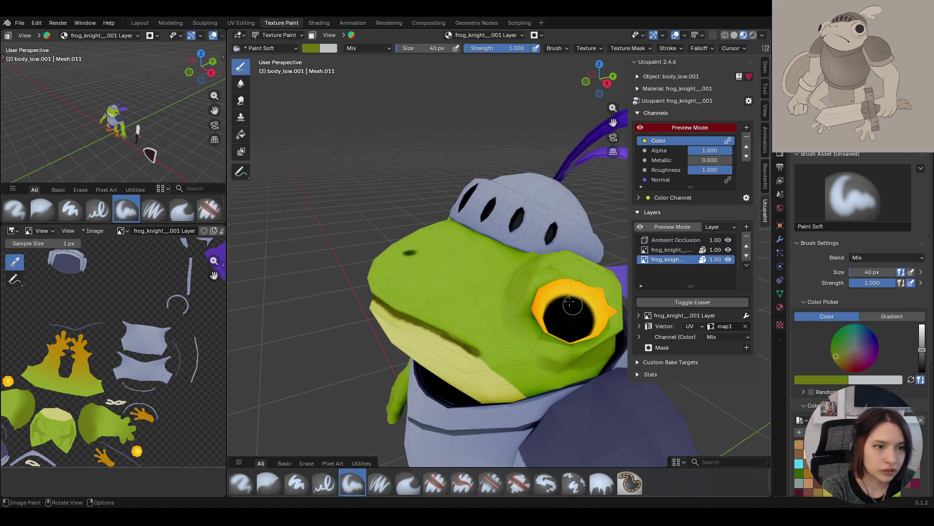
pyautogui.moveTo(555, 279)
pyautogui.mouseDown()
pyautogui.moveTo(531, 294)
pyautogui.moveTo(535, 340)
pyautogui.moveTo(572, 336)
pyautogui.moveTo(607, 310)
pyautogui.moveTo(598, 283)
pyautogui.moveTo(540, 279)
pyautogui.moveTo(598, 305)
pyautogui.mouseUp()
# Zoom in on the helmeted head and select the Blur brush
pyautogui.moveTo(598, 305); pyautogui.dragTo(437, 277, button='middle')
pyautogui.scroll(5, 458, 246)
pyautogui.moveTo(458, 245); pyautogui.dragTo(478, 215, button='middle')
pyautogui.scroll(-4, 478, 215)
pyautogui.click(269, 484)
# Blur the painted shading on the frog's head and hide the ambient occlusion layer
pyautogui.moveTo(452, 266); pyautogui.dragTo(451, 266)
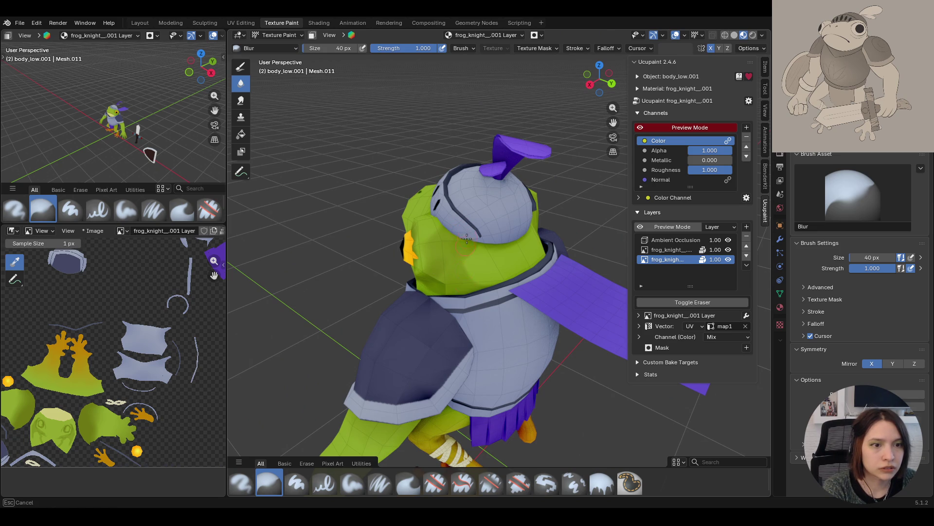
pyautogui.moveTo(474, 243); pyautogui.dragTo(460, 252)
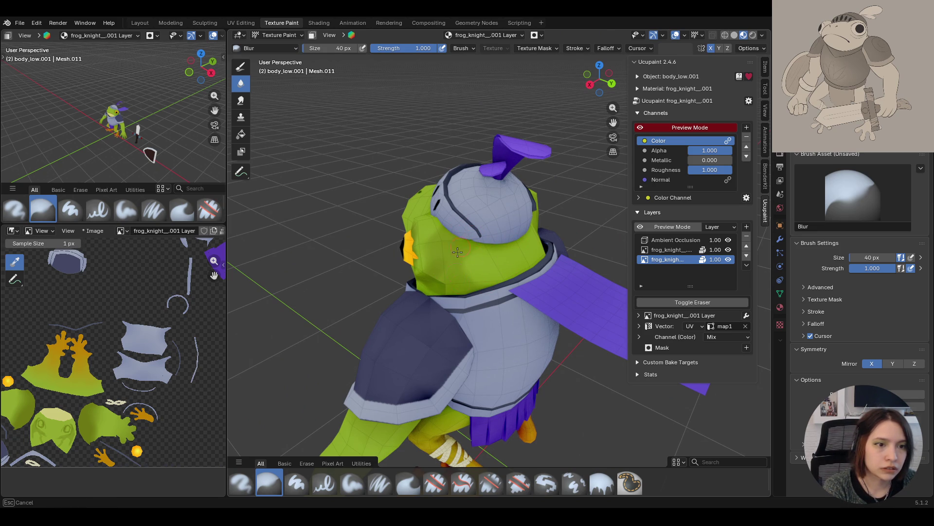
pyautogui.moveTo(475, 254); pyautogui.dragTo(484, 261)
pyautogui.moveTo(475, 285); pyautogui.dragTo(465, 298, button='middle')
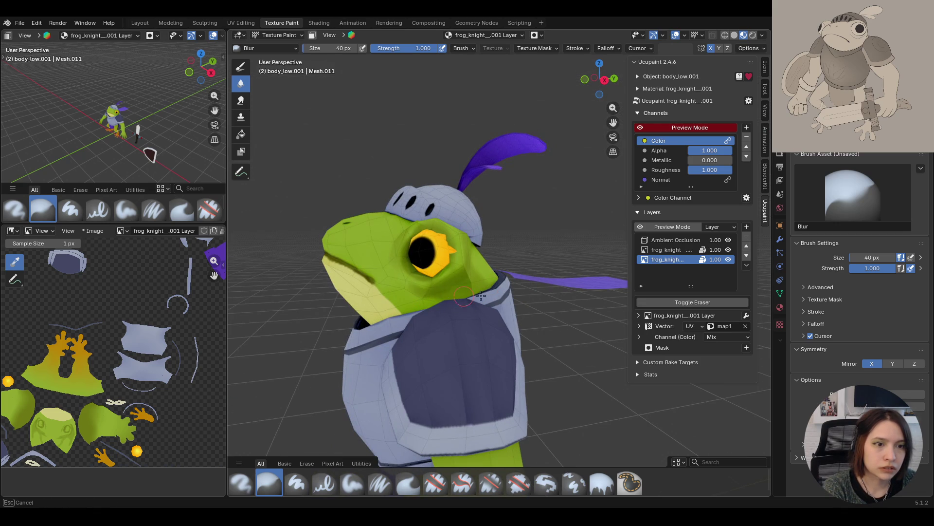
pyautogui.click(728, 240)
# Orbit around the frog knight to inspect it, ending on a top view of its back
pyautogui.moveTo(492, 292); pyautogui.dragTo(477, 288, button='middle')
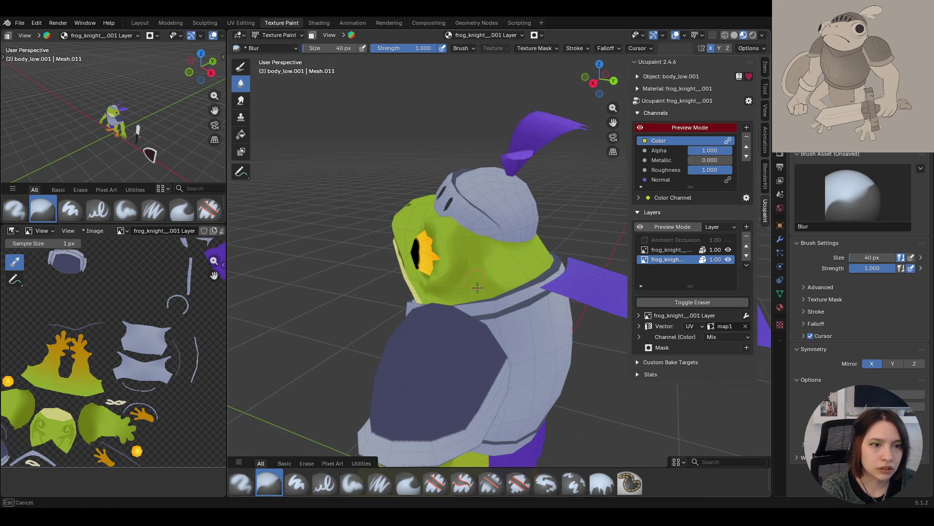
pyautogui.moveTo(449, 263); pyautogui.dragTo(408, 291, button='middle')
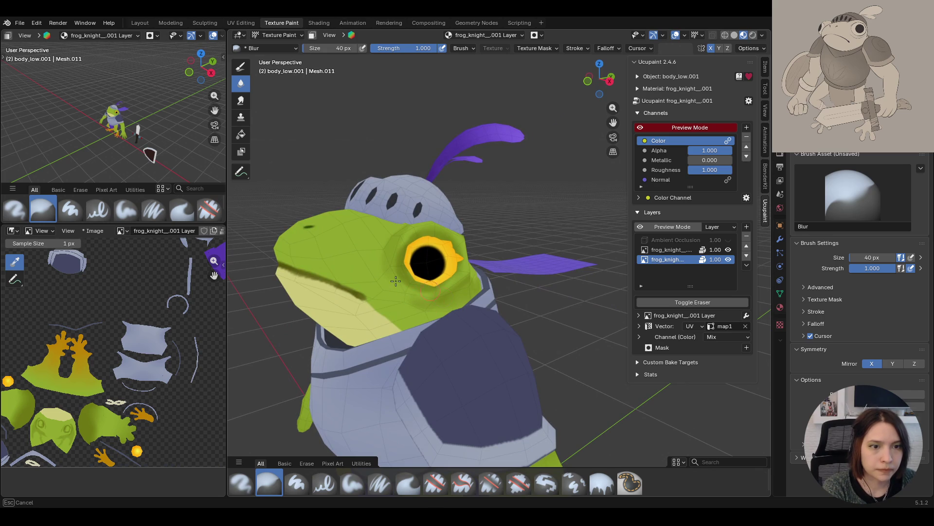
pyautogui.moveTo(388, 256)
pyautogui.mouseDown(button='middle')
pyautogui.moveTo(380, 260)
pyautogui.moveTo(405, 251)
pyautogui.moveTo(402, 288)
pyautogui.mouseUp(button='middle')
pyautogui.moveTo(395, 248)
pyautogui.mouseDown(button='middle')
pyautogui.moveTo(443, 278)
pyautogui.moveTo(384, 266)
pyautogui.mouseUp(button='middle')
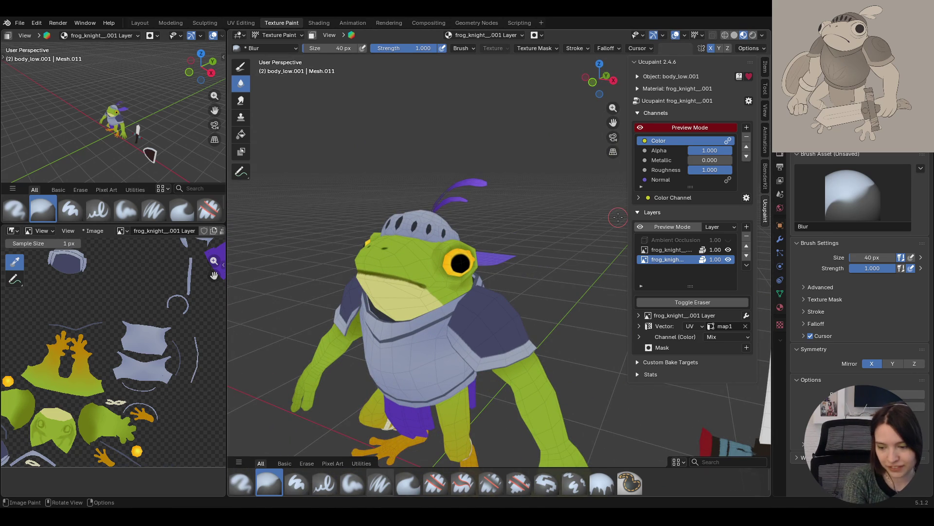
pyautogui.moveTo(563, 260)
pyautogui.mouseDown(button='middle')
pyautogui.moveTo(430, 239)
pyautogui.moveTo(449, 263)
pyautogui.moveTo(465, 249)
pyautogui.moveTo(452, 256)
pyautogui.moveTo(415, 226)
pyautogui.mouseUp(button='middle')
pyautogui.moveTo(385, 263); pyautogui.dragTo(386, 261, button='middle')
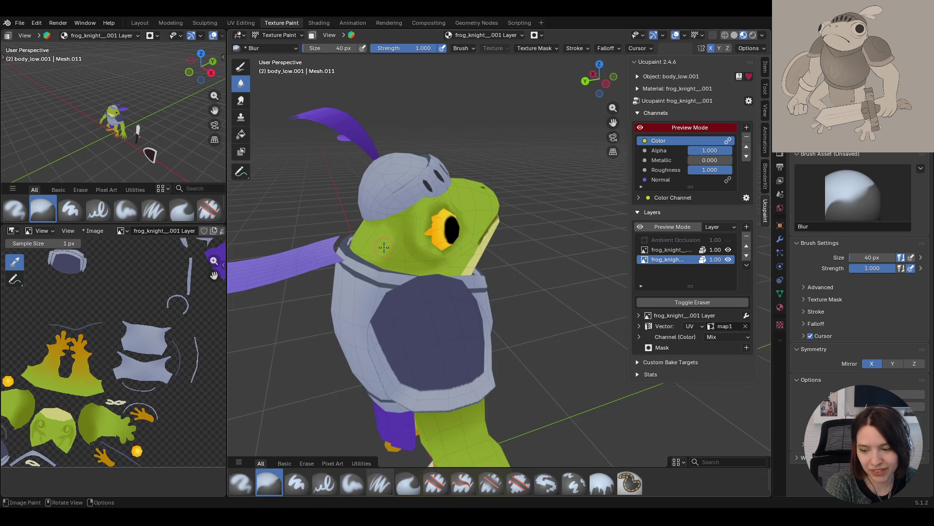
pyautogui.moveTo(384, 248); pyautogui.dragTo(467, 243, button='middle')
pyautogui.scroll(2, 559, 170)
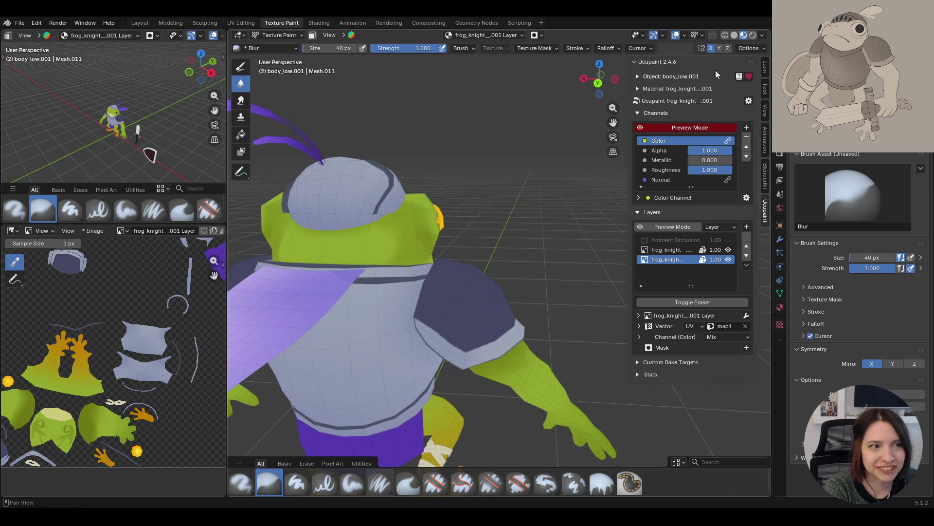
pyautogui.moveTo(614, 122); pyautogui.dragTo(675, 122)
pyautogui.moveTo(436, 233)
pyautogui.mouseDown(button='middle')
pyautogui.moveTo(330, 497)
pyautogui.moveTo(370, 484)
pyautogui.mouseUp(button='middle')
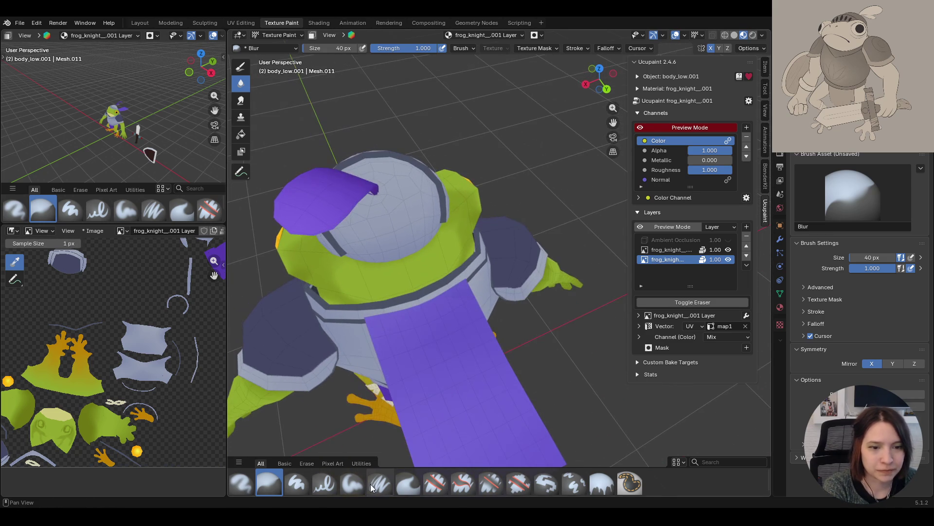
# Paint green over the frog's shoulder with the Paint Soft brush
pyautogui.click(343, 482)
pyautogui.moveTo(438, 273); pyautogui.dragTo(379, 298)
pyautogui.moveTo(460, 243)
pyautogui.mouseDown()
pyautogui.moveTo(399, 286)
pyautogui.moveTo(466, 250)
pyautogui.moveTo(353, 302)
pyautogui.mouseUp()
pyautogui.moveTo(353, 300); pyautogui.dragTo(364, 478, button='middle')
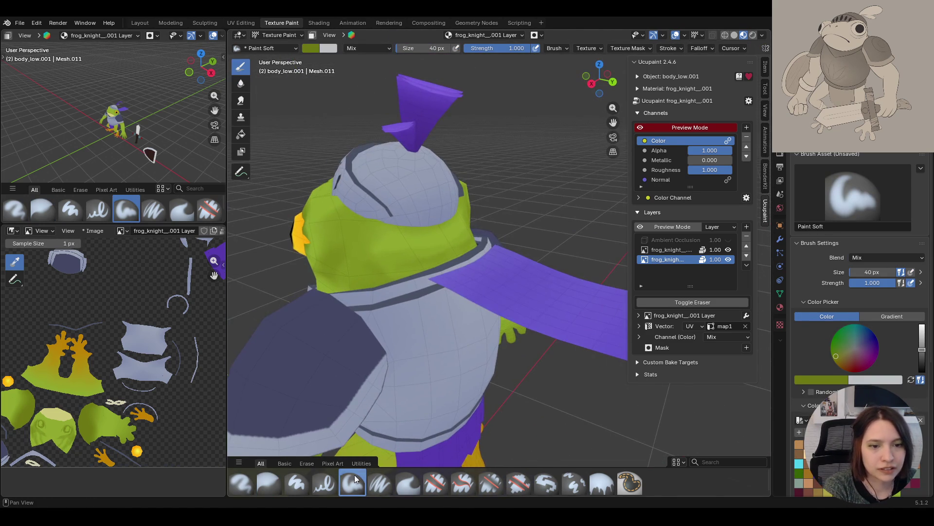
pyautogui.click(273, 484)
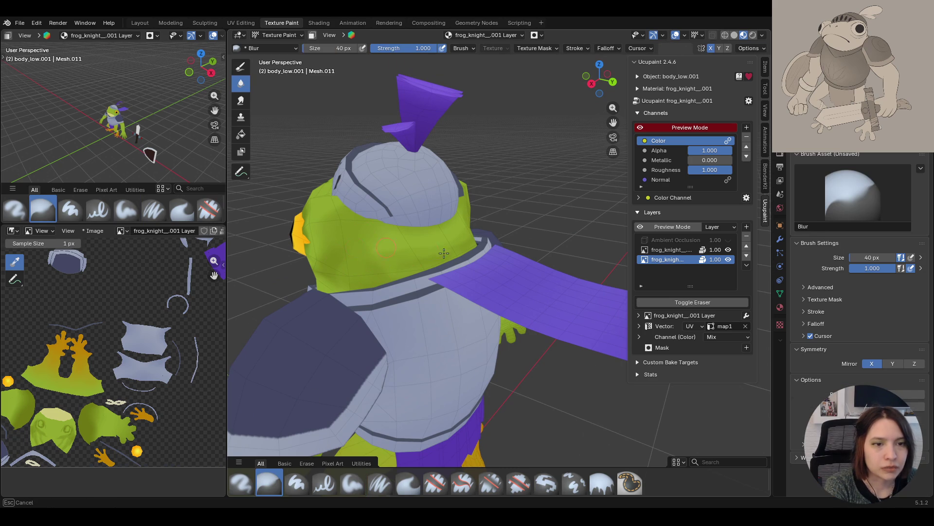
# Enlarge the Blur brush to 91 px and blur the shading on the helmet back and neck
pyautogui.press('f')
pyautogui.click(333, 265)
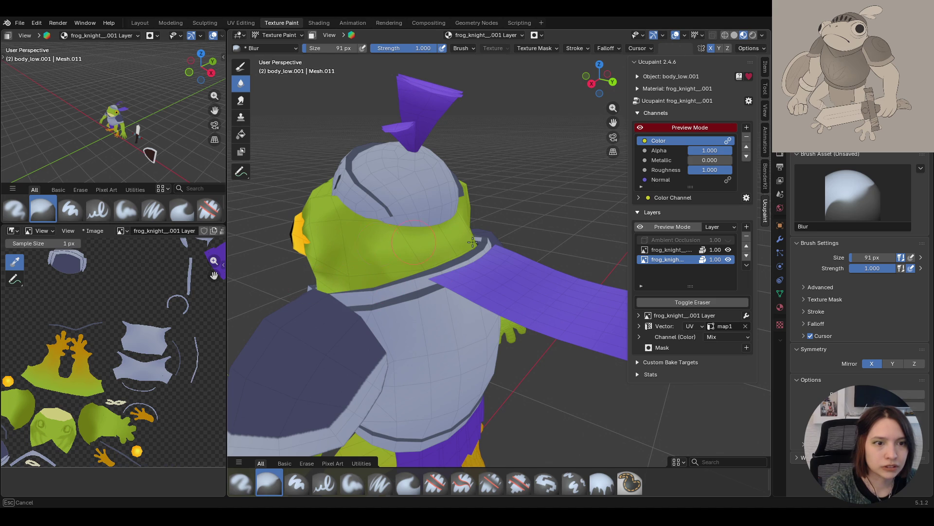
pyautogui.moveTo(411, 236); pyautogui.dragTo(373, 217)
pyautogui.moveTo(371, 217)
pyautogui.mouseDown(button='middle')
pyautogui.moveTo(484, 209)
pyautogui.moveTo(298, 268)
pyautogui.moveTo(336, 282)
pyautogui.moveTo(320, 316)
pyautogui.mouseUp(button='middle')
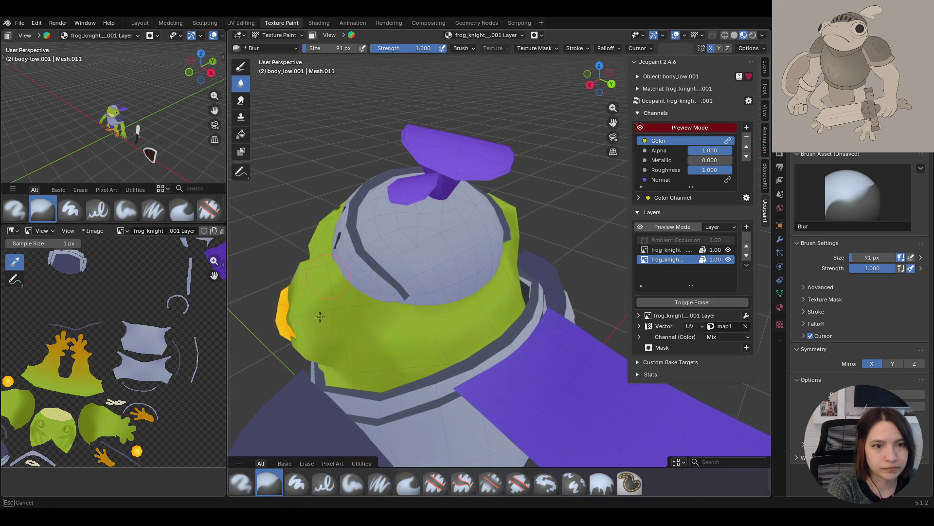
pyautogui.moveTo(332, 282); pyautogui.dragTo(301, 292, button='middle')
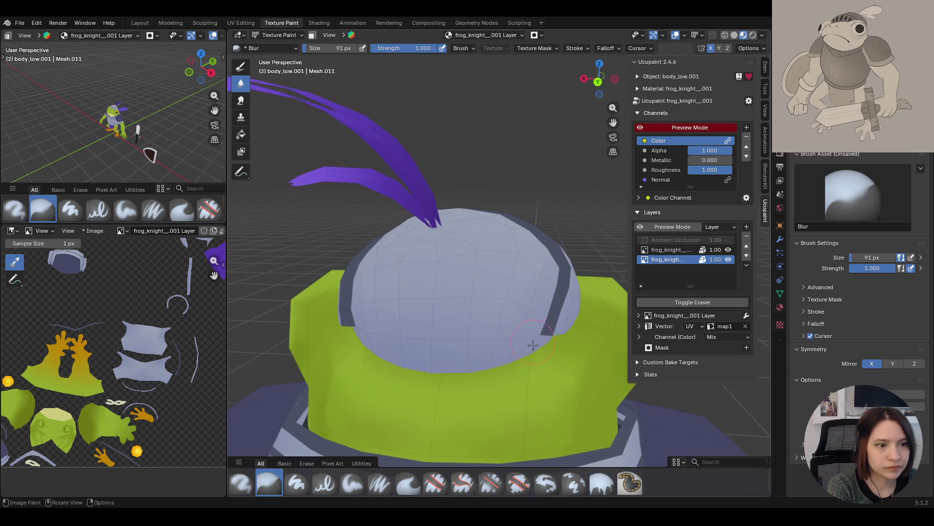
pyautogui.press('Home')
# Blur the shading along the ear edge, checking the face from side and front
pyautogui.moveTo(445, 323); pyautogui.dragTo(564, 262, button='middle')
pyautogui.scroll(2, 564, 262)
pyautogui.moveTo(469, 303)
pyautogui.mouseDown()
pyautogui.moveTo(427, 304)
pyautogui.moveTo(436, 305)
pyautogui.mouseUp()
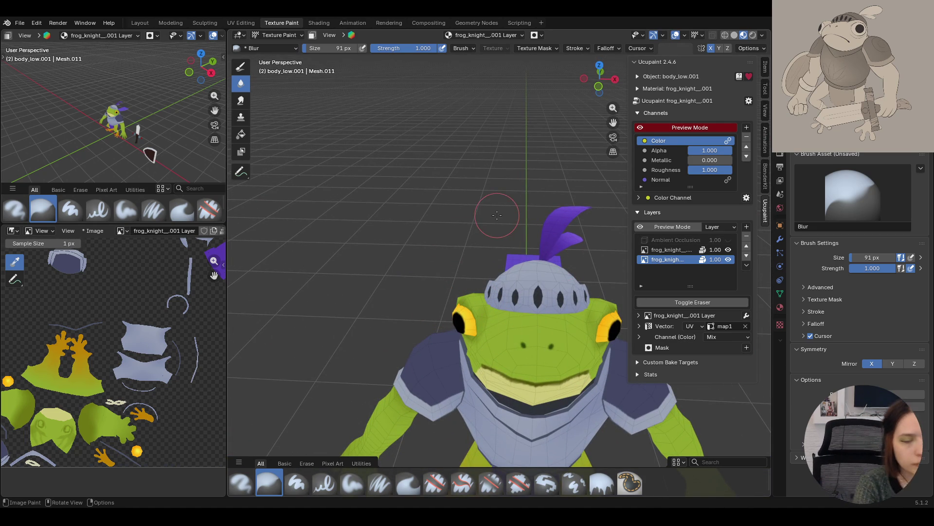
pyautogui.moveTo(495, 209)
pyautogui.mouseDown(button='middle')
pyautogui.moveTo(587, 345)
pyautogui.moveTo(444, 334)
pyautogui.moveTo(433, 348)
pyautogui.mouseUp(button='middle')
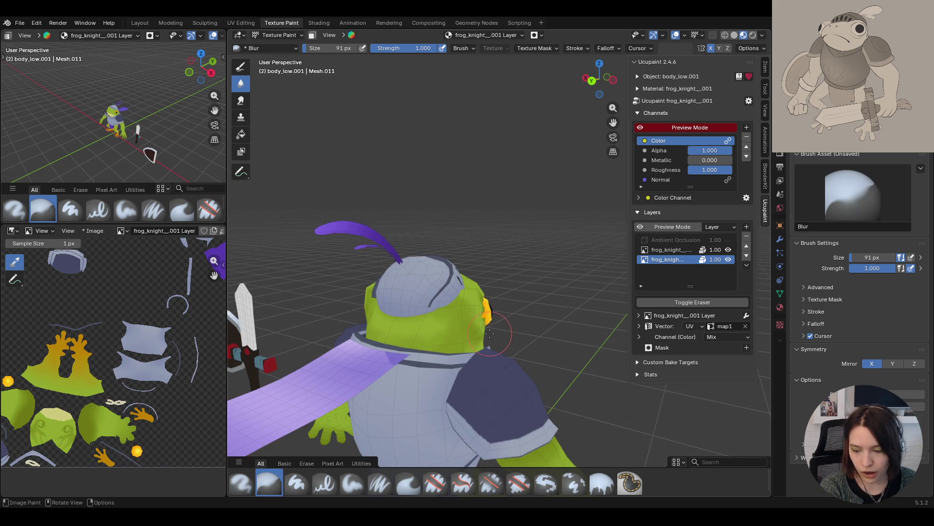
pyautogui.moveTo(484, 334); pyautogui.dragTo(329, 333, button='middle')
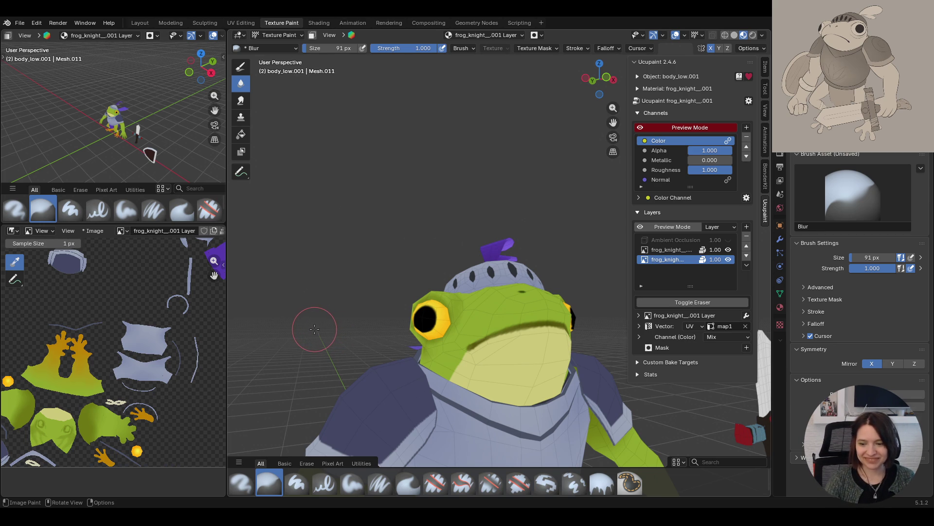
pyautogui.moveTo(498, 347)
pyautogui.mouseDown(button='middle')
pyautogui.moveTo(438, 346)
pyautogui.moveTo(441, 335)
pyautogui.mouseUp(button='middle')
pyautogui.click(347, 489)
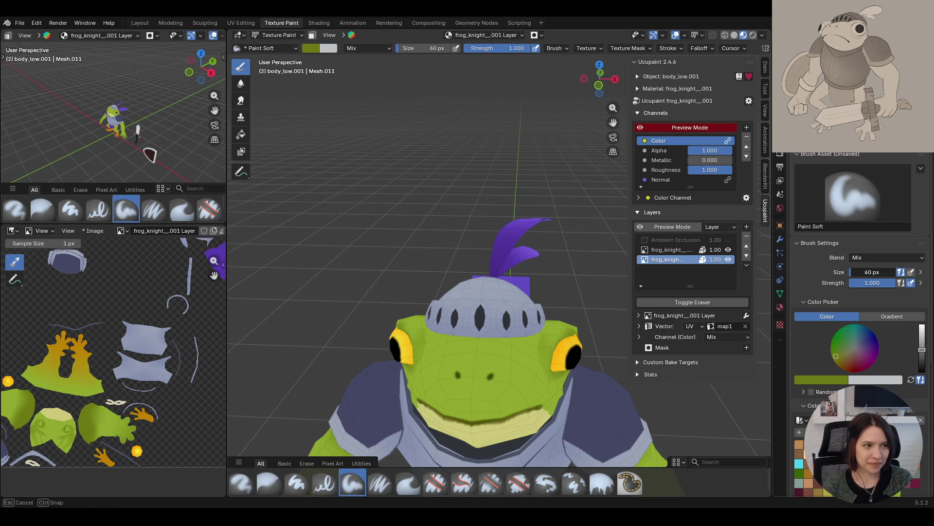
# Orbit around the frog and show the ambient occlusion shading again
pyautogui.moveTo(581, 315)
pyautogui.mouseDown(button='middle')
pyautogui.moveTo(579, 304)
pyautogui.moveTo(584, 323)
pyautogui.moveTo(582, 315)
pyautogui.mouseUp(button='middle')
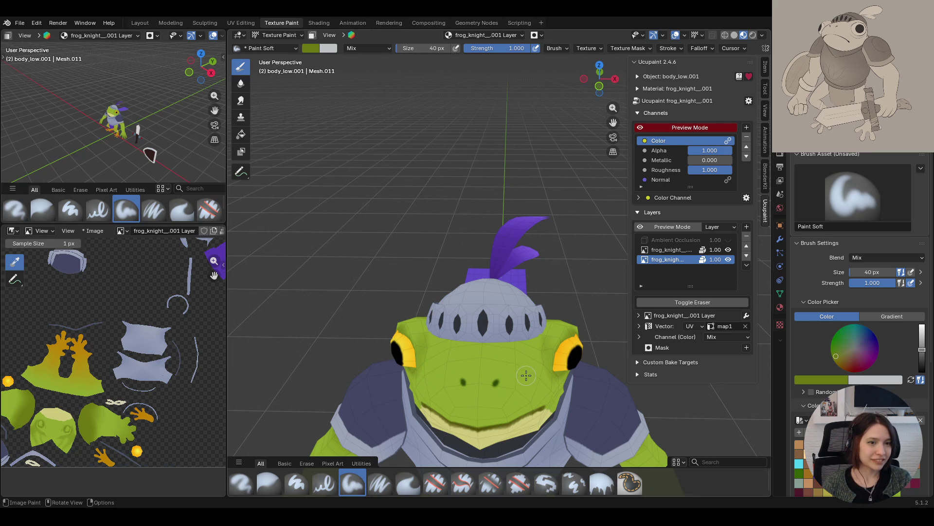
pyautogui.moveTo(559, 151)
pyautogui.mouseDown(button='middle')
pyautogui.moveTo(610, 146)
pyautogui.moveTo(470, 244)
pyautogui.moveTo(486, 256)
pyautogui.moveTo(469, 254)
pyautogui.moveTo(527, 305)
pyautogui.moveTo(660, 302)
pyautogui.moveTo(650, 132)
pyautogui.moveTo(632, 146)
pyautogui.moveTo(569, 281)
pyautogui.moveTo(598, 258)
pyautogui.moveTo(632, 265)
pyautogui.moveTo(237, 276)
pyautogui.moveTo(634, 258)
pyautogui.mouseUp(button='middle')
pyautogui.click(729, 240)
# Paint a soft stroke across the frog's back, then close in on its back from the side
pyautogui.scroll(5, 505, 250)
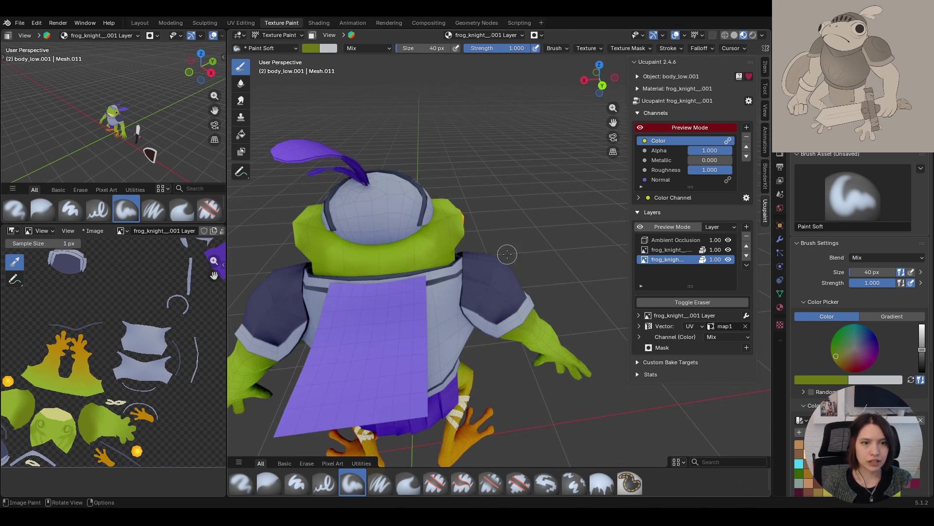
pyautogui.scroll(-5, 556, 280)
pyautogui.moveTo(487, 268); pyautogui.dragTo(448, 258, button='middle')
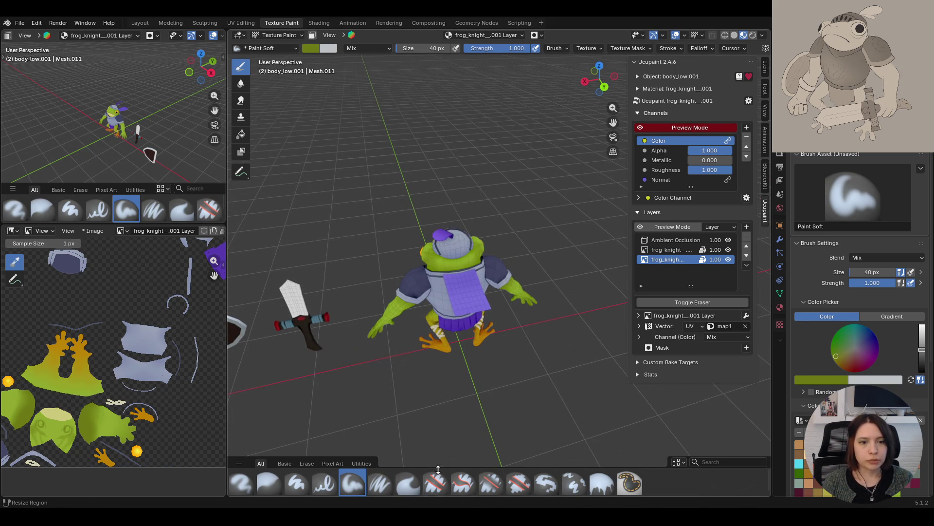
pyautogui.moveTo(456, 282); pyautogui.dragTo(434, 261)
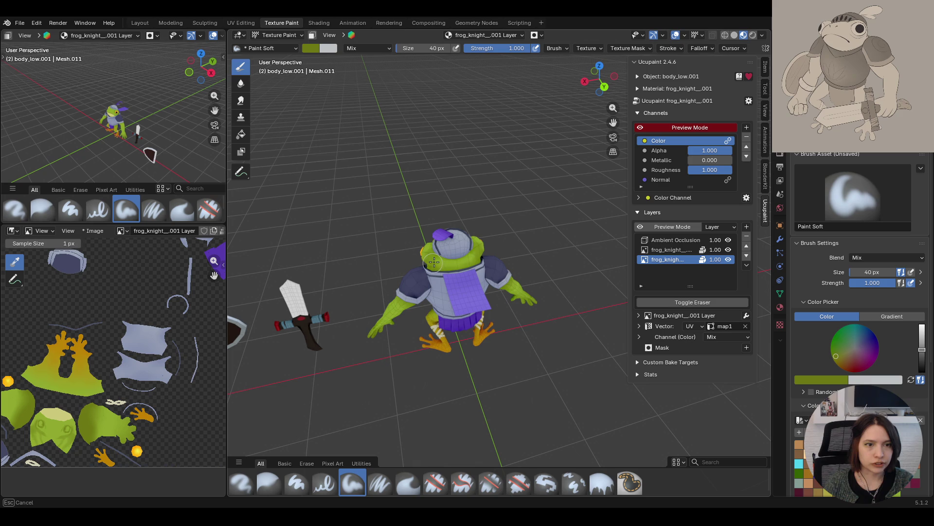
pyautogui.moveTo(467, 261); pyautogui.dragTo(368, 297, button='middle')
pyautogui.scroll(5, 368, 297)
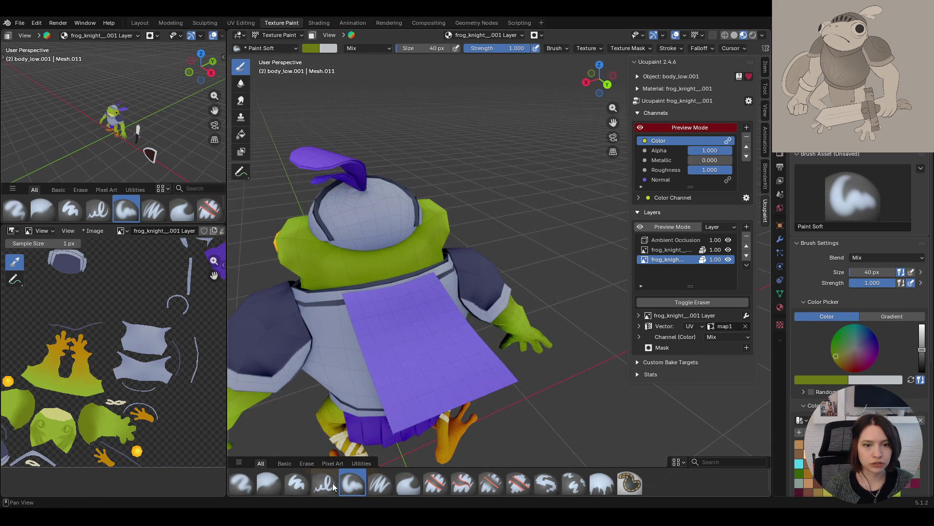
pyautogui.click(268, 483)
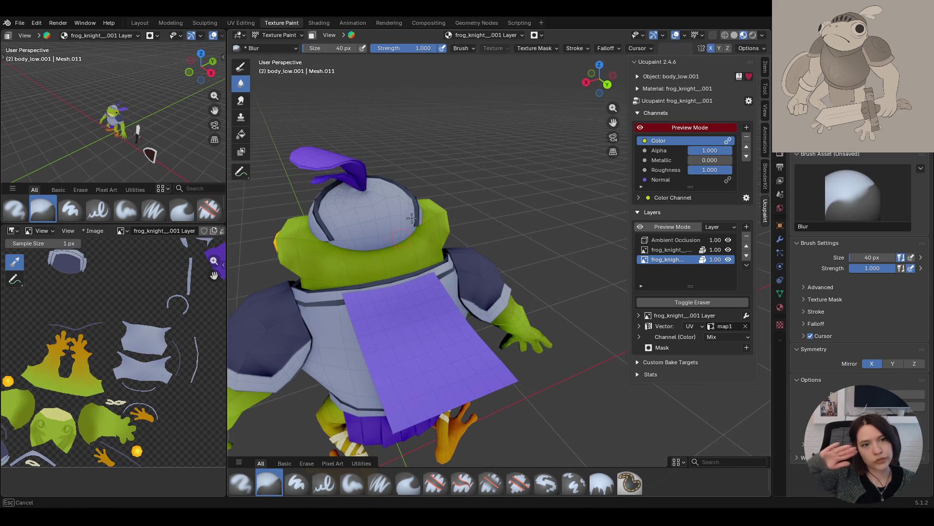
pyautogui.scroll(-8, 366, 273)
pyautogui.moveTo(535, 287)
pyautogui.mouseDown(button='middle')
pyautogui.moveTo(636, 295)
pyautogui.moveTo(464, 256)
pyautogui.moveTo(454, 281)
pyautogui.moveTo(391, 287)
pyautogui.moveTo(432, 237)
pyautogui.mouseUp(button='middle')
pyautogui.scroll(5, 455, 282)
pyautogui.scroll(-5, 391, 287)
pyautogui.scroll(5, 432, 237)
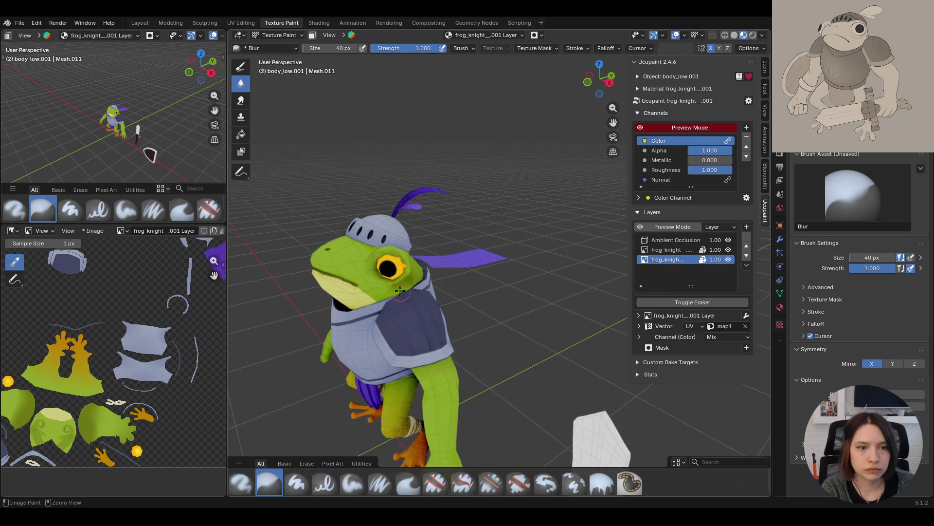
pyautogui.click(353, 484)
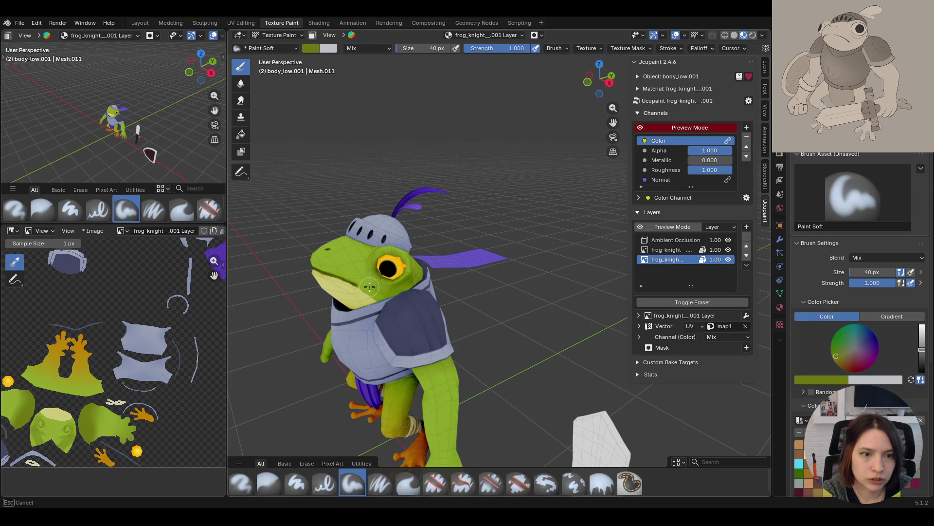
# Look down on the frog and raise the paint colour's value slider to lighten it
pyautogui.press('ctrl')
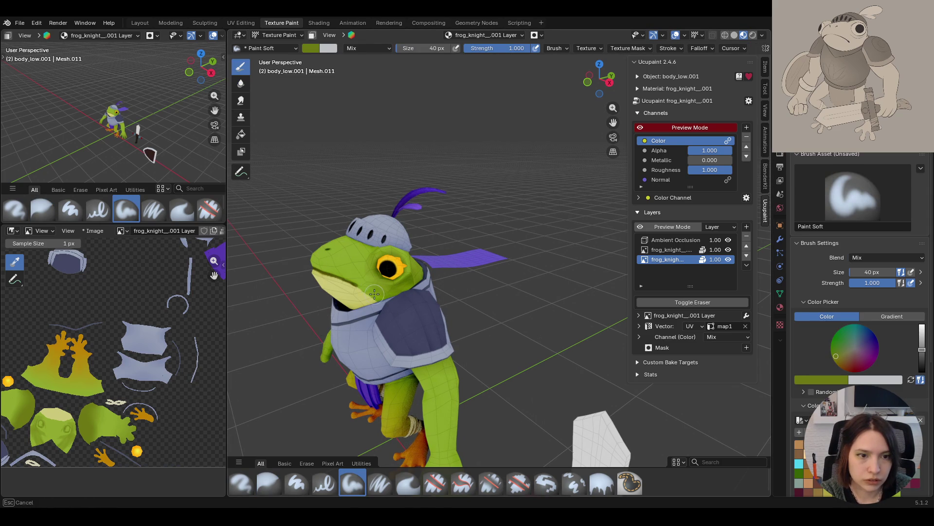
pyautogui.moveTo(334, 305)
pyautogui.mouseDown(button='middle')
pyautogui.moveTo(613, 150)
pyautogui.moveTo(388, 307)
pyautogui.moveTo(477, 373)
pyautogui.moveTo(400, 252)
pyautogui.mouseUp(button='middle')
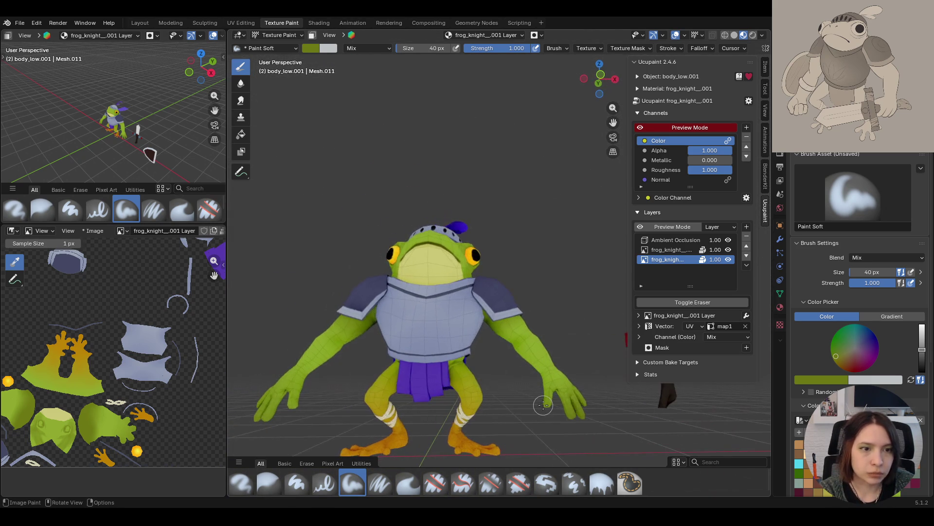
pyautogui.moveTo(400, 252)
pyautogui.mouseDown(button='middle')
pyautogui.moveTo(528, 263)
pyautogui.moveTo(564, 228)
pyautogui.moveTo(540, 284)
pyautogui.moveTo(573, 265)
pyautogui.moveTo(564, 277)
pyautogui.moveTo(598, 315)
pyautogui.mouseUp(button='middle')
pyautogui.scroll(3, 572, 265)
pyautogui.click(921, 341)
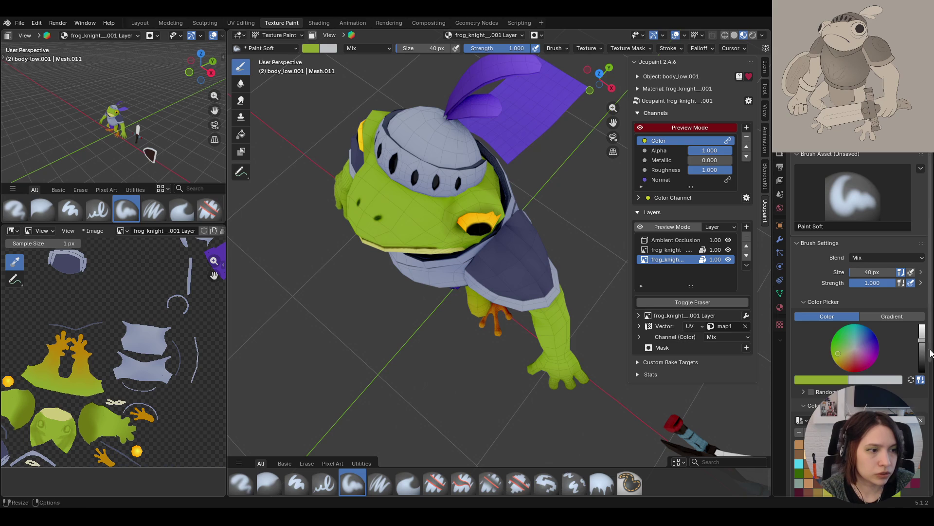
pyautogui.moveTo(922, 341); pyautogui.dragTo(921, 337)
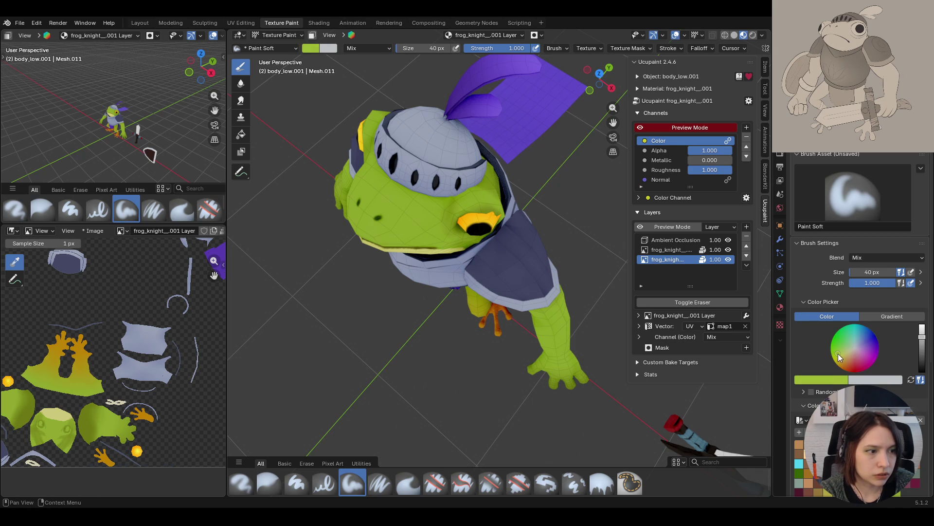
# Try lighter green strokes on the frog's face, then undo them
pyautogui.moveTo(363, 179); pyautogui.dragTo(421, 229)
pyautogui.click(842, 355)
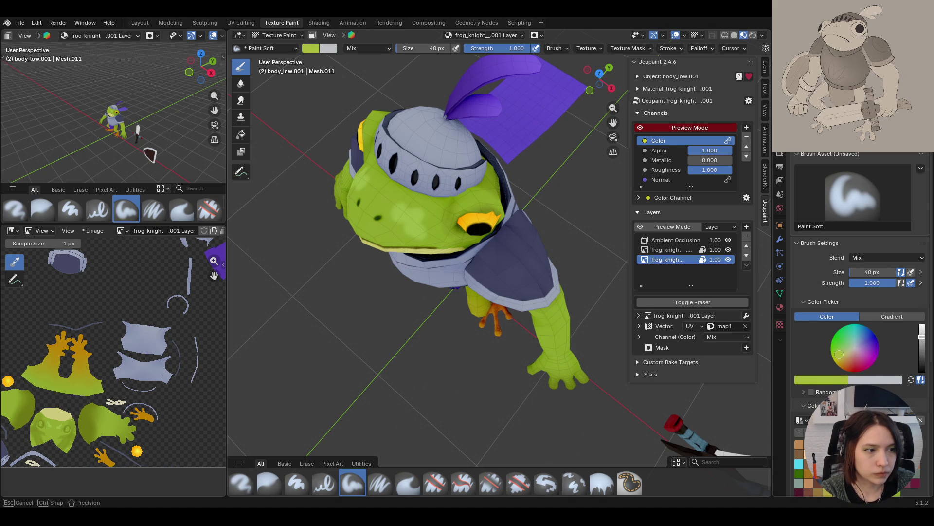
pyautogui.moveTo(363, 185); pyautogui.dragTo(406, 222)
pyautogui.hotkey('ctrl', 'z')
pyautogui.hotkey('ctrl', 'z')
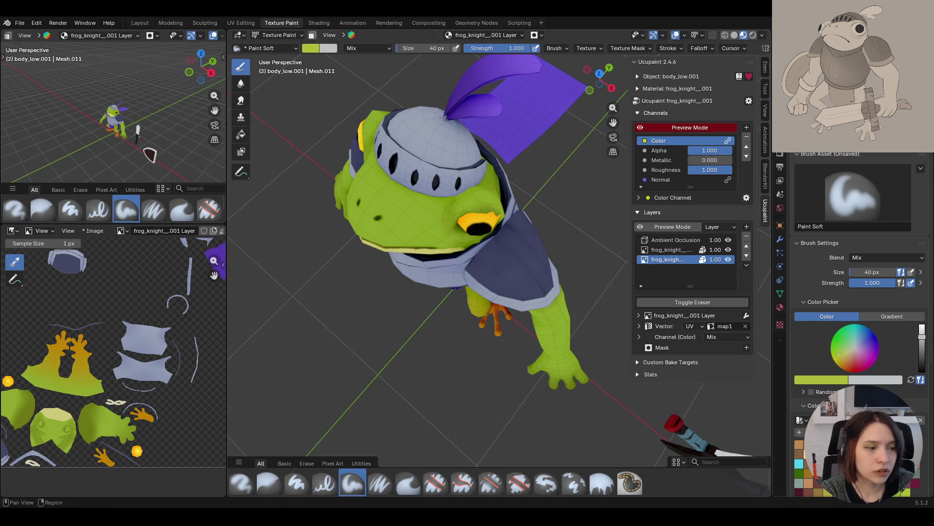
# Paint a stroke down the frog's body and reduce the brush size to 20 px
pyautogui.scroll(-1, 827, 414)
pyautogui.moveTo(432, 262); pyautogui.dragTo(485, 204, button='middle')
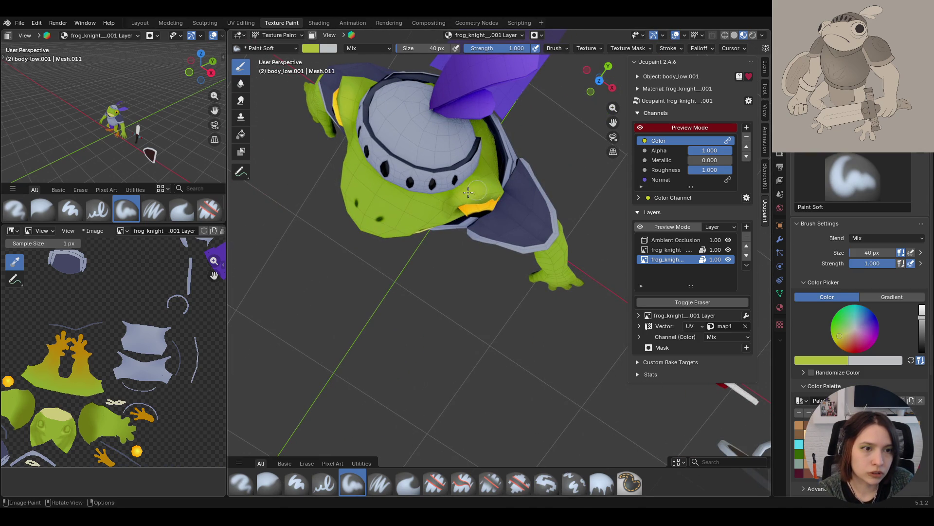
pyautogui.moveTo(381, 263); pyautogui.dragTo(362, 259, button='middle')
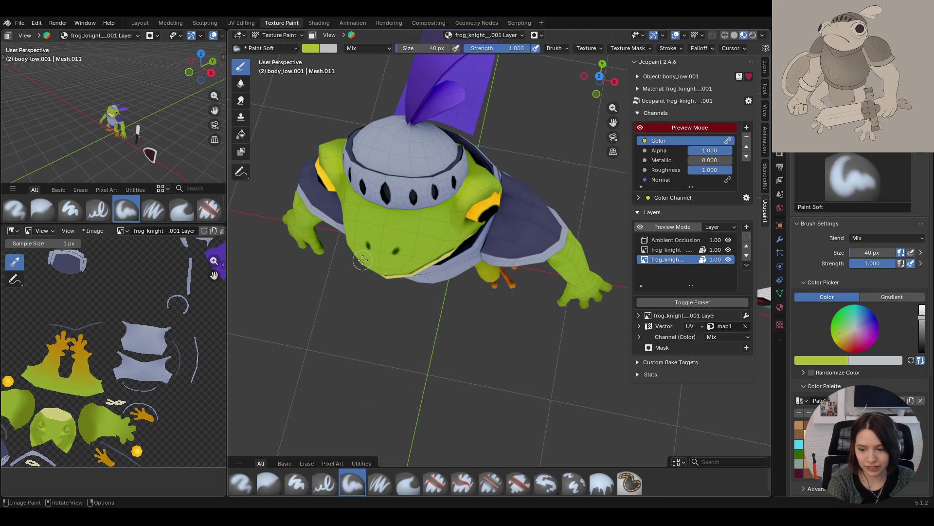
pyautogui.moveTo(609, 129)
pyautogui.mouseDown(button='middle')
pyautogui.moveTo(553, 219)
pyautogui.moveTo(555, 205)
pyautogui.moveTo(554, 241)
pyautogui.mouseUp(button='middle')
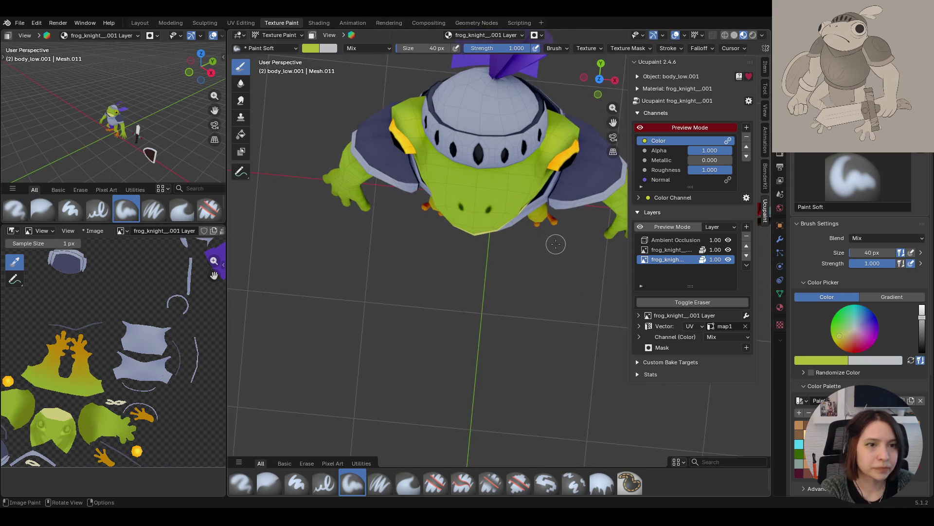
pyautogui.moveTo(461, 168)
pyautogui.mouseDown()
pyautogui.moveTo(473, 199)
pyautogui.moveTo(451, 155)
pyautogui.moveTo(457, 188)
pyautogui.moveTo(477, 177)
pyautogui.moveTo(446, 188)
pyautogui.moveTo(468, 222)
pyautogui.moveTo(475, 213)
pyautogui.moveTo(453, 195)
pyautogui.mouseUp()
pyautogui.moveTo(453, 196)
pyautogui.mouseDown(button='middle')
pyautogui.moveTo(471, 209)
pyautogui.moveTo(528, 181)
pyautogui.moveTo(541, 186)
pyautogui.mouseUp(button='middle')
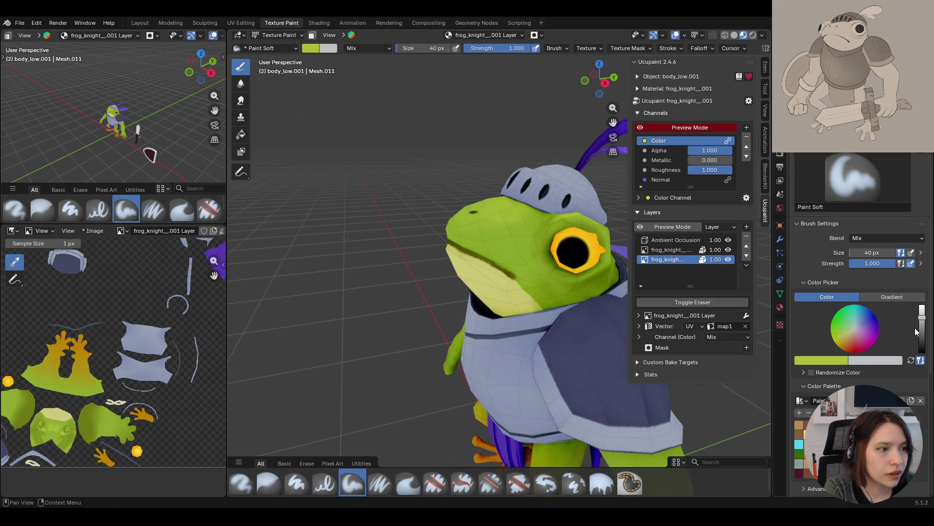
pyautogui.click(852, 252)
# Set the brush size to 20 px and undo a stray green dab beside the eye
pyautogui.write('20')
pyautogui.press('Return')
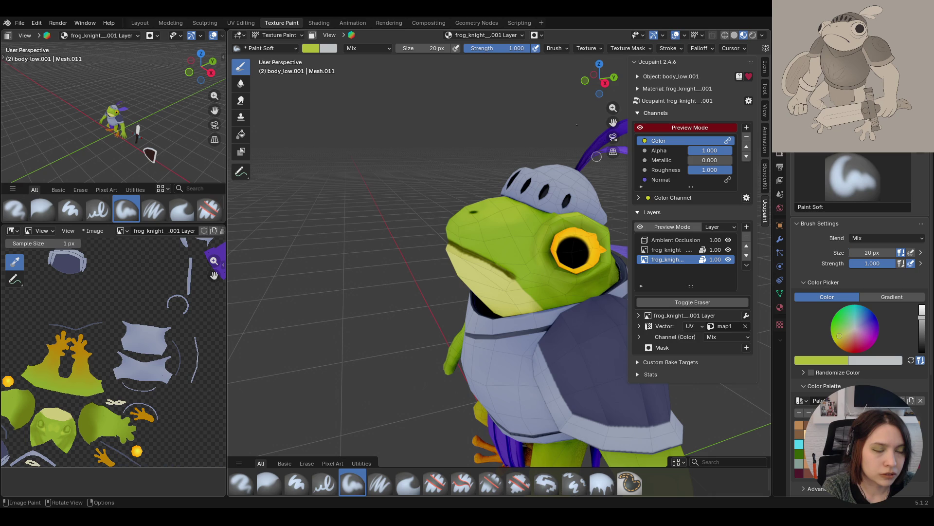
pyautogui.moveTo(562, 279)
pyautogui.mouseDown()
pyautogui.moveTo(555, 271)
pyautogui.moveTo(574, 279)
pyautogui.mouseUp()
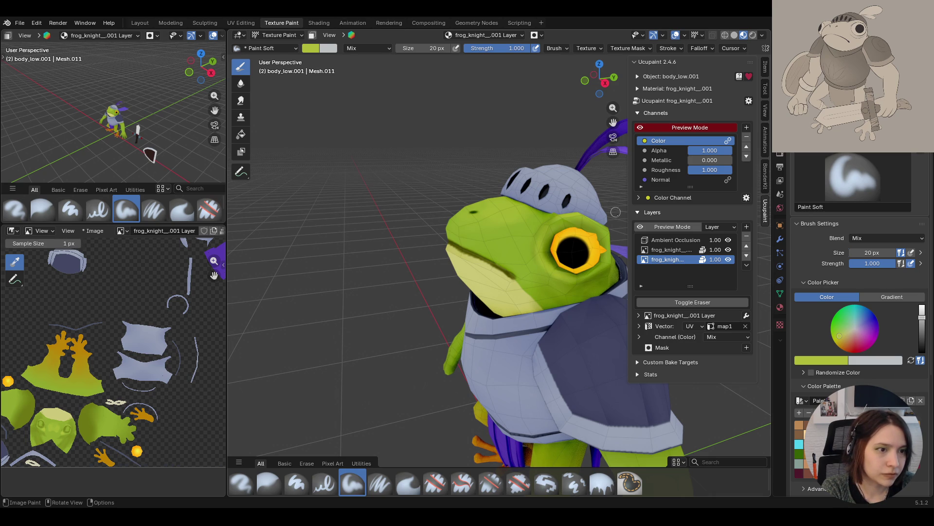
pyautogui.moveTo(582, 228); pyautogui.dragTo(590, 237)
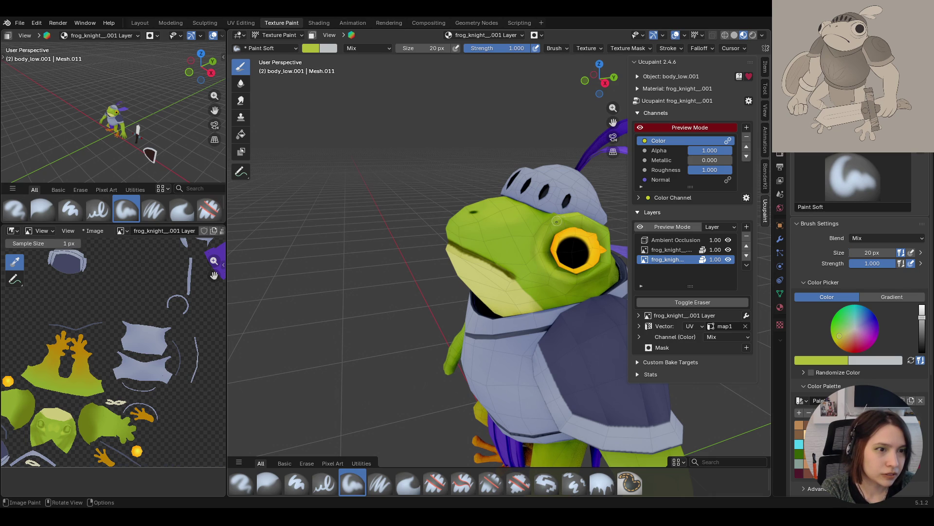
pyautogui.hotkey('ctrl', 'z')
# Brighten the dark shading above the frog's mouth line with green strokes
pyautogui.moveTo(618, 166)
pyautogui.mouseDown(button='middle')
pyautogui.moveTo(605, 167)
pyautogui.moveTo(506, 350)
pyautogui.moveTo(443, 292)
pyautogui.mouseUp(button='middle')
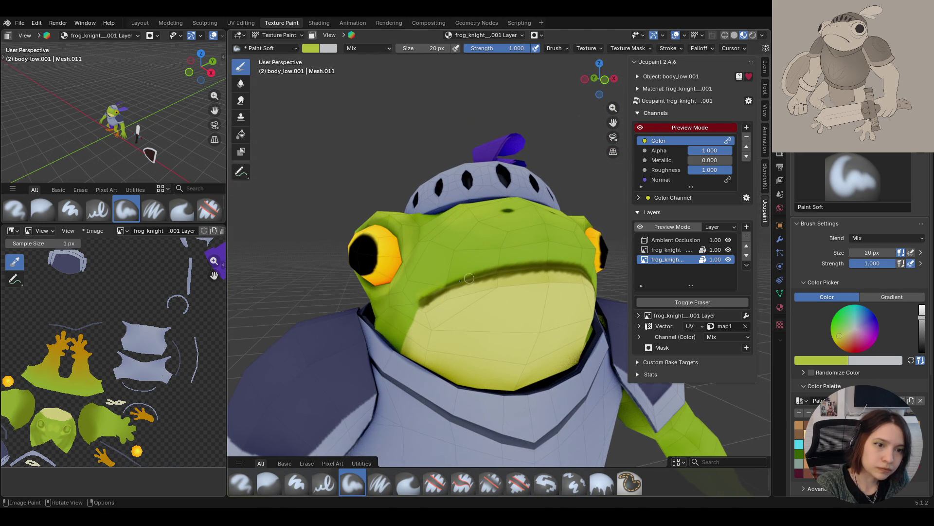
pyautogui.moveTo(434, 289)
pyautogui.mouseDown()
pyautogui.moveTo(555, 260)
pyautogui.moveTo(453, 275)
pyautogui.mouseUp()
pyautogui.moveTo(514, 268); pyautogui.dragTo(437, 294)
pyautogui.moveTo(559, 258); pyautogui.dragTo(535, 258)
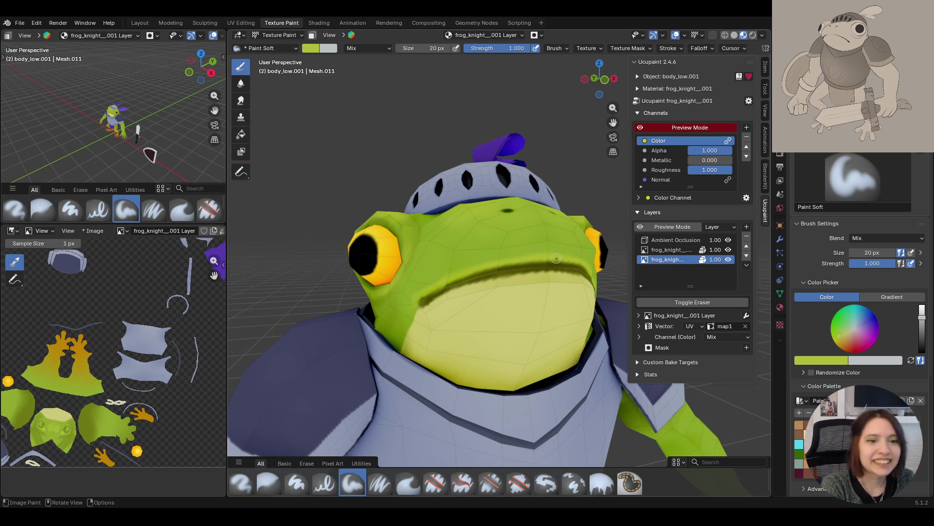
# Pull back to a full-body view of the frog and enable face-selection masking
pyautogui.scroll(-5, 498, 267)
pyautogui.moveTo(498, 268); pyautogui.dragTo(531, 249, button='middle')
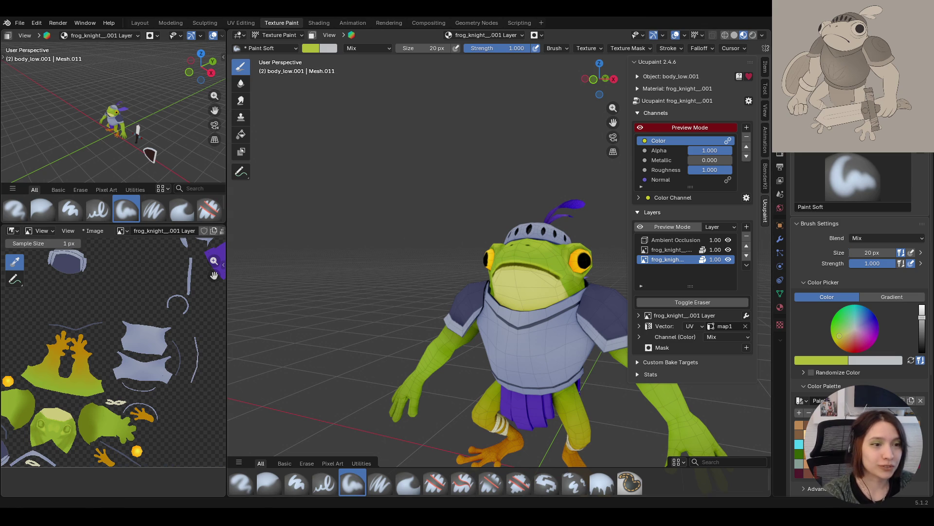
pyautogui.moveTo(463, 254)
pyautogui.mouseDown(button='middle')
pyautogui.moveTo(483, 299)
pyautogui.moveTo(482, 286)
pyautogui.mouseUp(button='middle')
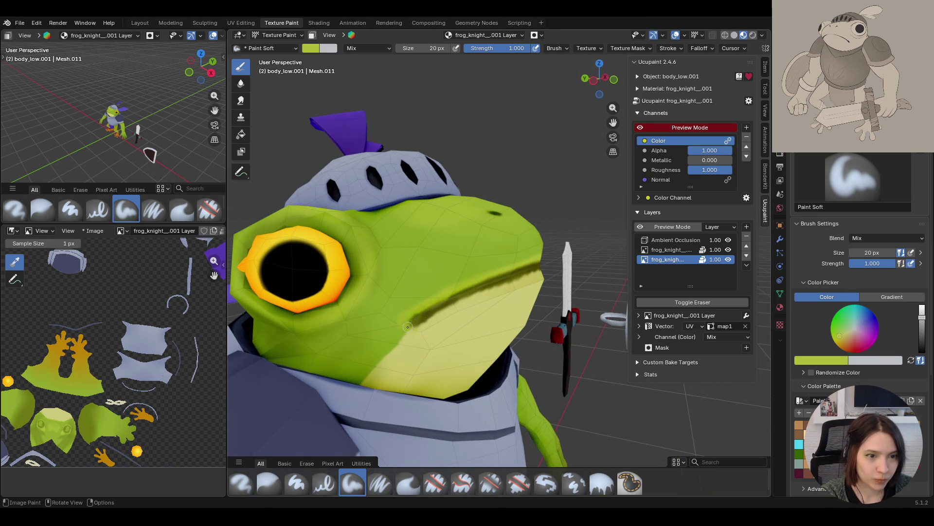
pyautogui.moveTo(408, 326); pyautogui.dragTo(545, 299, button='middle')
pyautogui.scroll(-3, 569, 295)
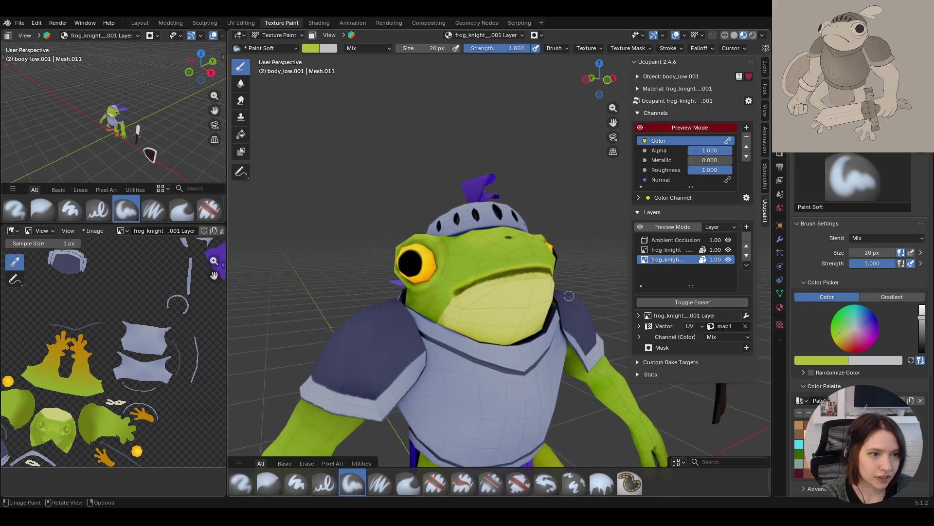
pyautogui.scroll(-2, 569, 296)
pyautogui.scroll(-5, 569, 295)
pyautogui.moveTo(569, 295)
pyautogui.mouseDown(button='middle')
pyautogui.moveTo(532, 293)
pyautogui.moveTo(564, 252)
pyautogui.moveTo(467, 229)
pyautogui.moveTo(452, 209)
pyautogui.moveTo(496, 197)
pyautogui.mouseUp(button='middle')
pyautogui.scroll(2, 540, 282)
pyautogui.scroll(3, 423, 215)
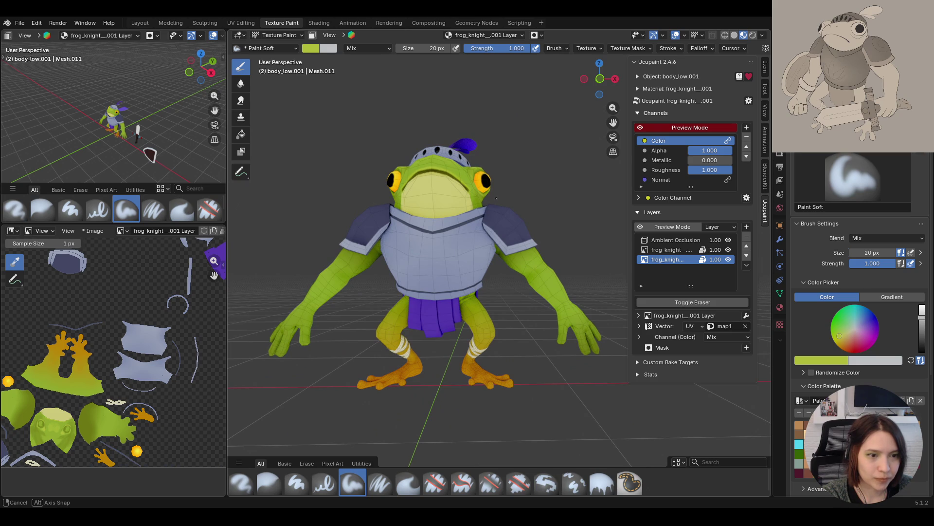
pyautogui.moveTo(496, 198); pyautogui.dragTo(496, 198, button='middle')
pyautogui.moveTo(613, 123); pyautogui.dragTo(648, 100)
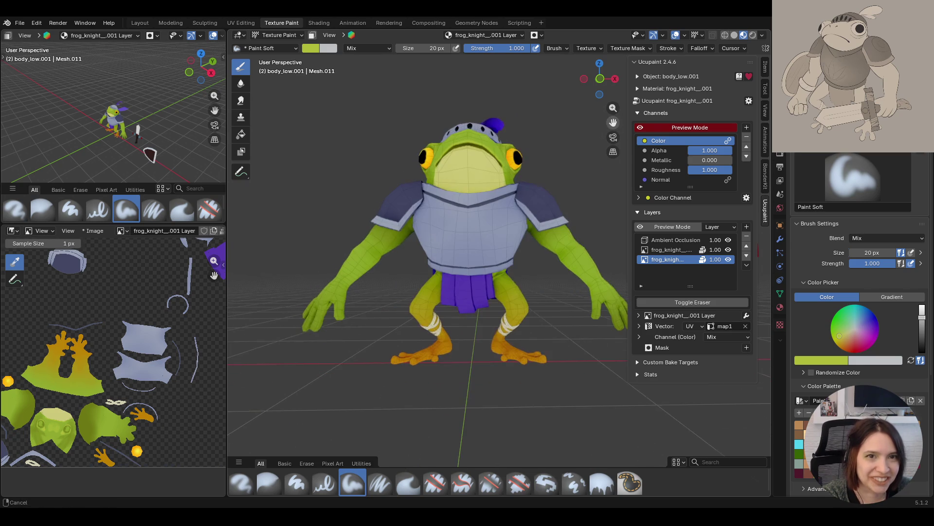
pyautogui.click(312, 36)
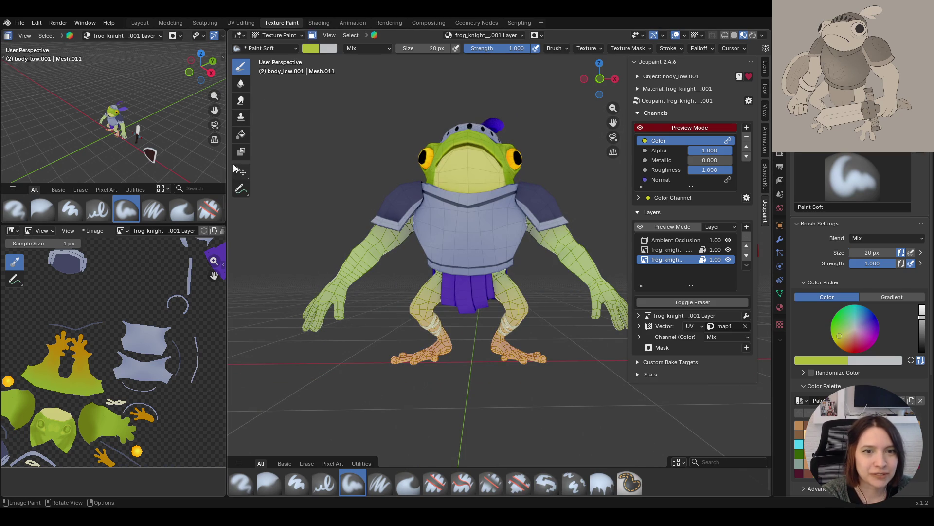
# Select a face on the frog's leg and switch to box selection for faces
pyautogui.click(240, 172)
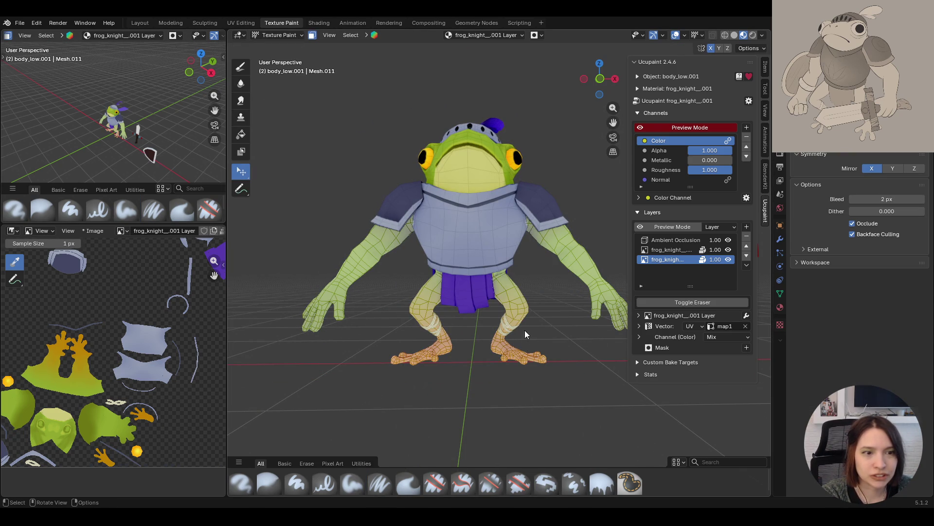
pyautogui.click(515, 296)
pyautogui.rightClick(245, 176)
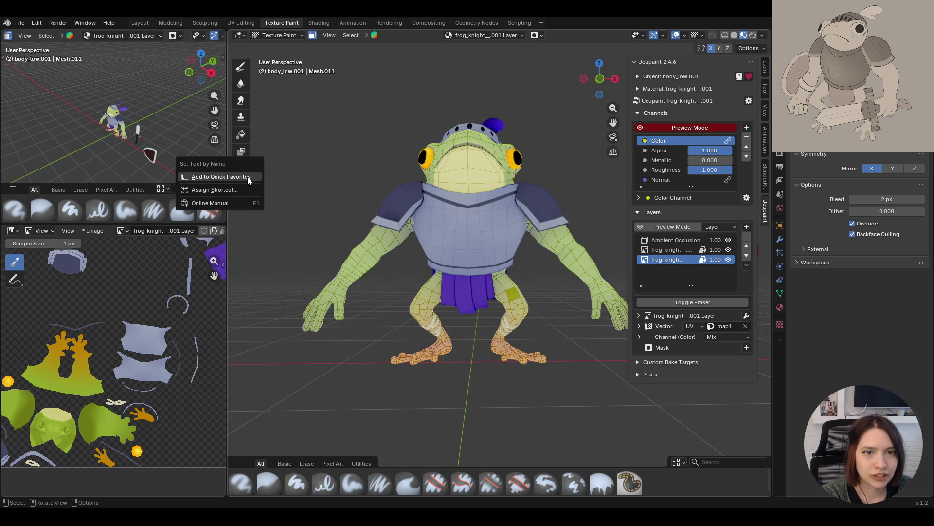
pyautogui.click(333, 179)
pyautogui.moveTo(246, 178); pyautogui.dragTo(280, 192)
# Orbit around the skirt and legs to inspect the body hidden underneath
pyautogui.moveTo(437, 291); pyautogui.dragTo(471, 311, button='middle')
pyautogui.scroll(5, 501, 283)
pyautogui.moveTo(501, 282)
pyautogui.keyDown('shift'); pyautogui.mouseDown(button='middle')
pyautogui.moveTo(527, 297)
pyautogui.moveTo(481, 287)
pyautogui.mouseUp(button='middle'); pyautogui.keyUp('shift')
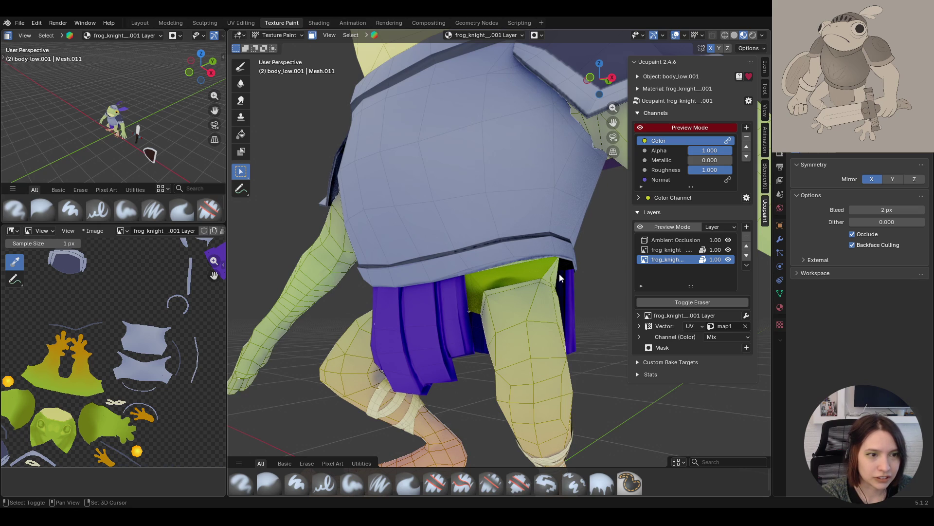
pyautogui.moveTo(556, 281); pyautogui.dragTo(521, 245, button='middle')
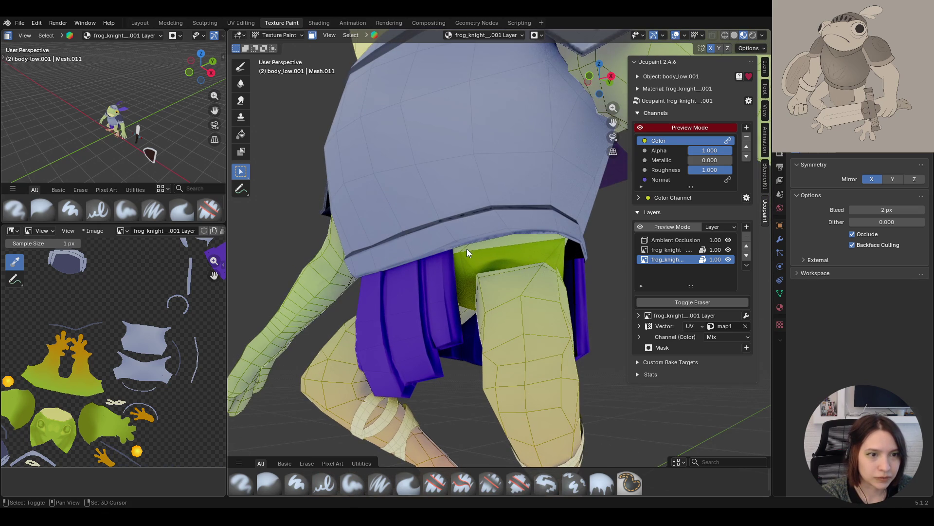
pyautogui.moveTo(460, 249)
pyautogui.mouseDown(button='middle')
pyautogui.moveTo(549, 285)
pyautogui.moveTo(550, 255)
pyautogui.moveTo(554, 287)
pyautogui.moveTo(532, 277)
pyautogui.mouseUp(button='middle')
pyautogui.moveTo(459, 304)
pyautogui.mouseDown(button='middle')
pyautogui.moveTo(510, 316)
pyautogui.moveTo(364, 283)
pyautogui.moveTo(338, 307)
pyautogui.moveTo(329, 294)
pyautogui.mouseUp(button='middle')
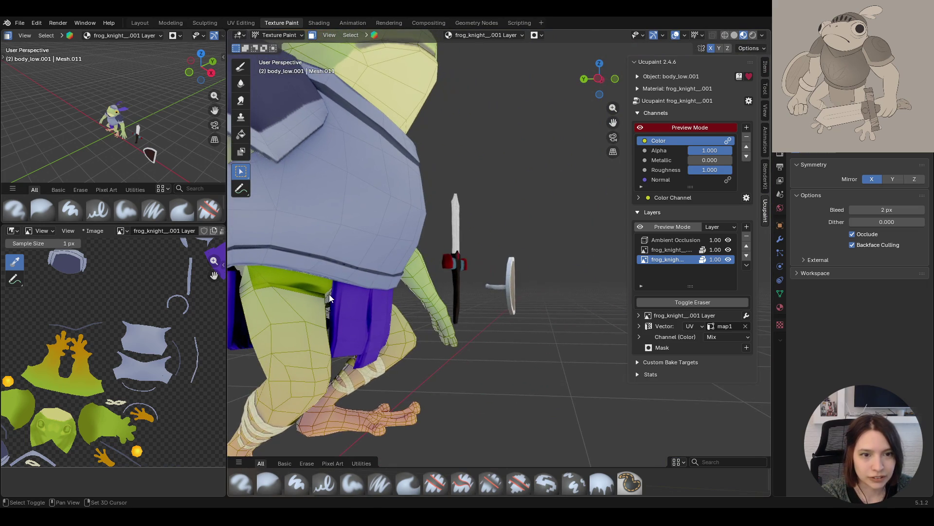
pyautogui.moveTo(249, 285)
pyautogui.keyDown('ctrl'); pyautogui.mouseDown(button='middle')
pyautogui.moveTo(224, 296)
pyautogui.moveTo(242, 289)
pyautogui.moveTo(243, 273)
pyautogui.mouseUp(button='middle'); pyautogui.keyUp('ctrl')
pyautogui.moveTo(467, 234)
pyautogui.mouseDown(button='middle')
pyautogui.moveTo(441, 205)
pyautogui.moveTo(436, 249)
pyautogui.moveTo(454, 243)
pyautogui.mouseUp(button='middle')
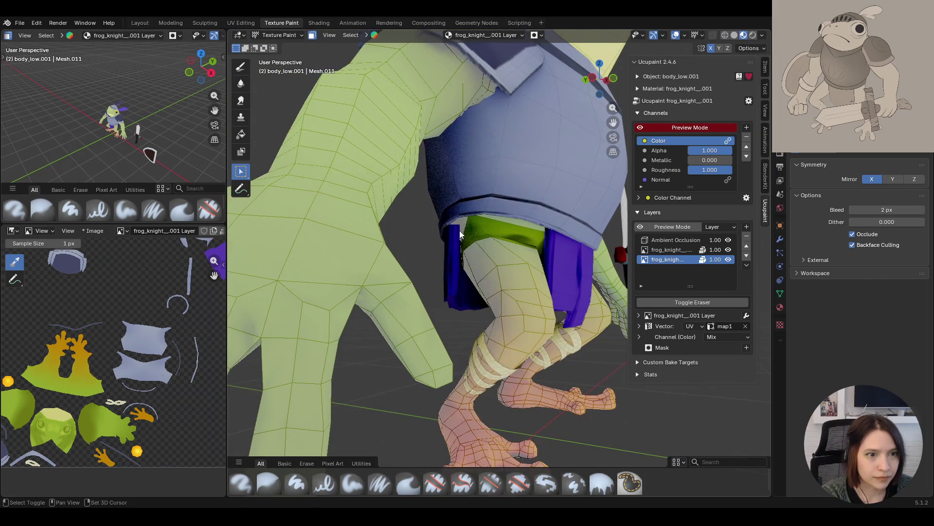
pyautogui.moveTo(515, 225)
pyautogui.mouseDown(button='middle')
pyautogui.moveTo(475, 262)
pyautogui.moveTo(609, 253)
pyautogui.moveTo(463, 256)
pyautogui.moveTo(492, 234)
pyautogui.moveTo(489, 209)
pyautogui.moveTo(412, 165)
pyautogui.moveTo(412, 184)
pyautogui.moveTo(417, 165)
pyautogui.moveTo(445, 162)
pyautogui.mouseUp(button='middle')
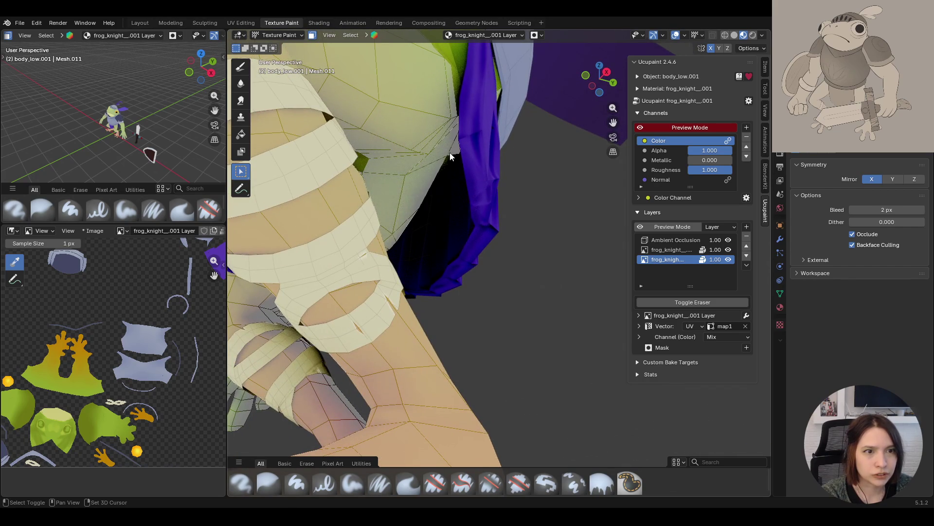
pyautogui.scroll(-10, 433, 171)
pyautogui.moveTo(449, 241)
pyautogui.mouseDown(button='middle')
pyautogui.moveTo(545, 238)
pyautogui.moveTo(516, 247)
pyautogui.mouseUp(button='middle')
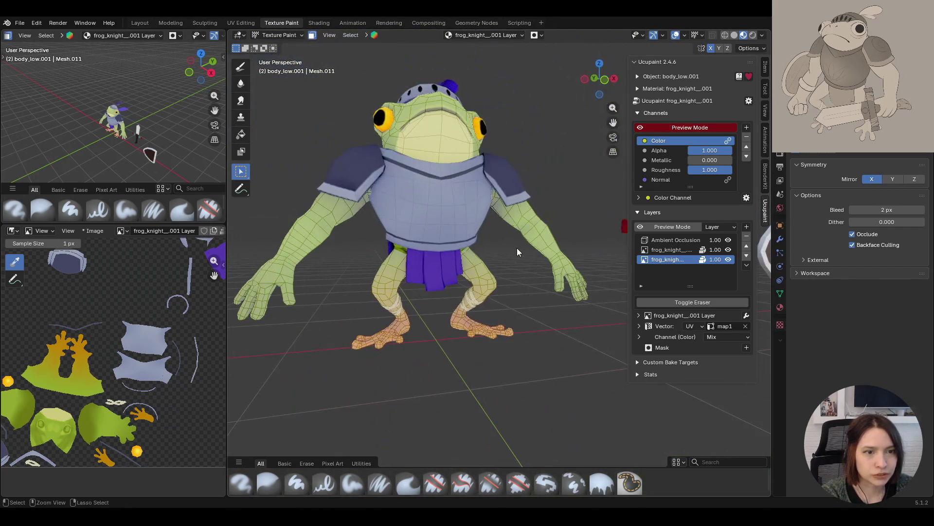
# Fill the faces under the skirt with the skirt's sampled purple
pyautogui.click(241, 134)
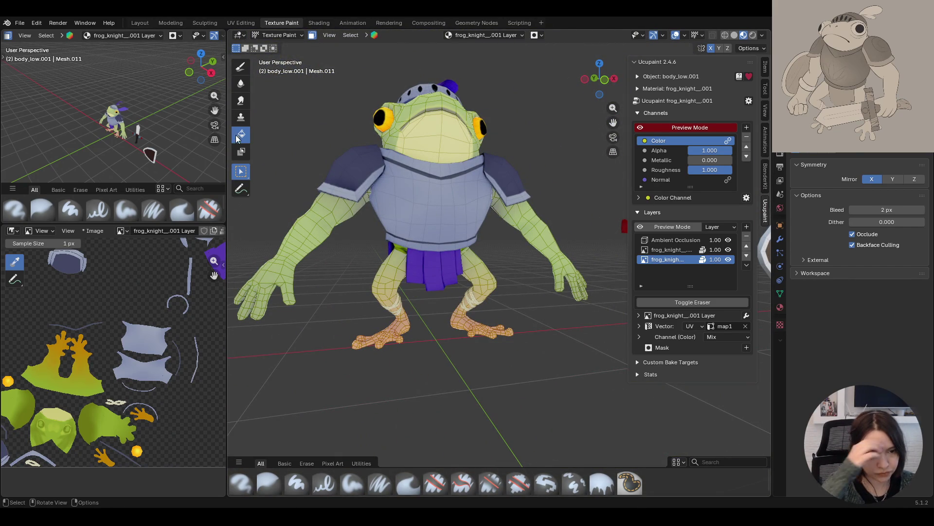
pyautogui.click(827, 462)
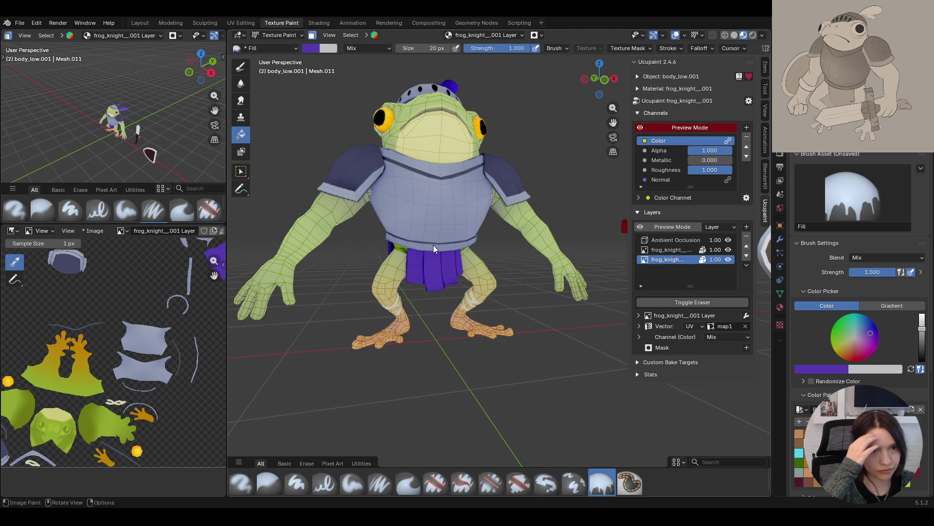
pyautogui.click(399, 248)
pyautogui.moveTo(399, 248)
pyautogui.mouseDown(button='middle')
pyautogui.moveTo(502, 282)
pyautogui.moveTo(639, 271)
pyautogui.moveTo(493, 289)
pyautogui.moveTo(432, 229)
pyautogui.mouseUp(button='middle')
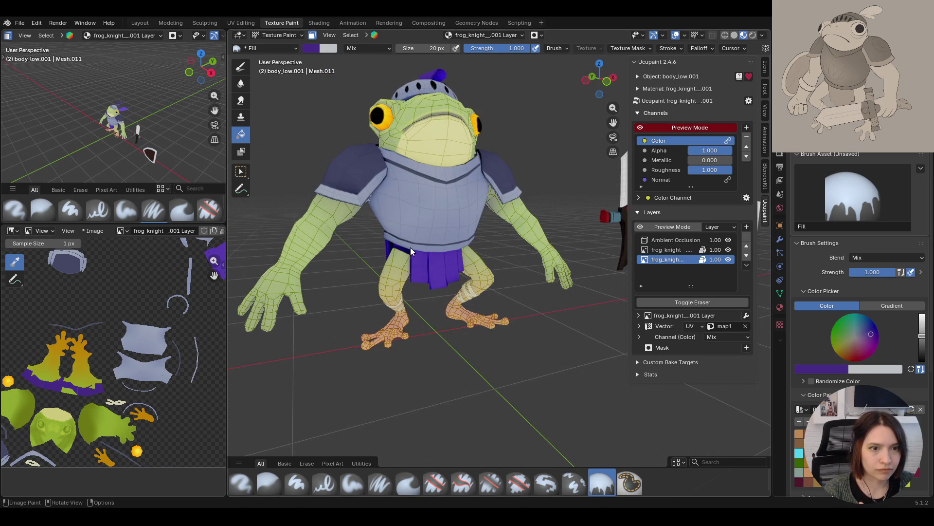
# Turn off face-selection masking and return to the Paint Soft brush
pyautogui.click(312, 35)
pyautogui.moveTo(428, 244)
pyautogui.mouseDown(button='middle')
pyautogui.moveTo(448, 273)
pyautogui.moveTo(580, 241)
pyautogui.moveTo(526, 260)
pyautogui.moveTo(562, 260)
pyautogui.mouseUp(button='middle')
pyautogui.scroll(-5, 579, 241)
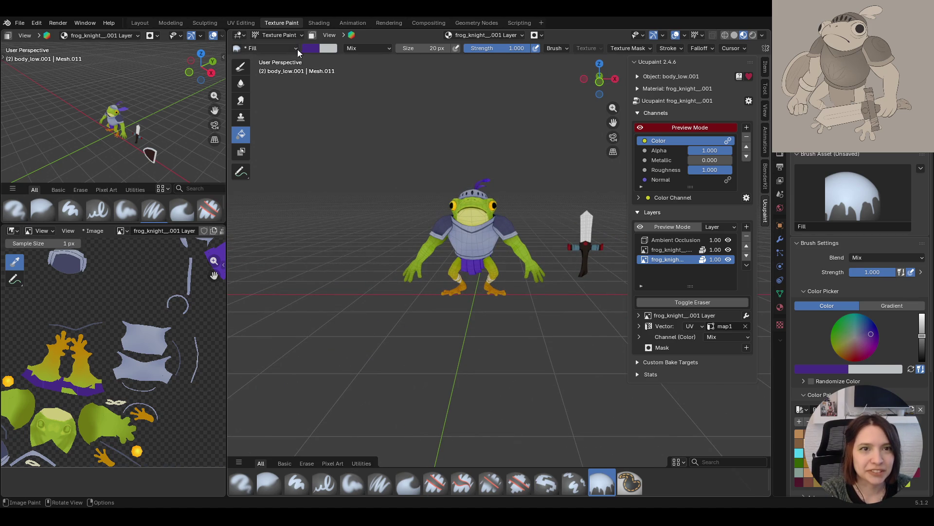
pyautogui.click(237, 70)
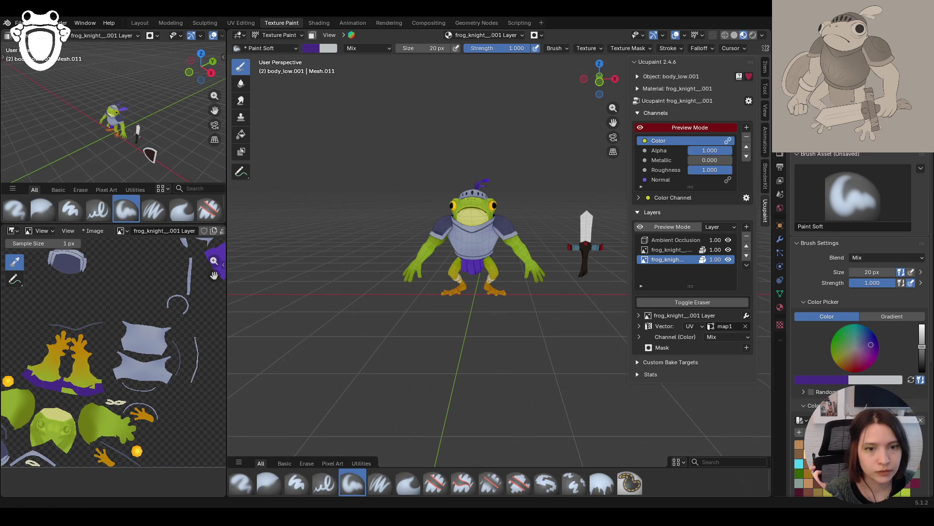
# Orbit the view slightly around the frog knight
pyautogui.moveTo(381, 381)
pyautogui.mouseDown(button='middle')
pyautogui.moveTo(424, 402)
pyautogui.moveTo(414, 409)
pyautogui.mouseUp(button='middle')
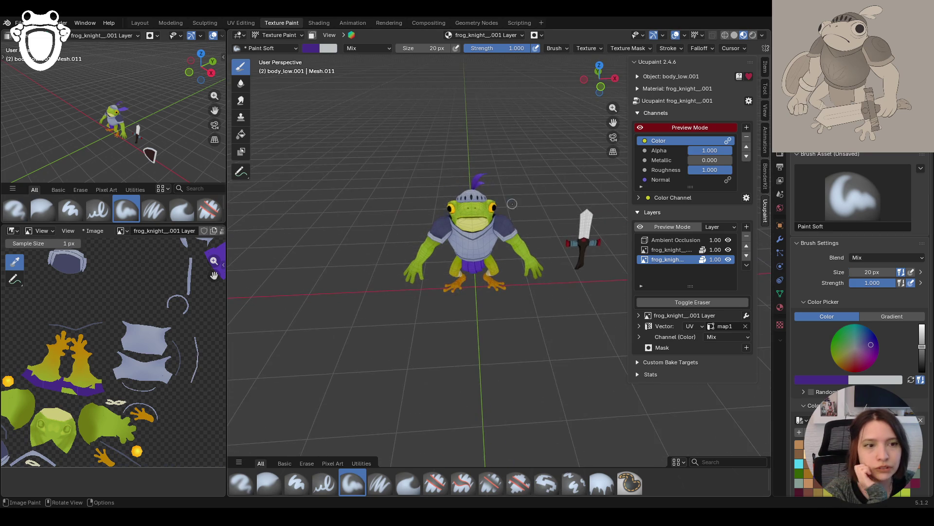
# Select the hat_low helmet object in Object Mode and return to Texture Paint
pyautogui.scroll(4, 512, 203)
pyautogui.moveTo(613, 122)
pyautogui.mouseDown()
pyautogui.moveTo(662, 238)
pyautogui.moveTo(642, 265)
pyautogui.mouseUp()
pyautogui.click(276, 35)
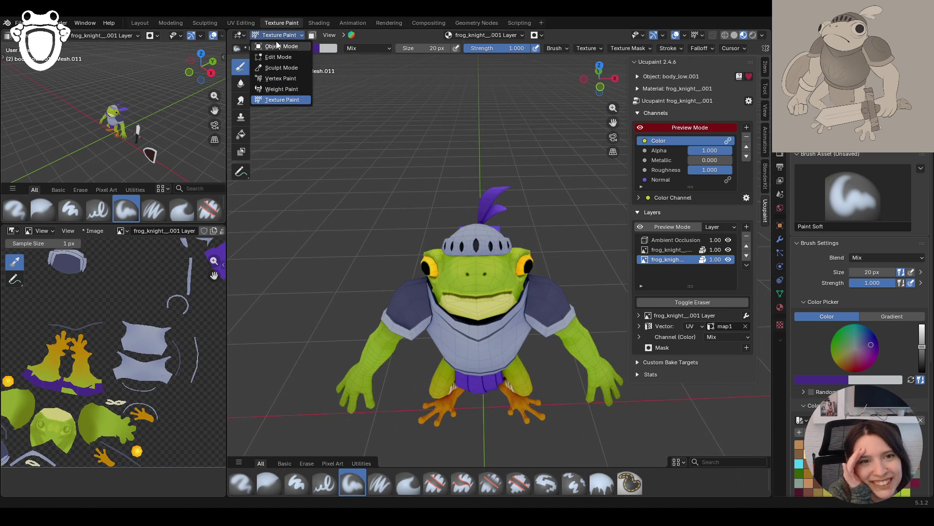
pyautogui.click(276, 46)
pyautogui.click(468, 233)
pyautogui.click(277, 35)
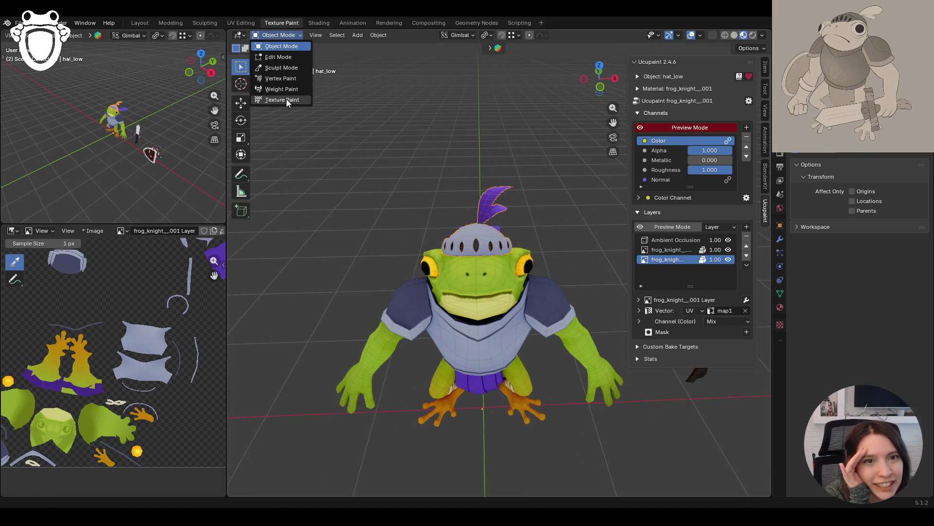
pyautogui.click(287, 100)
# Select the helmet's eye-slit band with linked selection delimited by Sharp, then return to Texture Paint
pyautogui.moveTo(418, 175); pyautogui.dragTo(447, 180, button='middle')
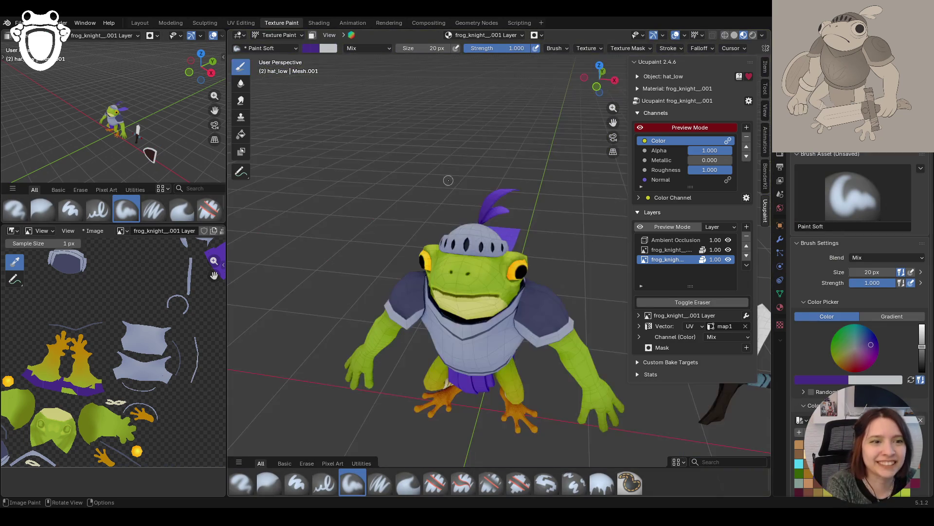
pyautogui.scroll(3, 448, 180)
pyautogui.click(277, 35)
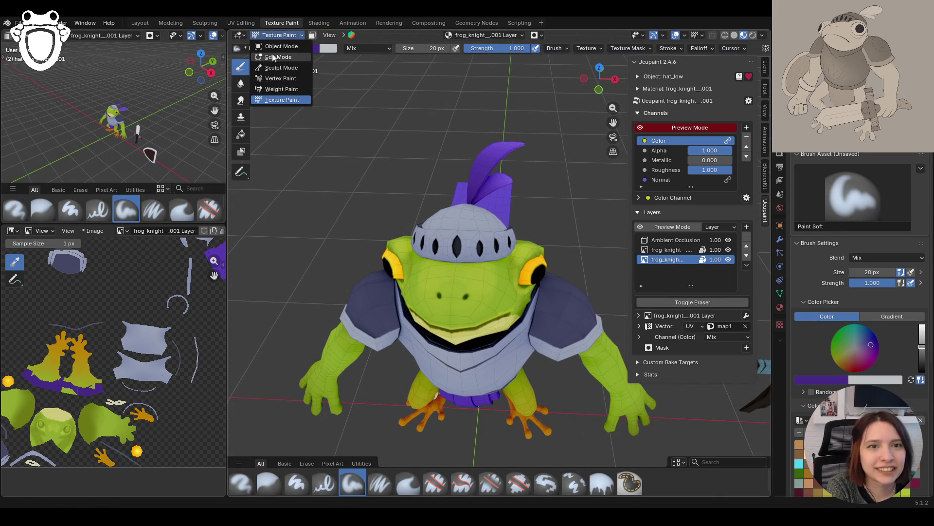
pyautogui.click(277, 57)
pyautogui.click(474, 237)
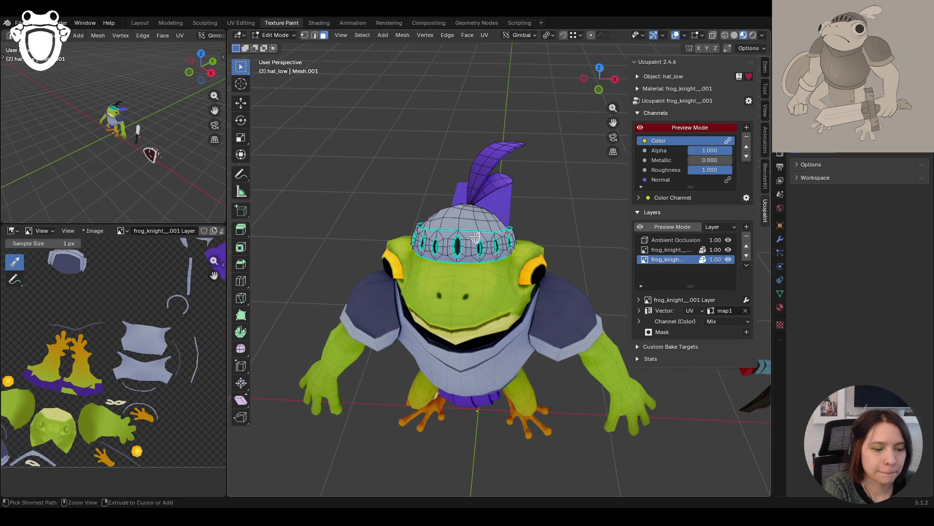
pyautogui.hotkey('ctrl', 'l')
pyautogui.click(341, 475)
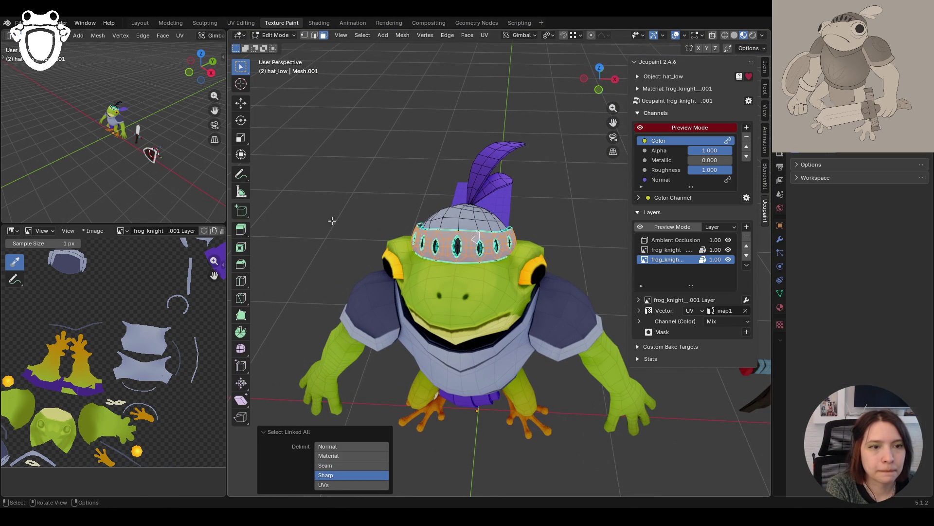
pyautogui.click(275, 35)
pyautogui.click(279, 102)
pyautogui.scroll(1, 488, 197)
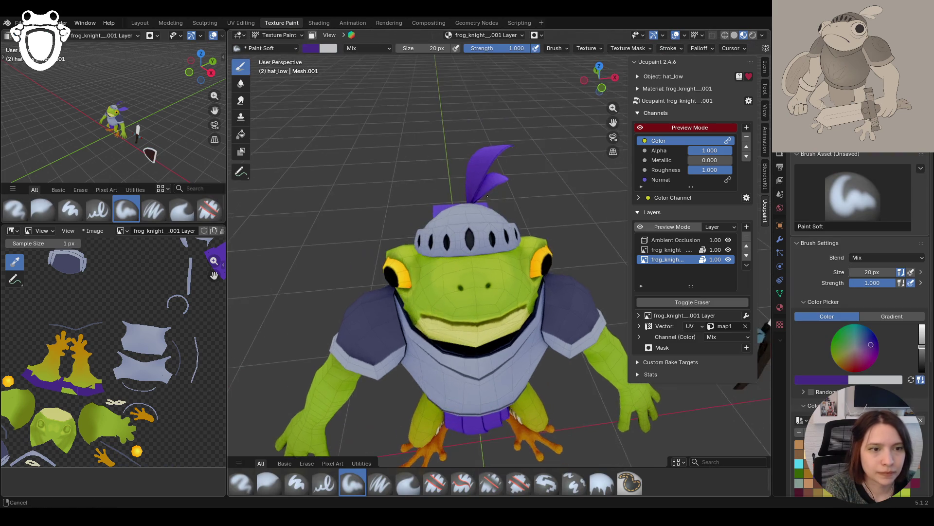
pyautogui.scroll(2, 488, 196)
# Sample the helmet's light grey and restrict painting to the selected band faces
pyautogui.scroll(3, 489, 196)
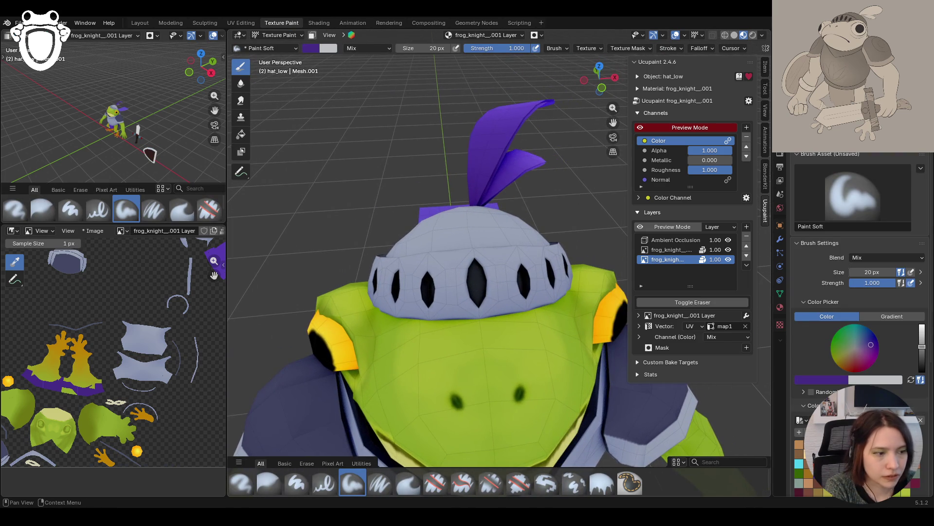
pyautogui.press('s')
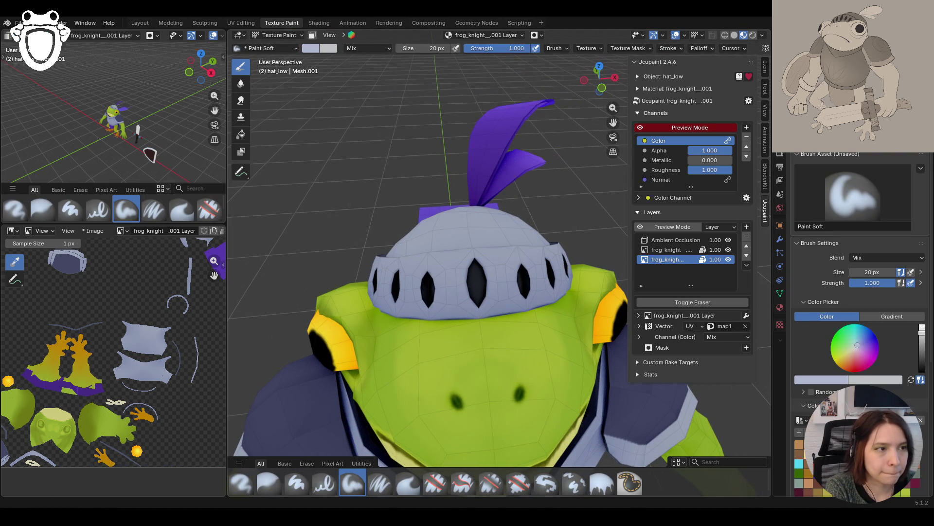
pyautogui.moveTo(486, 243); pyautogui.dragTo(502, 241, button='middle')
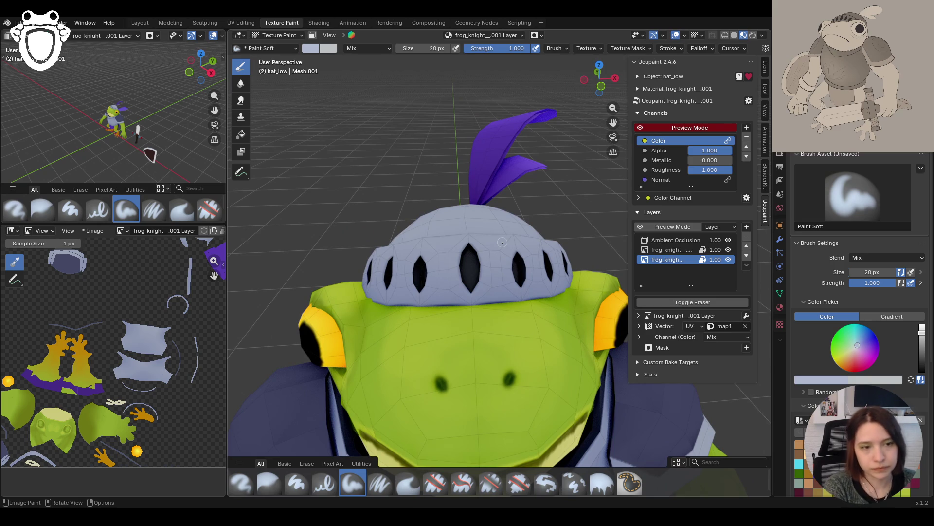
pyautogui.scroll(-6, 498, 255)
pyautogui.moveTo(486, 270)
pyautogui.mouseDown(button='middle')
pyautogui.moveTo(514, 269)
pyautogui.moveTo(518, 282)
pyautogui.mouseUp(button='middle')
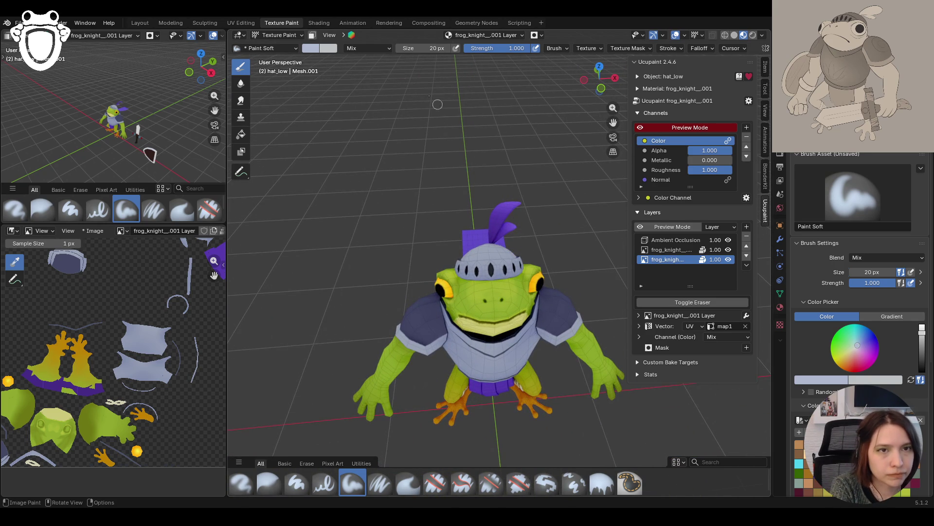
pyautogui.click(312, 35)
# Paint light grey over the helmet band and the centre eye slit
pyautogui.moveTo(488, 258); pyautogui.dragTo(488, 259)
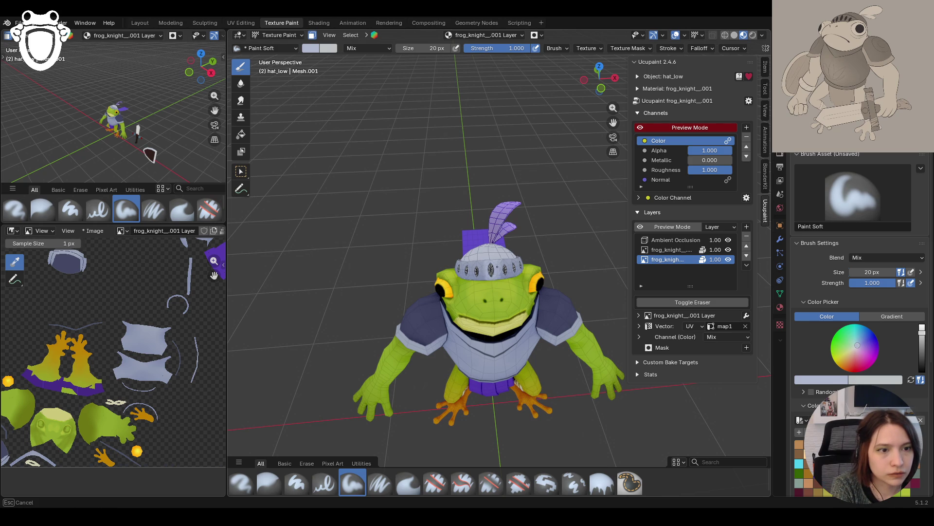
pyautogui.moveTo(488, 258); pyautogui.dragTo(490, 260)
pyautogui.moveTo(487, 243)
pyautogui.mouseDown(button='middle')
pyautogui.moveTo(540, 248)
pyautogui.moveTo(511, 251)
pyautogui.moveTo(563, 266)
pyautogui.mouseUp(button='middle')
pyautogui.moveTo(506, 250); pyautogui.dragTo(506, 249)
pyautogui.moveTo(491, 309)
pyautogui.mouseDown()
pyautogui.moveTo(501, 292)
pyautogui.moveTo(494, 304)
pyautogui.moveTo(465, 282)
pyautogui.moveTo(466, 264)
pyautogui.mouseUp()
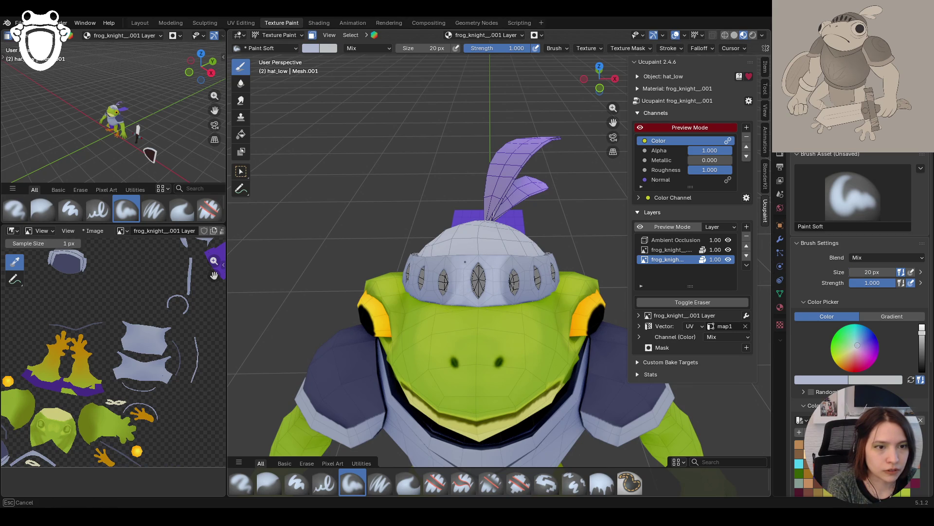
pyautogui.moveTo(474, 275); pyautogui.dragTo(476, 285)
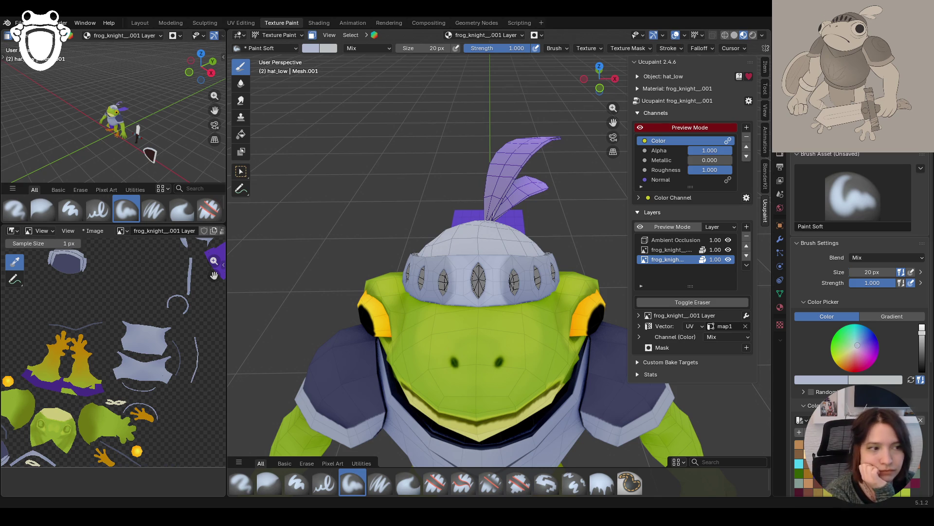
# Paint light grey strokes across the helmet from the front and side
pyautogui.moveTo(559, 346); pyautogui.dragTo(427, 346, button='middle')
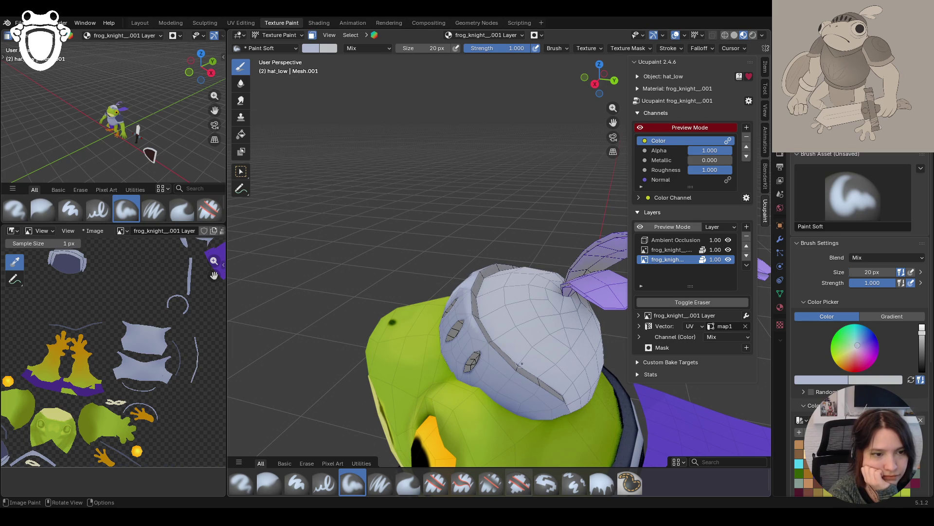
pyautogui.moveTo(498, 354); pyautogui.dragTo(545, 392)
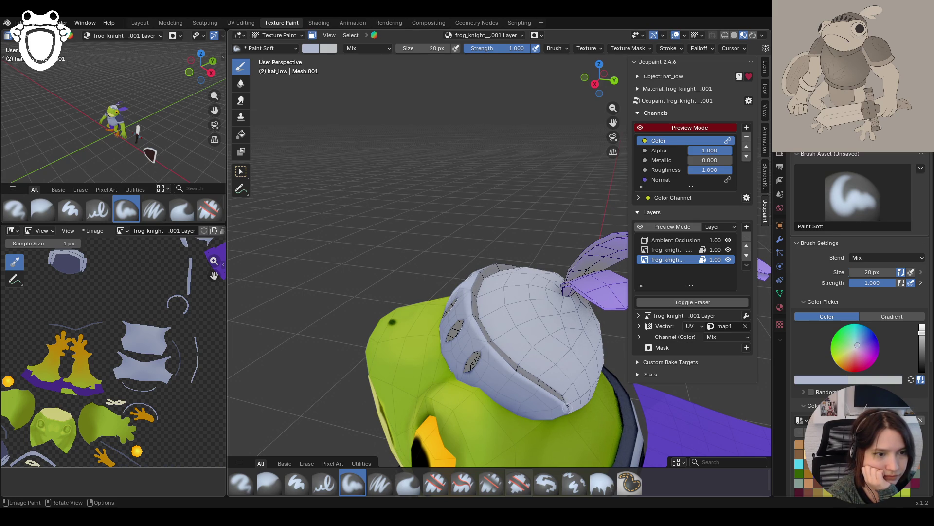
pyautogui.moveTo(560, 434)
pyautogui.mouseDown(button='middle')
pyautogui.moveTo(556, 406)
pyautogui.moveTo(563, 424)
pyautogui.moveTo(533, 432)
pyautogui.mouseUp(button='middle')
pyautogui.moveTo(390, 242)
pyautogui.mouseDown(button='middle')
pyautogui.moveTo(553, 265)
pyautogui.moveTo(537, 274)
pyautogui.moveTo(611, 136)
pyautogui.moveTo(536, 204)
pyautogui.moveTo(475, 280)
pyautogui.mouseUp(button='middle')
pyautogui.scroll(3, 606, 123)
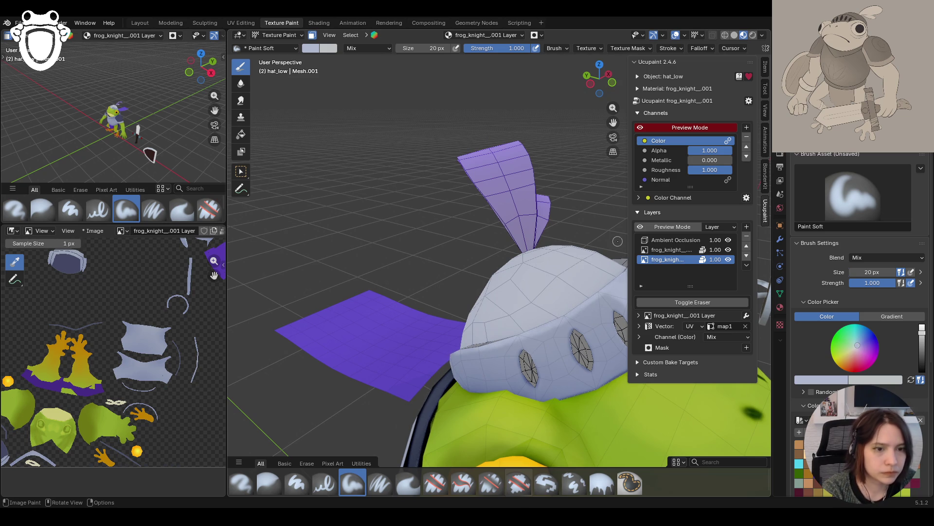
pyautogui.moveTo(590, 294); pyautogui.dragTo(548, 295, button='middle')
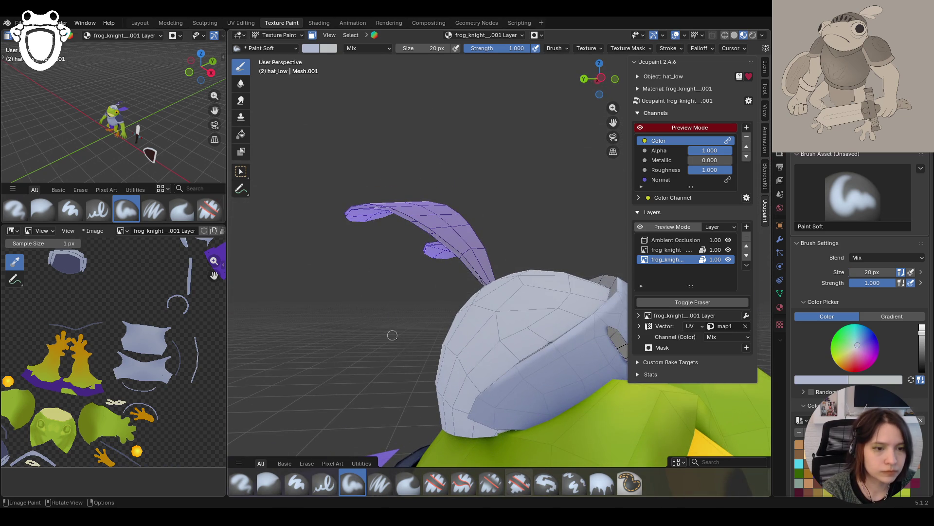
pyautogui.moveTo(486, 394); pyautogui.dragTo(460, 419)
# Shade the top of the helmet and its lower-left rim grey
pyautogui.moveTo(534, 290); pyautogui.dragTo(467, 306, button='middle')
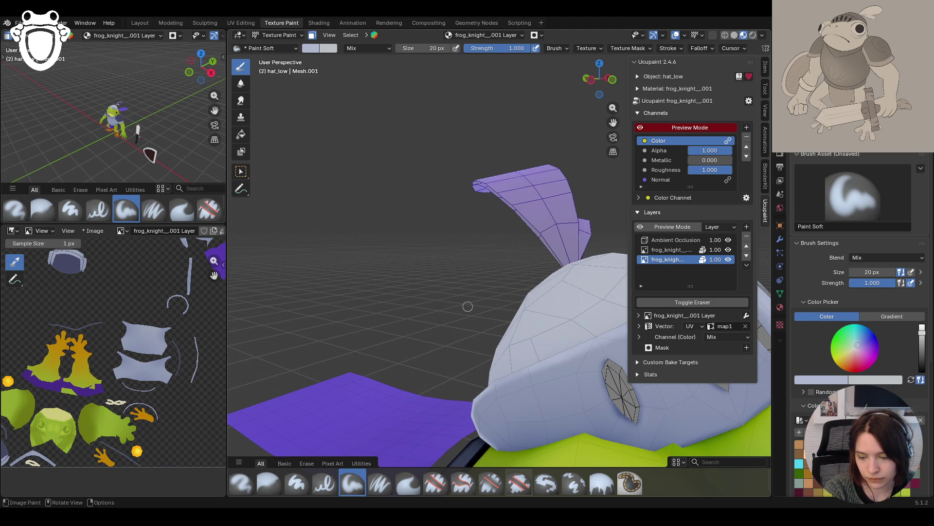
pyautogui.moveTo(513, 288); pyautogui.dragTo(613, 138, button='middle')
pyautogui.moveTo(613, 137); pyautogui.dragTo(560, 142)
pyautogui.moveTo(560, 142)
pyautogui.mouseDown(button='middle')
pyautogui.moveTo(441, 305)
pyautogui.moveTo(450, 359)
pyautogui.mouseUp(button='middle')
pyautogui.moveTo(414, 378); pyautogui.dragTo(494, 324)
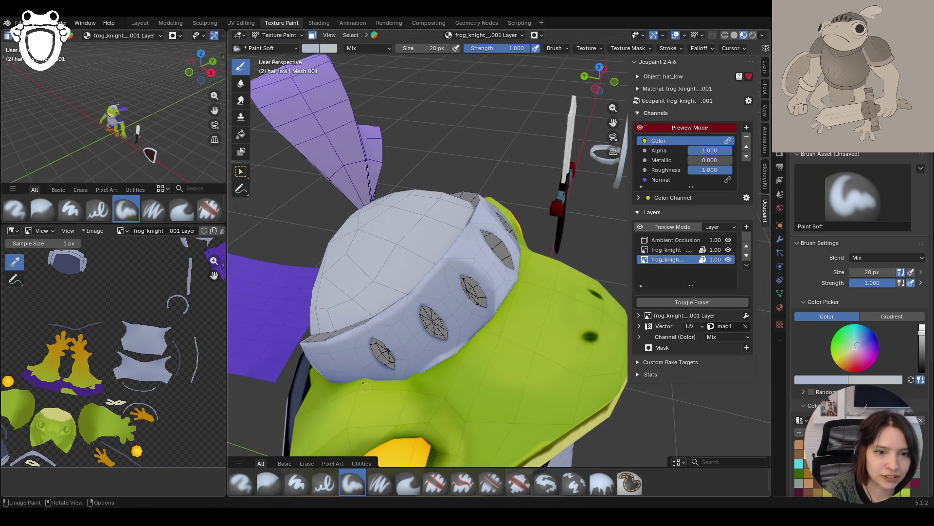
pyautogui.moveTo(304, 340); pyautogui.dragTo(341, 343)
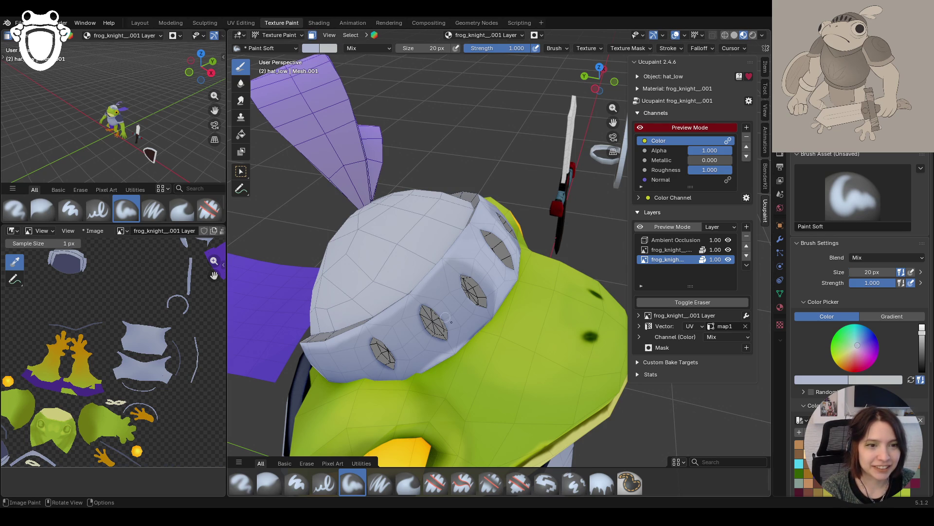
# Lower the colour wheel's value to make the brush grey slightly darker
pyautogui.moveTo(513, 347); pyautogui.dragTo(512, 331, button='middle')
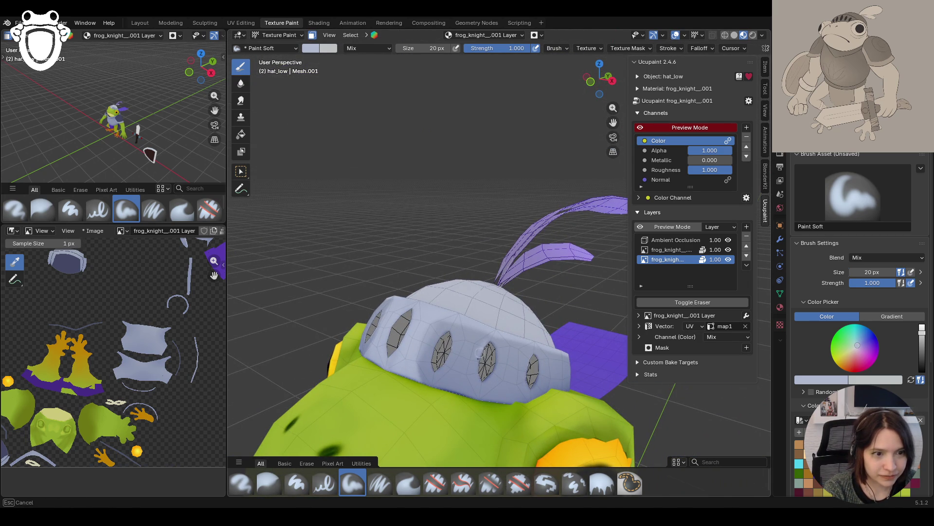
pyautogui.moveTo(492, 340); pyautogui.dragTo(489, 350, button='middle')
pyautogui.click(922, 336)
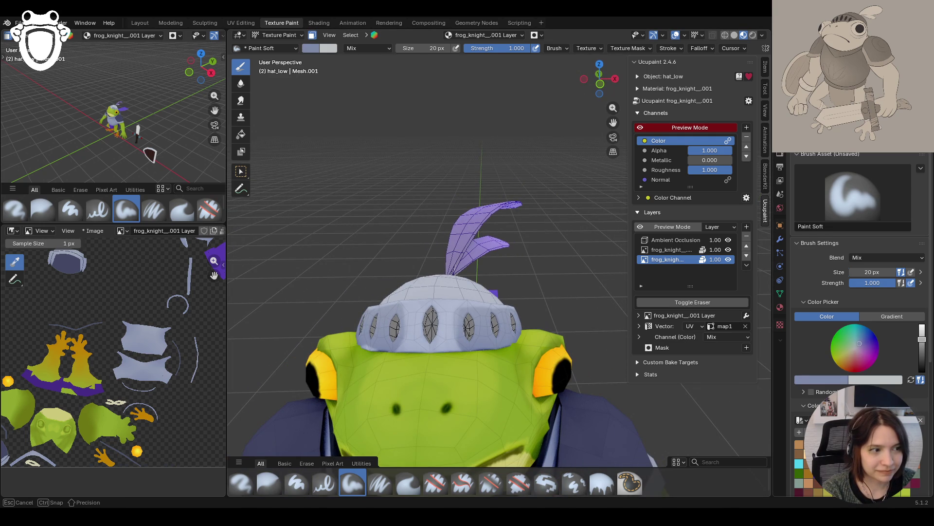
pyautogui.click(922, 343)
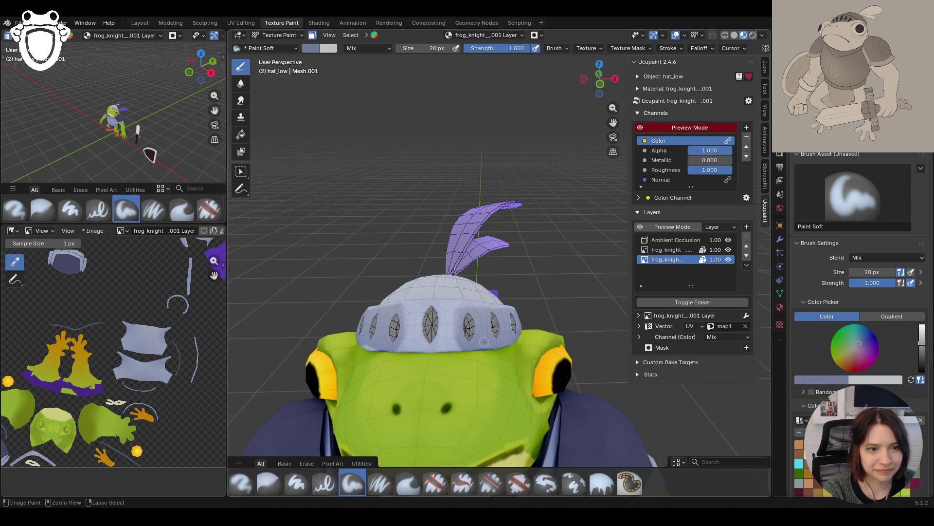
pyautogui.scroll(-3, 453, 272)
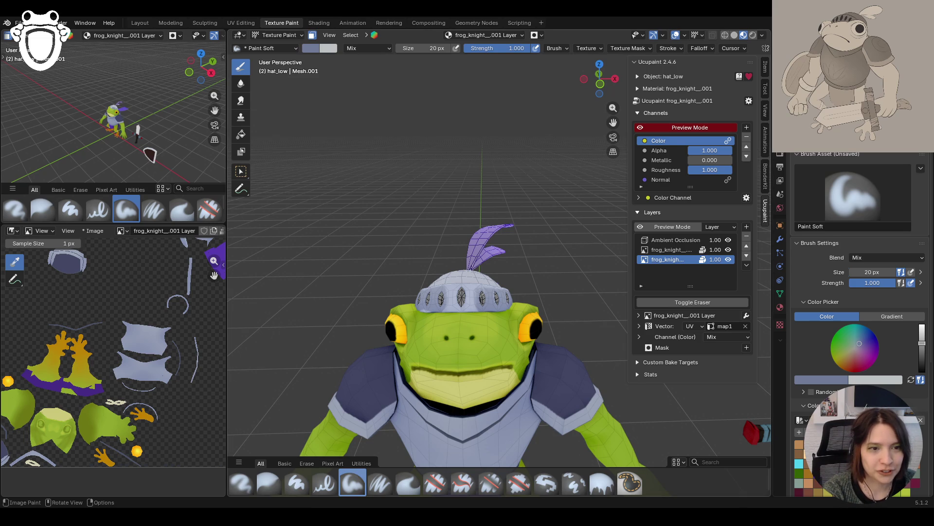
# Paint grey shading strokes along the lower rim of the helmet
pyautogui.moveTo(438, 214); pyautogui.dragTo(459, 214, button='middle')
pyautogui.scroll(4, 460, 214)
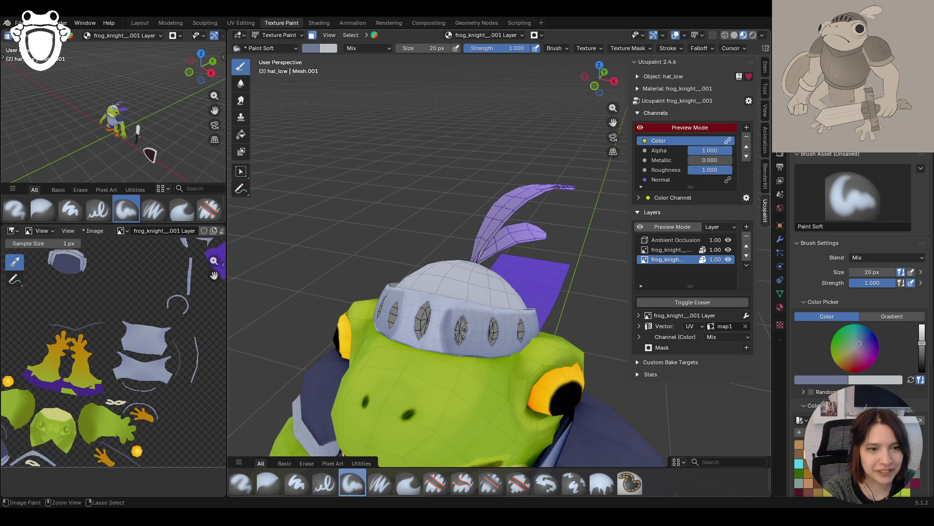
pyautogui.moveTo(445, 341)
pyautogui.mouseDown()
pyautogui.moveTo(444, 323)
pyautogui.moveTo(441, 336)
pyautogui.mouseUp()
pyautogui.moveTo(441, 336)
pyautogui.mouseDown()
pyautogui.moveTo(452, 351)
pyautogui.moveTo(446, 329)
pyautogui.moveTo(460, 324)
pyautogui.moveTo(398, 296)
pyautogui.moveTo(395, 342)
pyautogui.mouseUp()
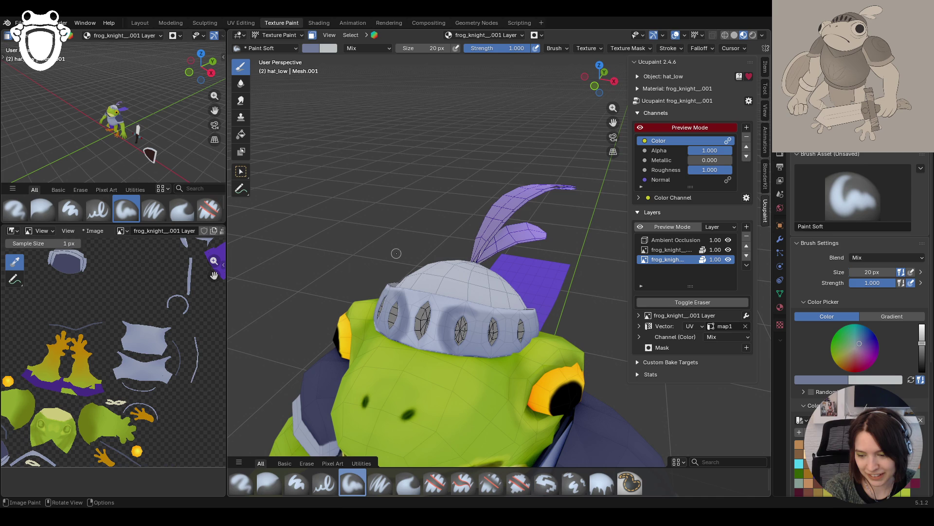
pyautogui.moveTo(398, 253); pyautogui.dragTo(504, 283, button='middle')
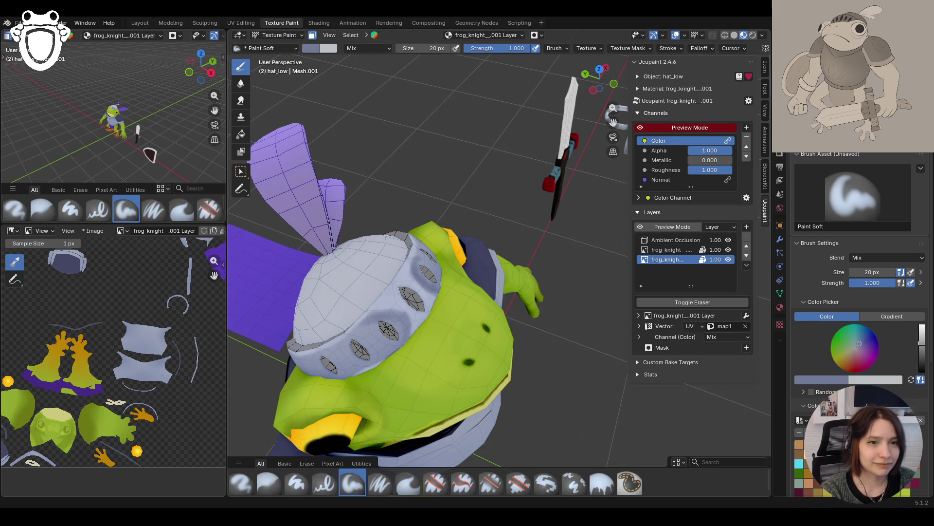
# Inspect the frog from several angles and sample a slightly darker brush colour
pyautogui.moveTo(486, 341)
pyautogui.mouseDown(button='middle')
pyautogui.moveTo(515, 382)
pyautogui.moveTo(468, 311)
pyautogui.moveTo(393, 238)
pyautogui.mouseUp(button='middle')
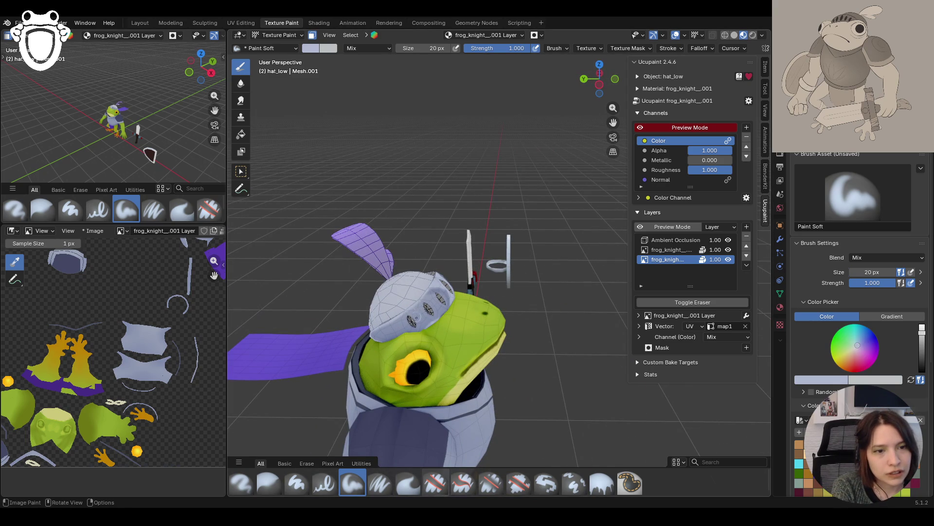
pyautogui.moveTo(504, 279); pyautogui.dragTo(517, 255, button='middle')
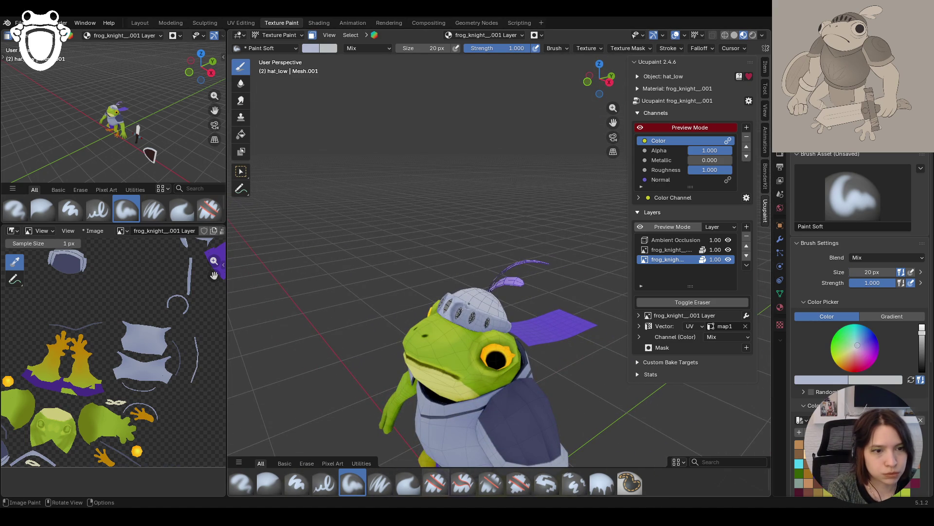
pyautogui.moveTo(474, 282); pyautogui.dragTo(519, 325, button='middle')
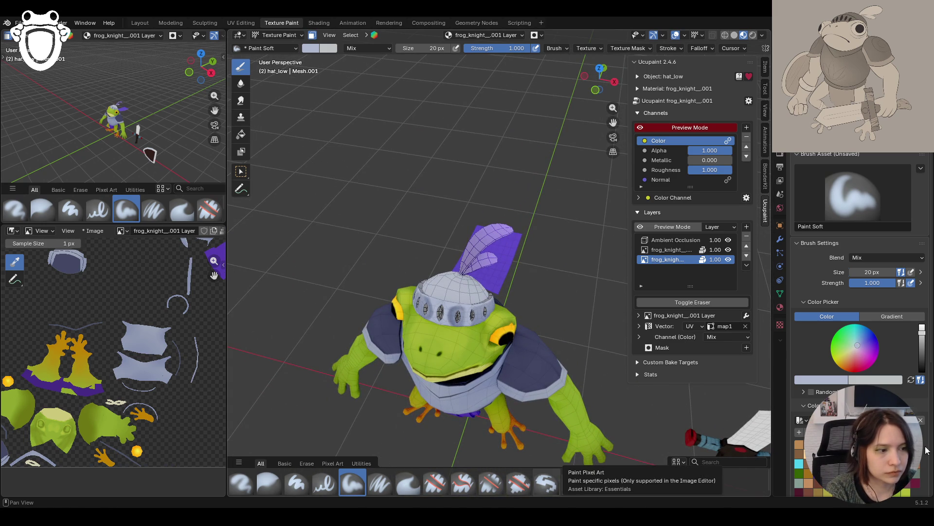
pyautogui.press('s')
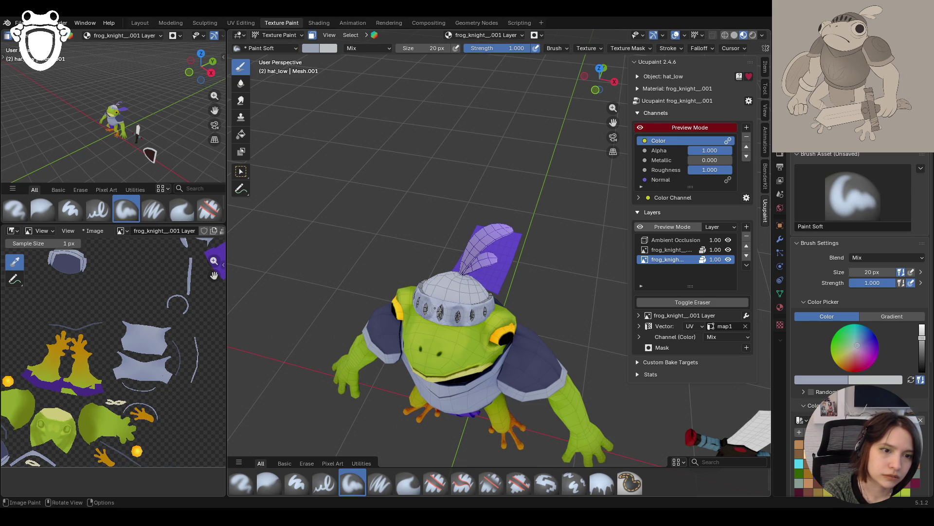
pyautogui.moveTo(429, 307)
pyautogui.mouseDown(button='middle')
pyautogui.moveTo(496, 229)
pyautogui.moveTo(558, 229)
pyautogui.mouseUp(button='middle')
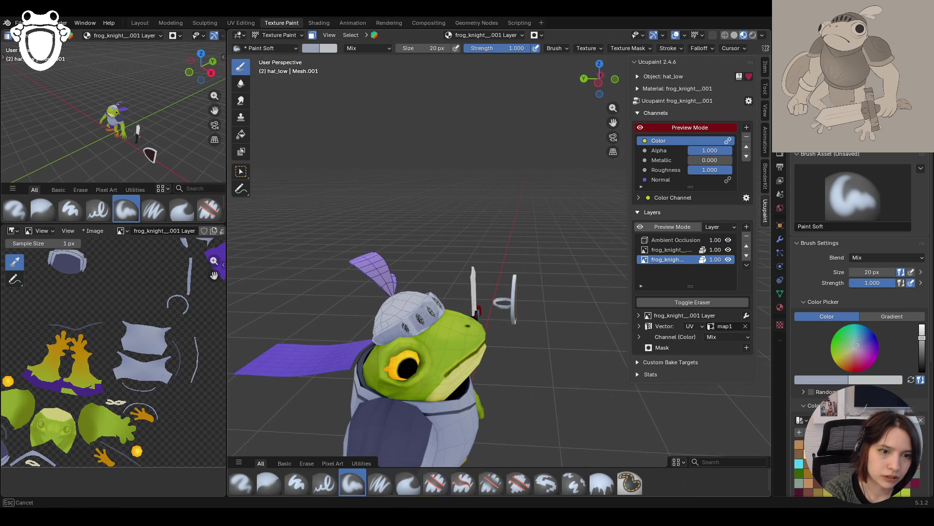
pyautogui.press('Escape')
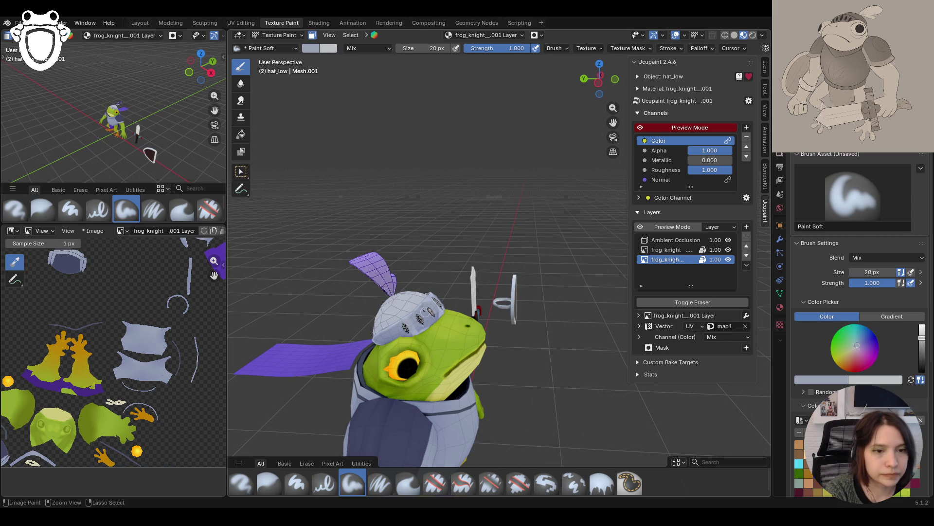
# Sample a colour from the helmet with the colour popup's eyedropper
pyautogui.click(849, 379)
pyautogui.press('e')
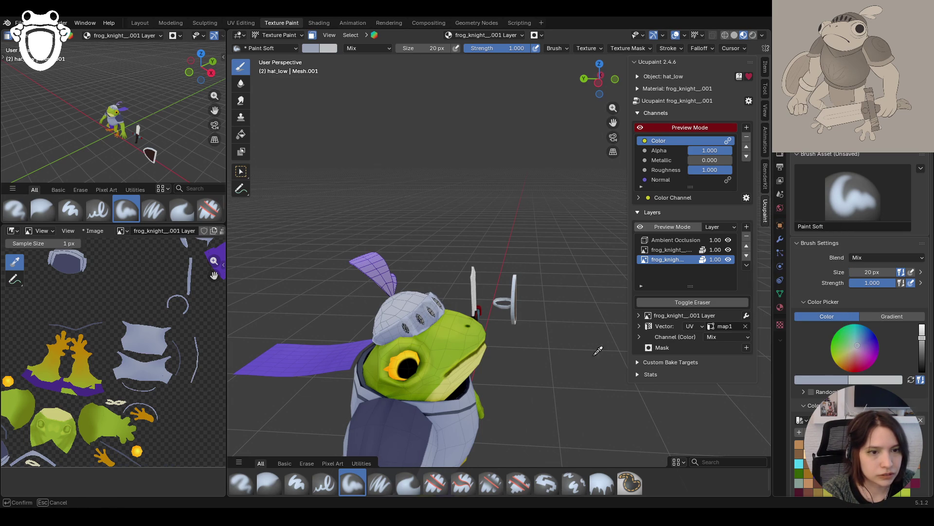
pyautogui.moveTo(419, 319)
pyautogui.mouseDown()
pyautogui.moveTo(405, 327)
pyautogui.moveTo(419, 324)
pyautogui.mouseUp()
pyautogui.scroll(3, 469, 347)
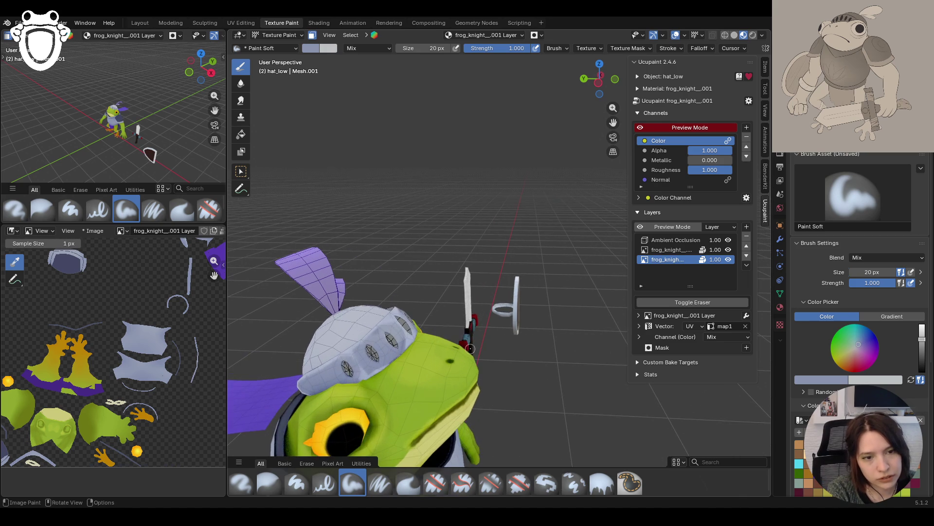
pyautogui.moveTo(348, 370); pyautogui.dragTo(356, 377)
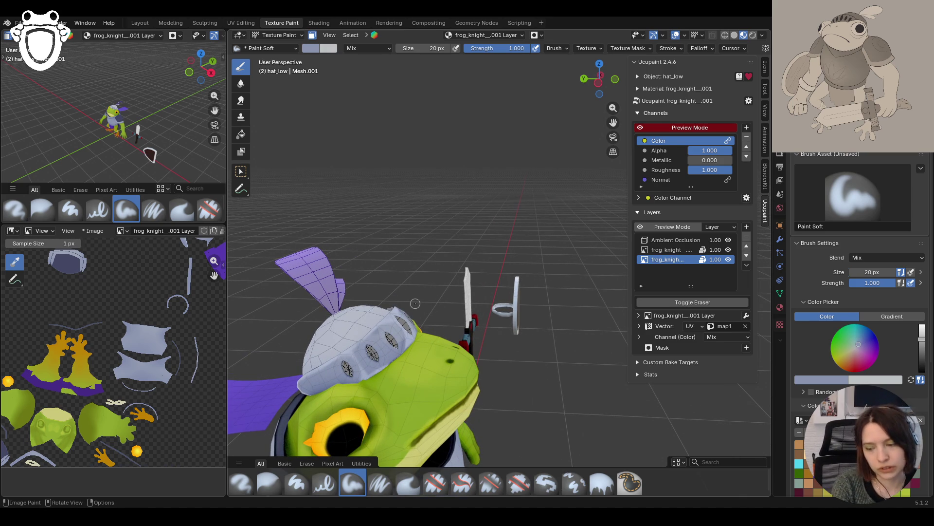
# Pick a lighter grey from the painted helmet as the brush colour
pyautogui.press('s')
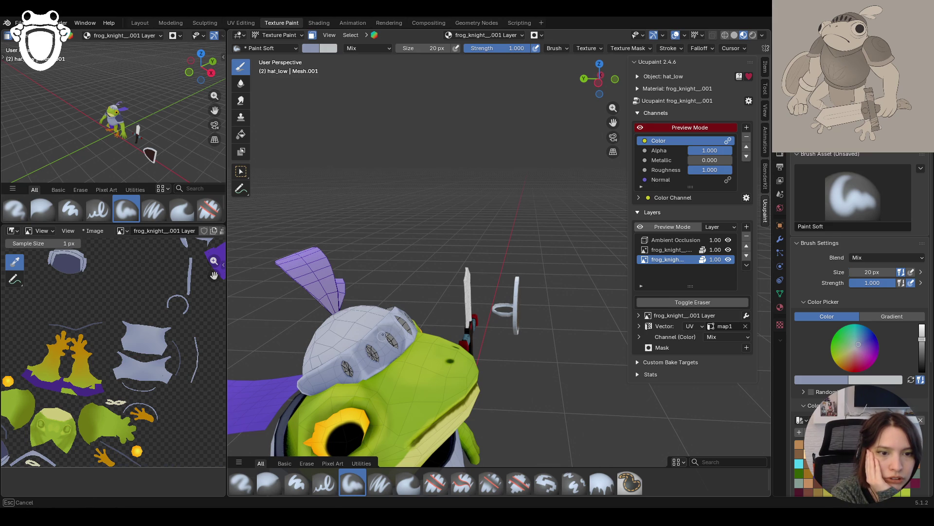
pyautogui.click(366, 367)
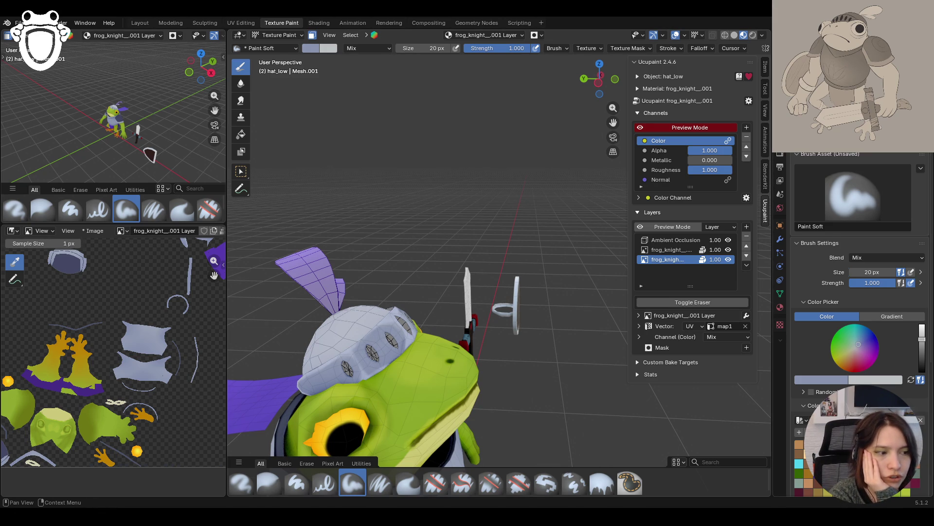
pyautogui.click(353, 340)
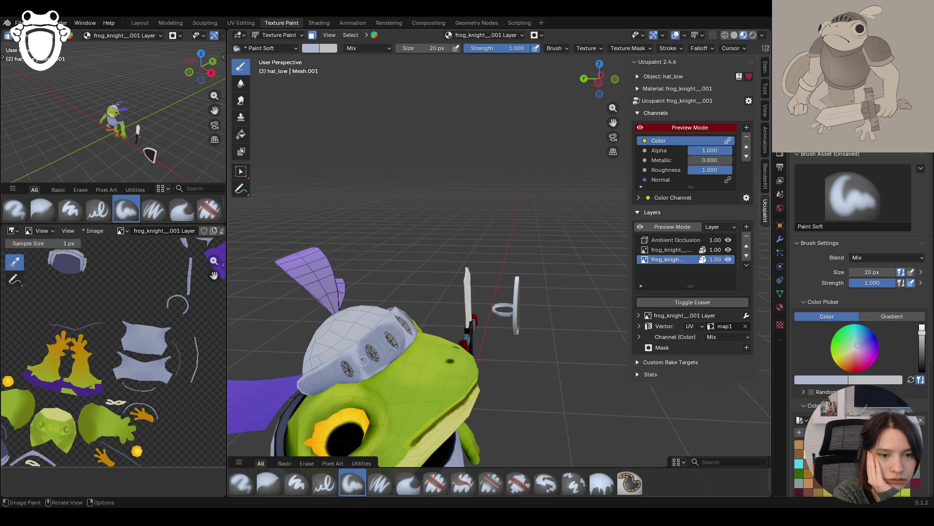
pyautogui.press('s')
pyautogui.click(408, 356)
pyautogui.press('s')
pyautogui.click(354, 363)
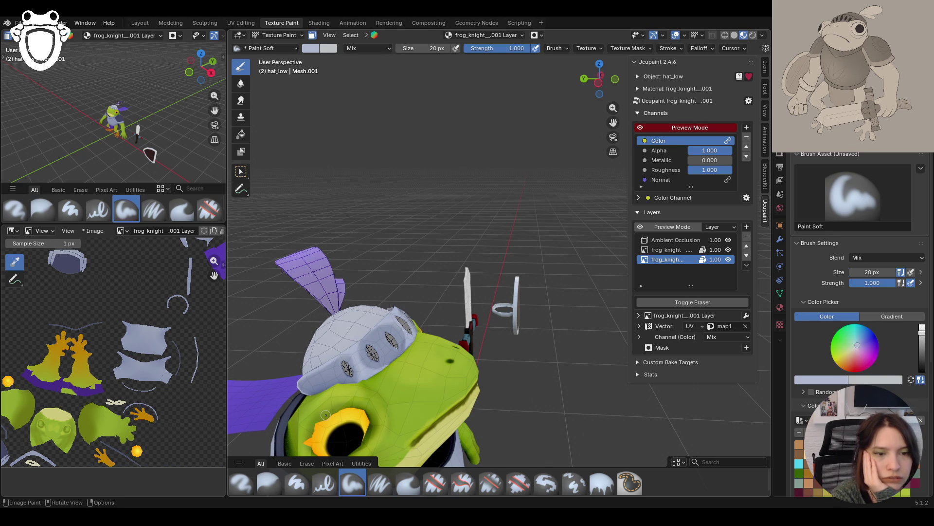
pyautogui.scroll(-5, 477, 305)
pyautogui.moveTo(477, 306); pyautogui.dragTo(359, 301, button='middle')
pyautogui.scroll(6, 428, 311)
pyautogui.moveTo(444, 327)
pyautogui.mouseDown(button='middle')
pyautogui.moveTo(516, 389)
pyautogui.moveTo(492, 370)
pyautogui.mouseUp(button='middle')
pyautogui.scroll(-5, 492, 370)
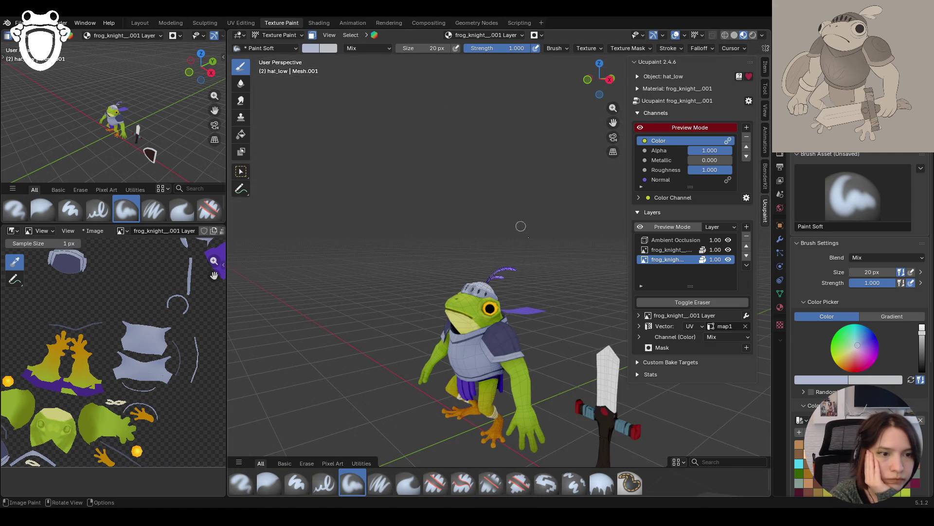
# Darken the brush colour and paint dark strokes over the helmet's eye slits
pyautogui.moveTo(494, 318)
pyautogui.mouseDown(button='middle')
pyautogui.moveTo(473, 330)
pyautogui.moveTo(465, 311)
pyautogui.mouseUp(button='middle')
pyautogui.scroll(5, 463, 308)
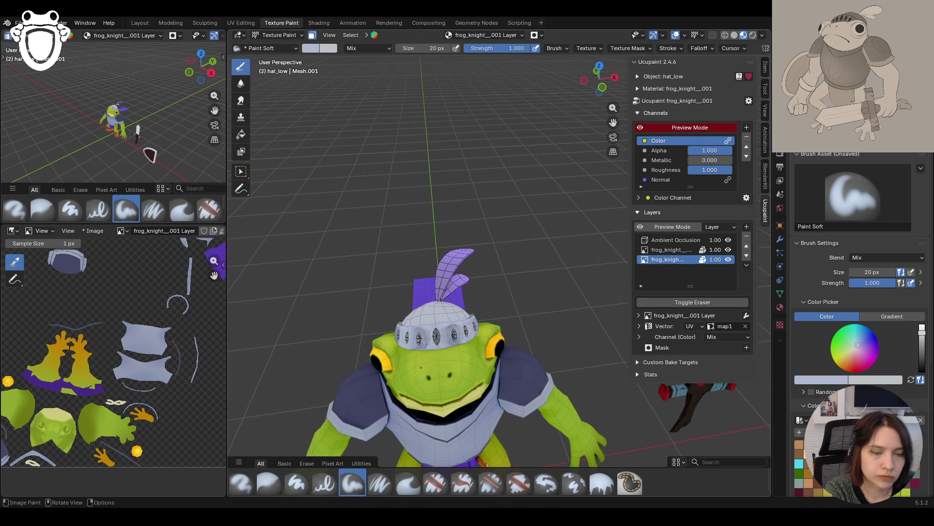
pyautogui.moveTo(411, 392); pyautogui.dragTo(548, 328, button='middle')
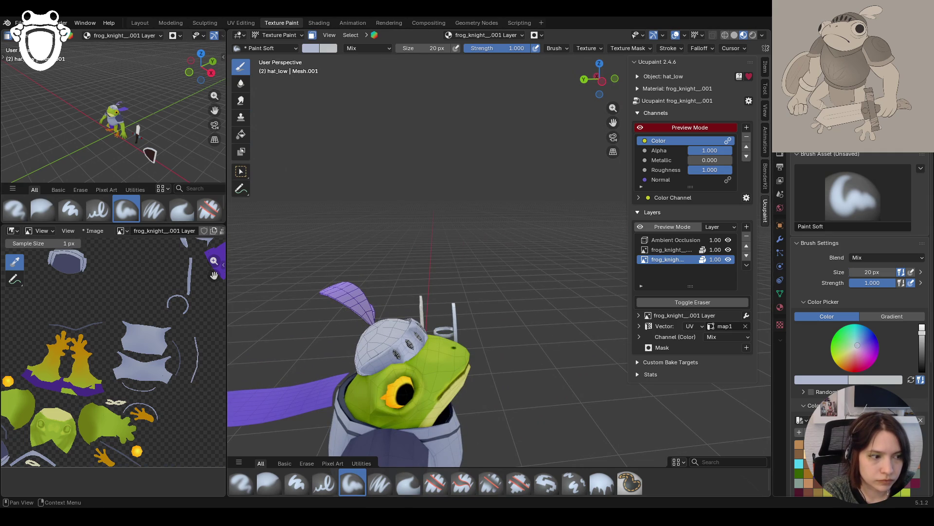
pyautogui.moveTo(921, 333); pyautogui.dragTo(922, 343)
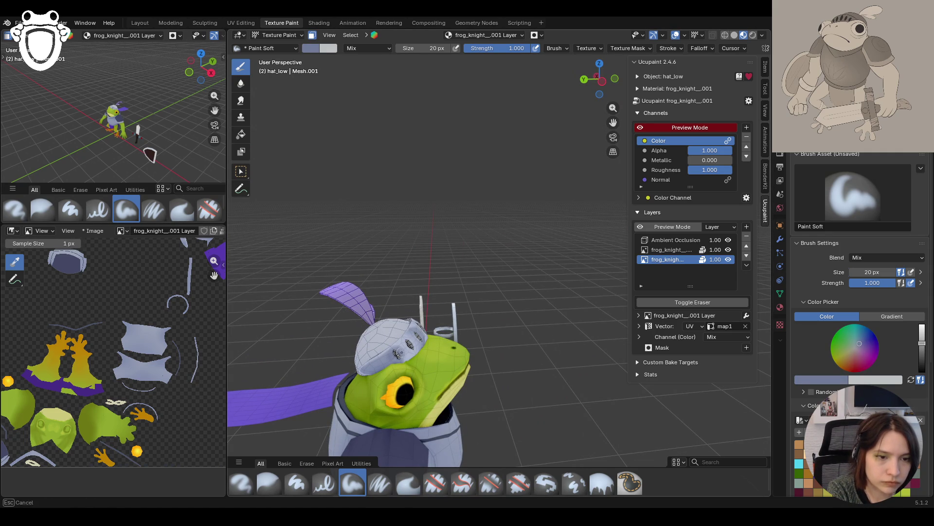
pyautogui.moveTo(397, 354); pyautogui.dragTo(368, 372)
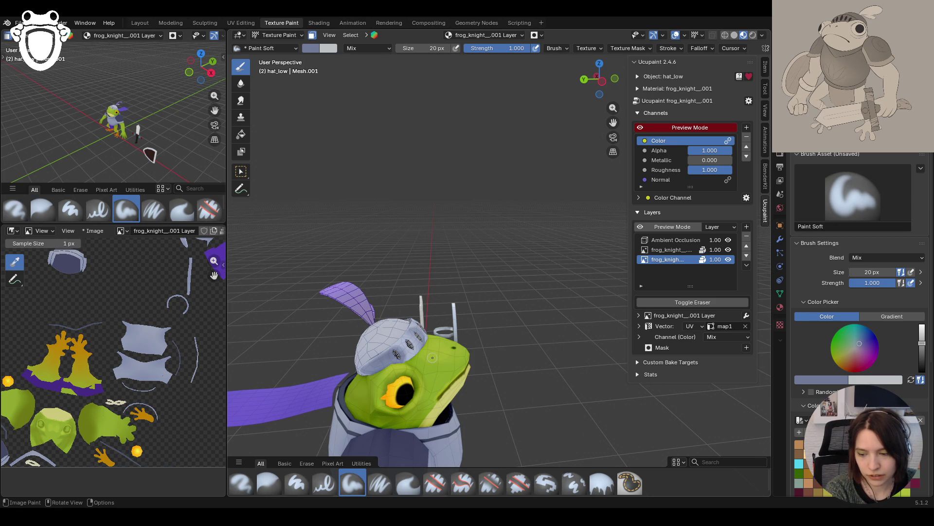
pyautogui.moveTo(509, 331); pyautogui.dragTo(312, 318, button='middle')
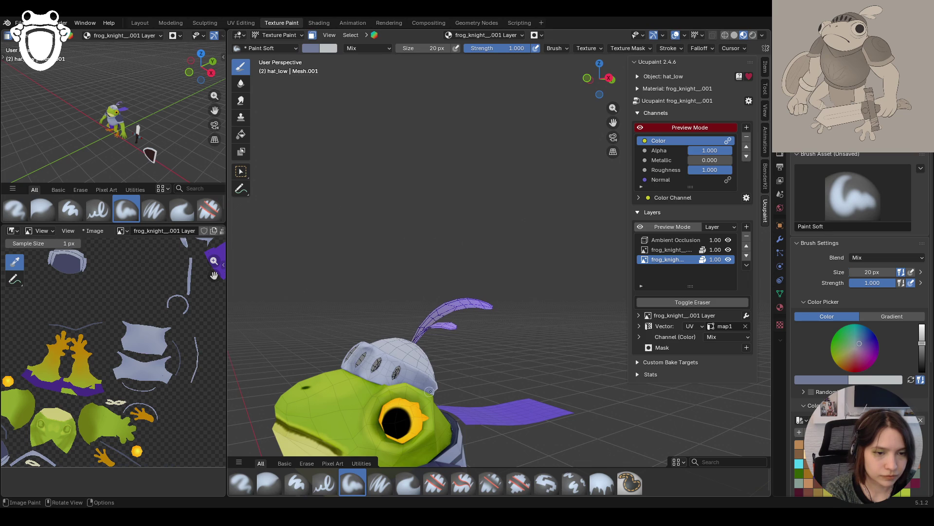
pyautogui.moveTo(423, 389); pyautogui.dragTo(584, 243, button='middle')
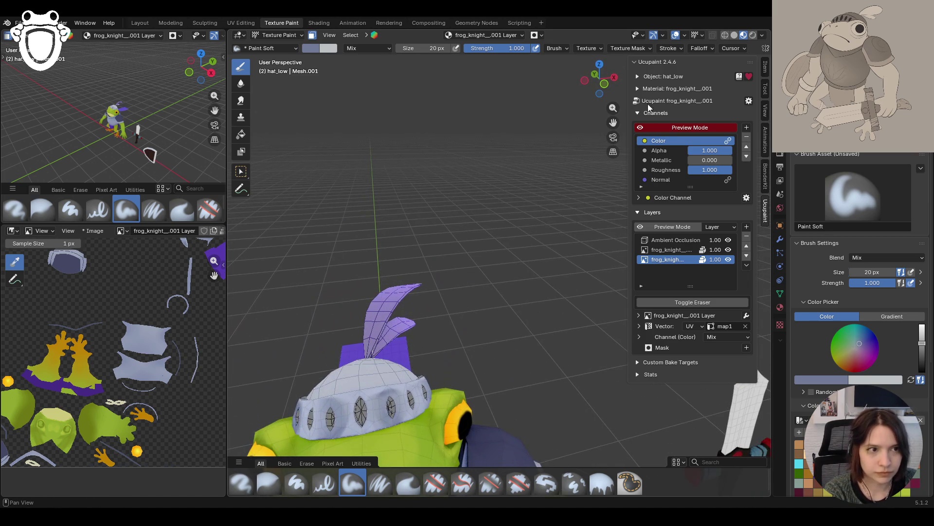
# Paint light grey shading along the lower edge of the frog's helmet with Paint Soft
pyautogui.moveTo(613, 122); pyautogui.dragTo(730, 34)
pyautogui.moveTo(482, 233)
pyautogui.mouseDown(button='middle')
pyautogui.moveTo(491, 228)
pyautogui.moveTo(473, 227)
pyautogui.mouseUp(button='middle')
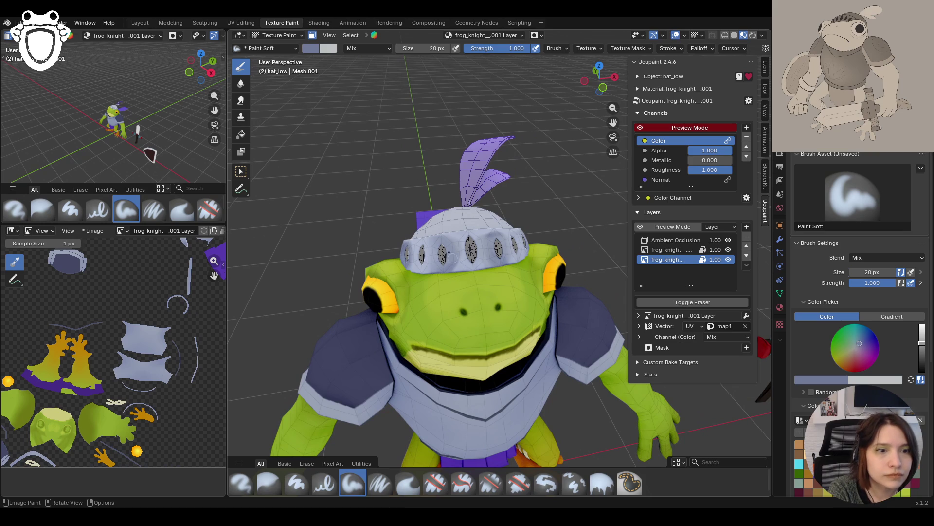
pyautogui.moveTo(448, 257); pyautogui.dragTo(445, 241)
pyautogui.moveTo(445, 241)
pyautogui.mouseDown()
pyautogui.moveTo(494, 250)
pyautogui.moveTo(492, 263)
pyautogui.mouseUp()
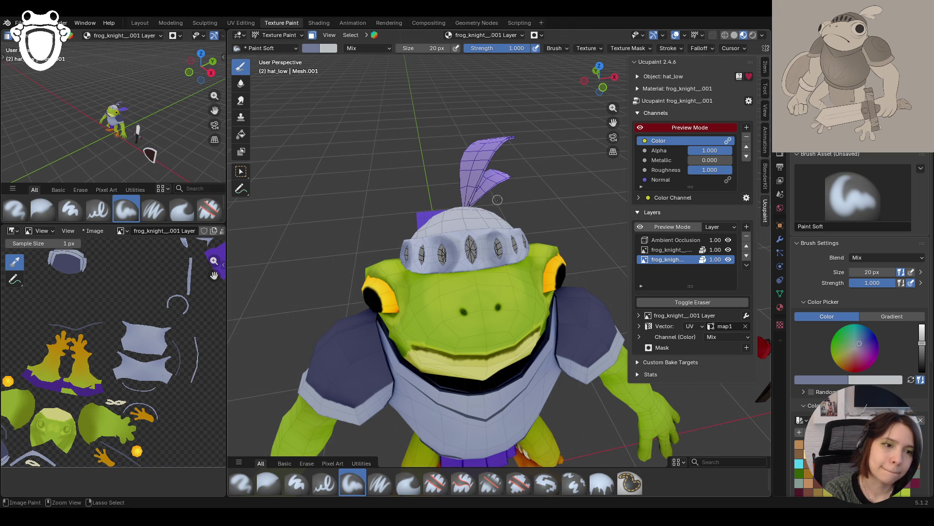
# Zoom and orbit out to review the whole frog knight with its shaded helmet
pyautogui.scroll(-5, 490, 224)
pyautogui.scroll(3, 491, 224)
pyautogui.moveTo(491, 224)
pyautogui.mouseDown(button='middle')
pyautogui.moveTo(511, 224)
pyautogui.moveTo(486, 217)
pyautogui.moveTo(494, 203)
pyautogui.moveTo(473, 291)
pyautogui.moveTo(450, 260)
pyautogui.moveTo(547, 317)
pyautogui.moveTo(561, 274)
pyautogui.moveTo(534, 251)
pyautogui.moveTo(612, 249)
pyautogui.moveTo(579, 311)
pyautogui.mouseUp(button='middle')
pyautogui.scroll(-5, 559, 350)
pyautogui.scroll(3, 548, 384)
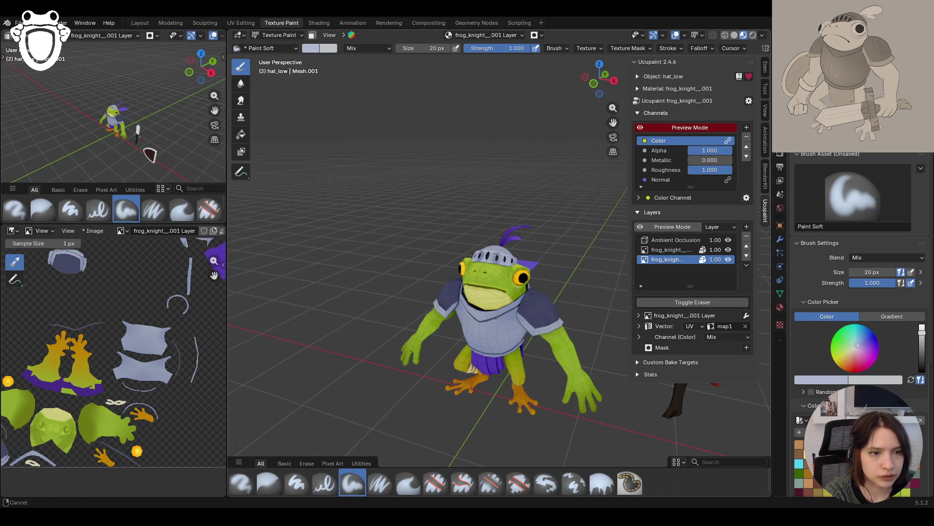
# Enable Face Selection Masking and paint light strokes on the helmet's front
pyautogui.moveTo(321, 63); pyautogui.dragTo(313, 62, button='middle')
pyautogui.click(312, 35)
pyautogui.moveTo(477, 127); pyautogui.dragTo(507, 185, button='middle')
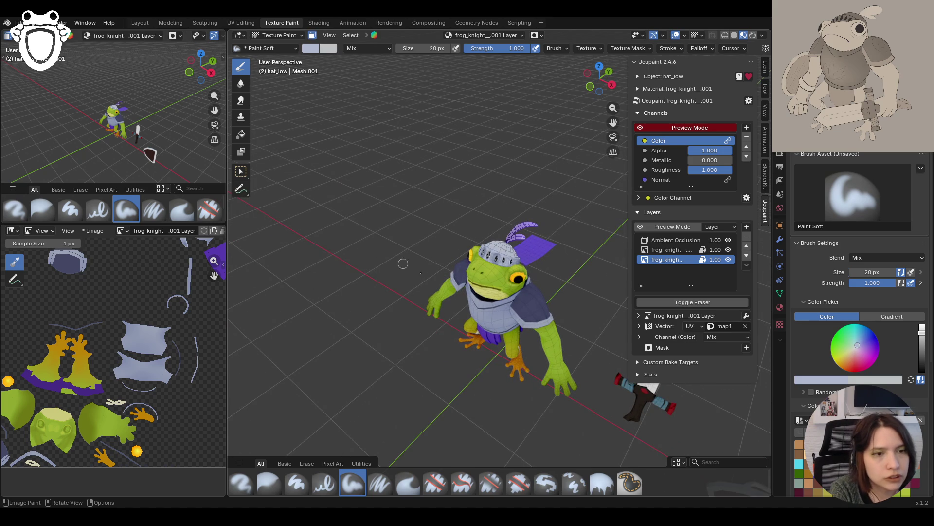
pyautogui.moveTo(494, 263); pyautogui.dragTo(494, 263)
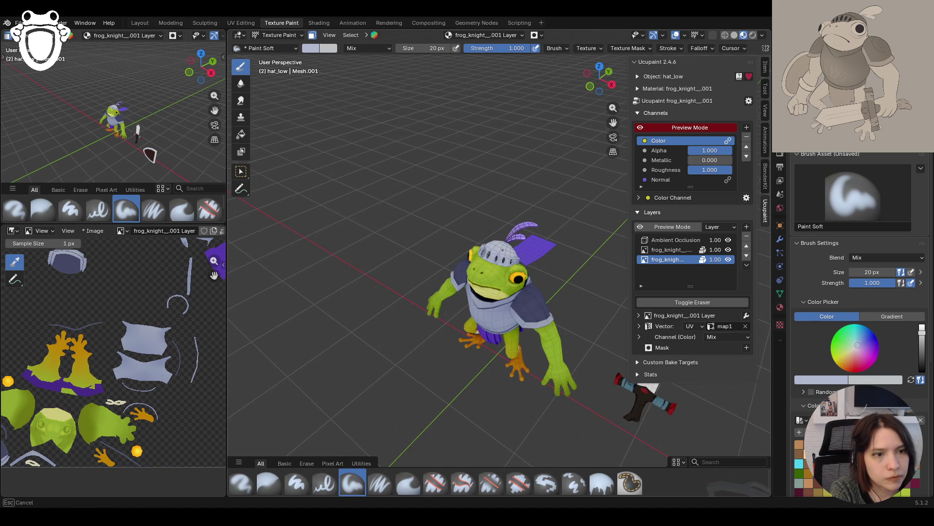
pyautogui.moveTo(495, 263); pyautogui.dragTo(477, 265, button='middle')
pyautogui.scroll(5, 477, 265)
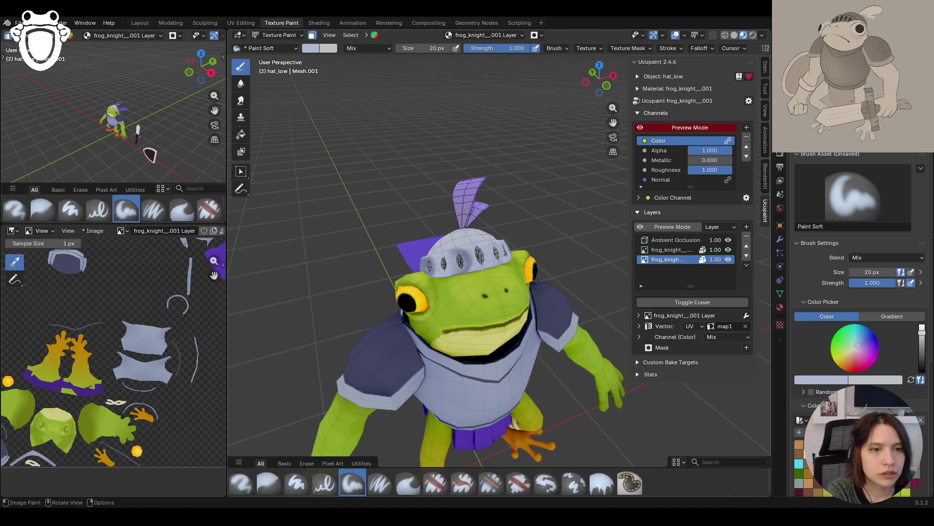
pyautogui.moveTo(448, 254)
pyautogui.mouseDown()
pyautogui.moveTo(467, 263)
pyautogui.moveTo(457, 252)
pyautogui.moveTo(509, 183)
pyautogui.mouseUp()
# Sample a darker shade and paint it on the helmet band near the eye slits
pyautogui.moveTo(523, 201); pyautogui.dragTo(499, 189, button='middle')
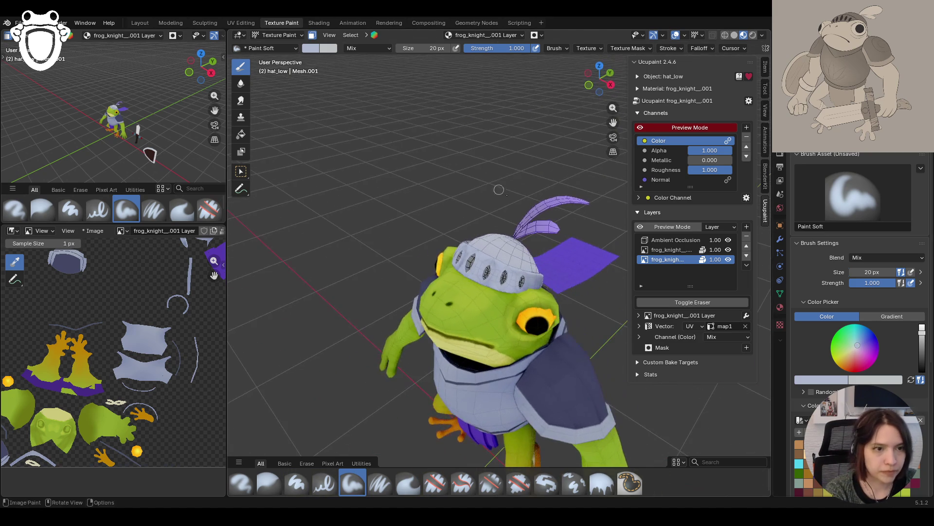
pyautogui.press('s')
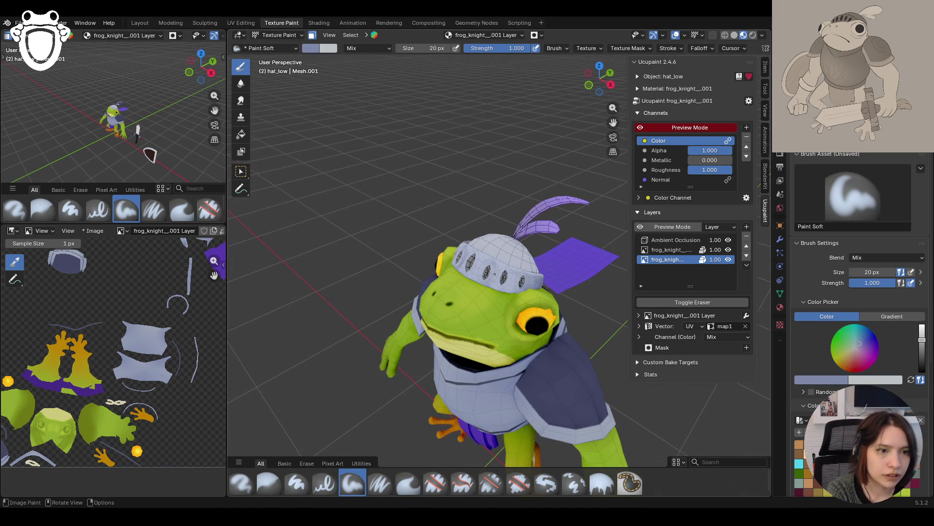
pyautogui.moveTo(480, 282)
pyautogui.mouseDown()
pyautogui.moveTo(489, 265)
pyautogui.moveTo(494, 282)
pyautogui.moveTo(544, 282)
pyautogui.mouseUp()
pyautogui.moveTo(550, 283); pyautogui.dragTo(480, 190, button='middle')
pyautogui.moveTo(523, 304); pyautogui.dragTo(529, 302)
pyautogui.moveTo(531, 316); pyautogui.dragTo(541, 297)
pyautogui.moveTo(542, 298); pyautogui.dragTo(547, 299)
pyautogui.moveTo(548, 299); pyautogui.dragTo(558, 302)
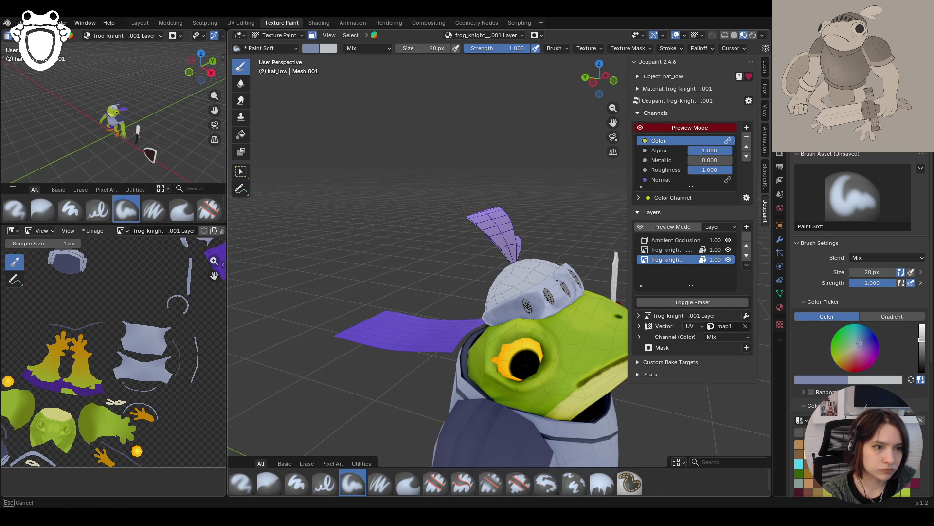
# Add more darker shading to the helmet's front band, then select the Blur brush
pyautogui.moveTo(571, 251)
pyautogui.mouseDown(button='middle')
pyautogui.moveTo(526, 264)
pyautogui.moveTo(603, 345)
pyautogui.moveTo(550, 342)
pyautogui.moveTo(513, 355)
pyautogui.mouseUp(button='middle')
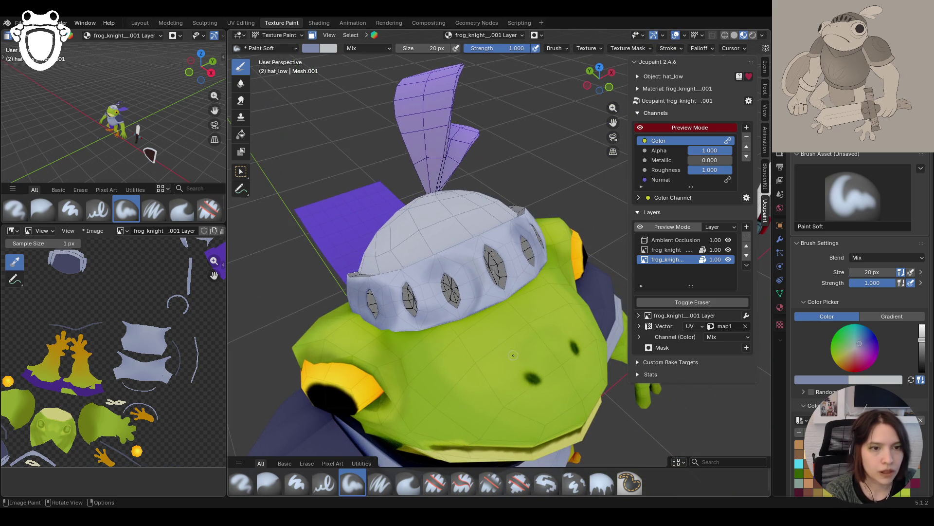
pyautogui.moveTo(434, 264); pyautogui.dragTo(415, 275)
pyautogui.click(464, 234)
pyautogui.moveTo(465, 233)
pyautogui.mouseDown(button='middle')
pyautogui.moveTo(545, 295)
pyautogui.moveTo(478, 287)
pyautogui.mouseUp(button='middle')
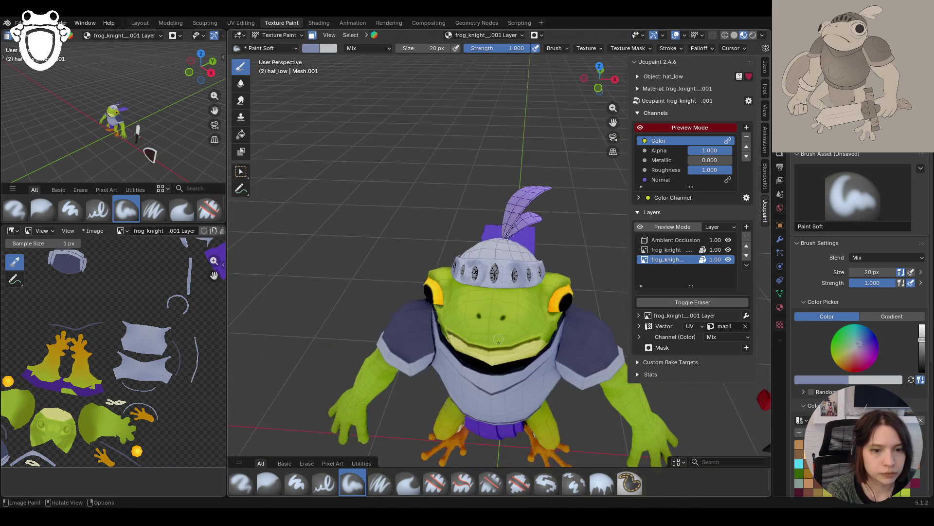
pyautogui.click(241, 82)
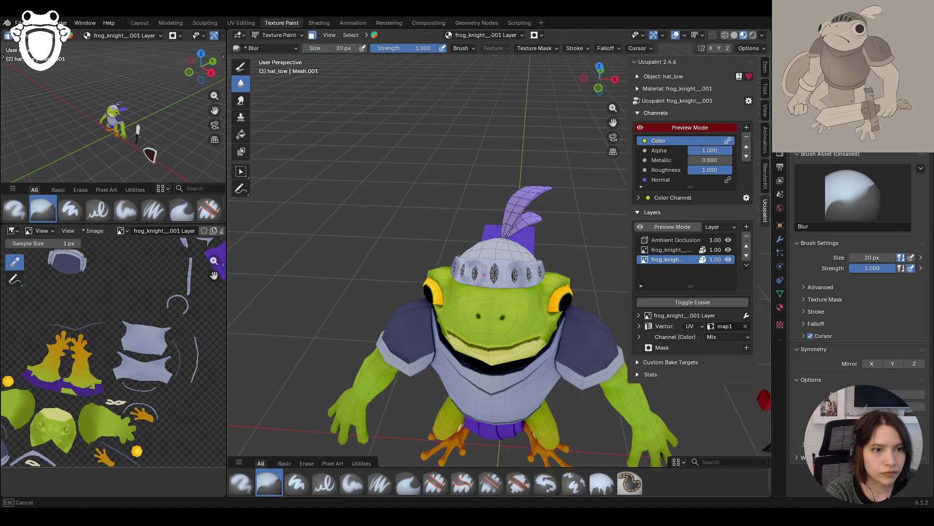
# Switch back to the Paint Soft brush and paint light grey shading on the helmet's side
pyautogui.moveTo(485, 264); pyautogui.dragTo(492, 271, button='middle')
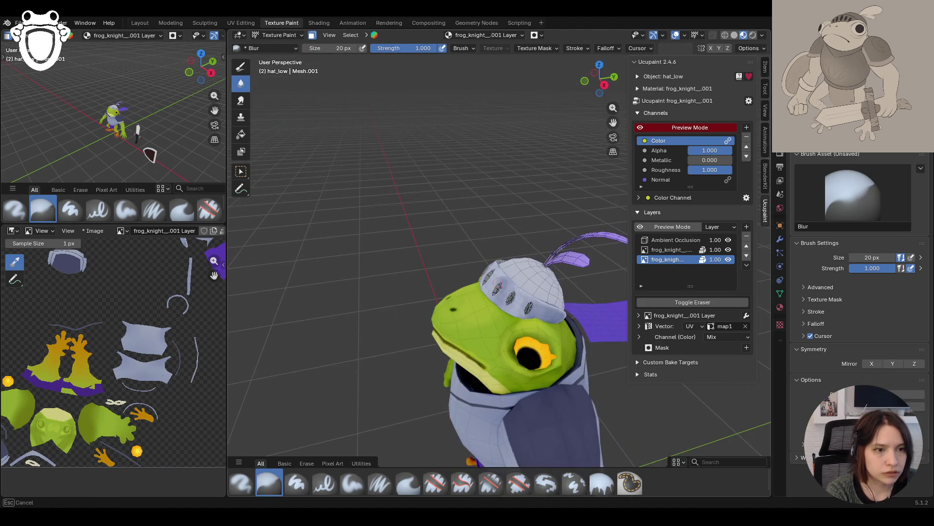
pyautogui.moveTo(542, 362); pyautogui.dragTo(537, 349, button='middle')
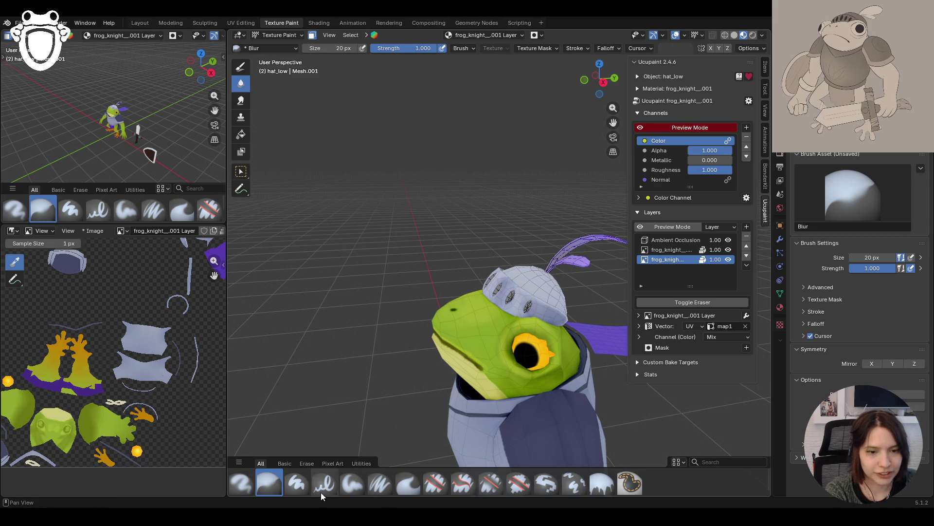
pyautogui.click(353, 484)
pyautogui.moveTo(517, 346)
pyautogui.keyDown('ctrl'); pyautogui.mouseDown(button='middle')
pyautogui.moveTo(517, 336)
pyautogui.moveTo(517, 356)
pyautogui.mouseUp(button='middle'); pyautogui.keyUp('ctrl')
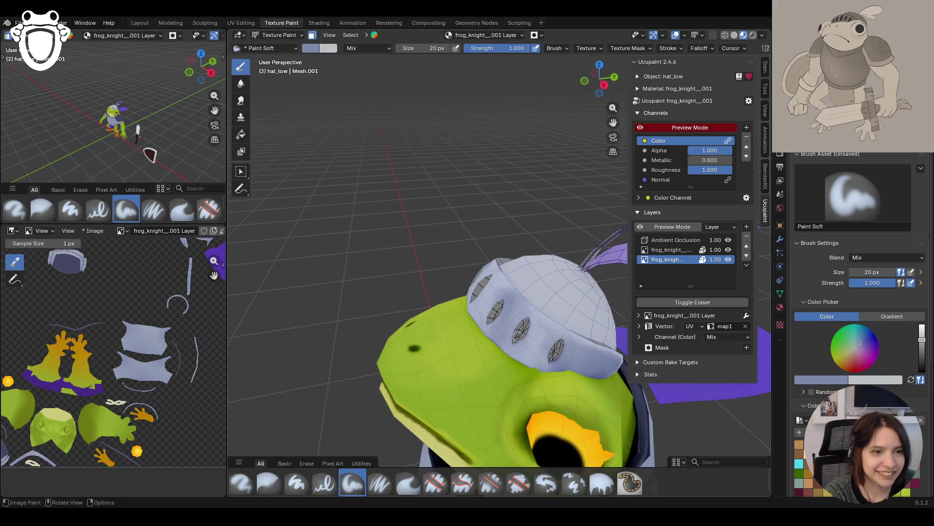
pyautogui.moveTo(515, 312)
pyautogui.mouseDown()
pyautogui.moveTo(536, 314)
pyautogui.moveTo(552, 336)
pyautogui.mouseUp()
pyautogui.click(562, 323)
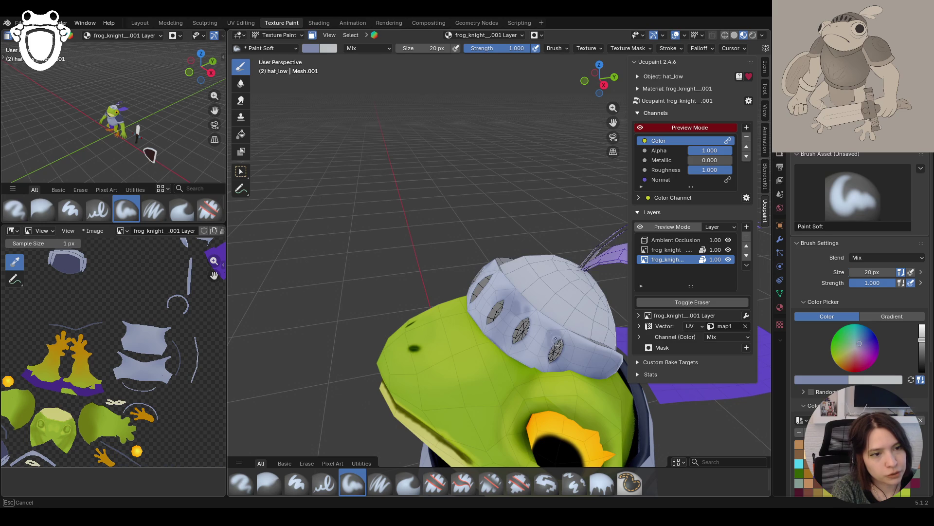
pyautogui.moveTo(553, 344)
pyautogui.mouseDown()
pyautogui.moveTo(540, 347)
pyautogui.moveTo(547, 352)
pyautogui.mouseUp()
# Add a stroke lower on the helmet, then orbit to a front view of the frog
pyautogui.moveTo(602, 304); pyautogui.dragTo(544, 246, button='middle')
pyautogui.moveTo(565, 335); pyautogui.dragTo(549, 345)
pyautogui.moveTo(485, 318)
pyautogui.mouseDown(button='middle')
pyautogui.moveTo(511, 283)
pyautogui.moveTo(618, 277)
pyautogui.moveTo(373, 283)
pyautogui.mouseUp(button='middle')
pyautogui.moveTo(374, 283); pyautogui.dragTo(438, 286, button='middle')
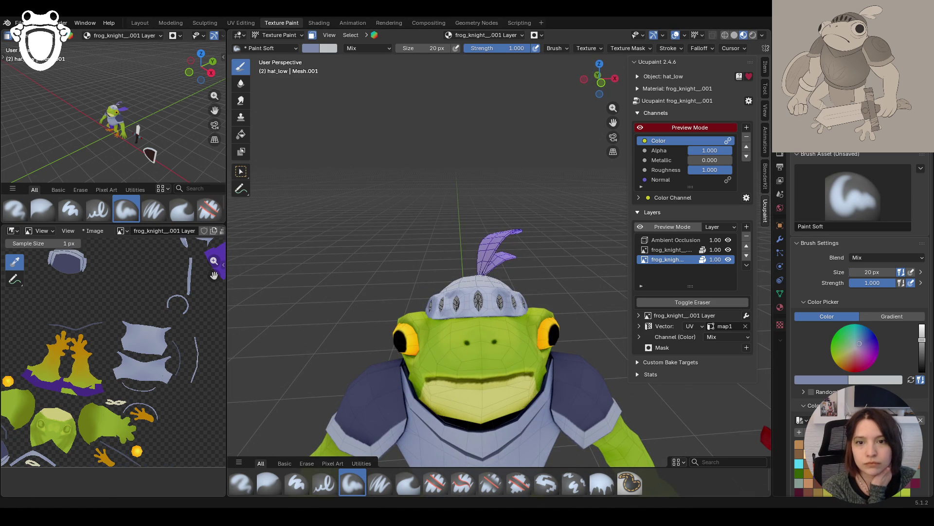
pyautogui.moveTo(438, 286); pyautogui.dragTo(477, 287, button='middle')
pyautogui.click(311, 35)
pyautogui.moveTo(438, 171)
pyautogui.mouseDown(button='middle')
pyautogui.moveTo(428, 165)
pyautogui.moveTo(462, 160)
pyautogui.moveTo(454, 164)
pyautogui.moveTo(524, 204)
pyautogui.moveTo(481, 199)
pyautogui.mouseUp(button='middle')
pyautogui.scroll(-4, 523, 205)
pyautogui.click(312, 35)
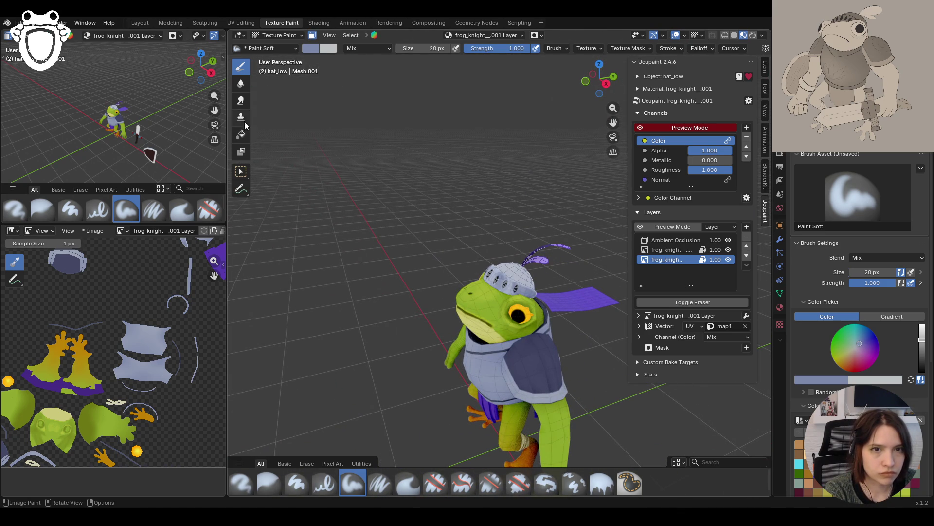
pyautogui.moveTo(553, 344); pyautogui.dragTo(520, 339, button='middle')
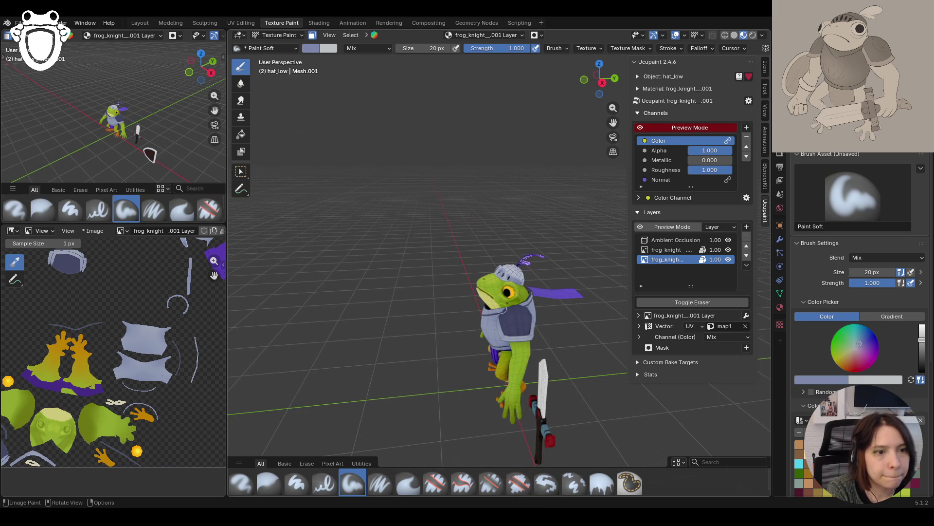
pyautogui.moveTo(500, 288); pyautogui.dragTo(601, 269, button='middle')
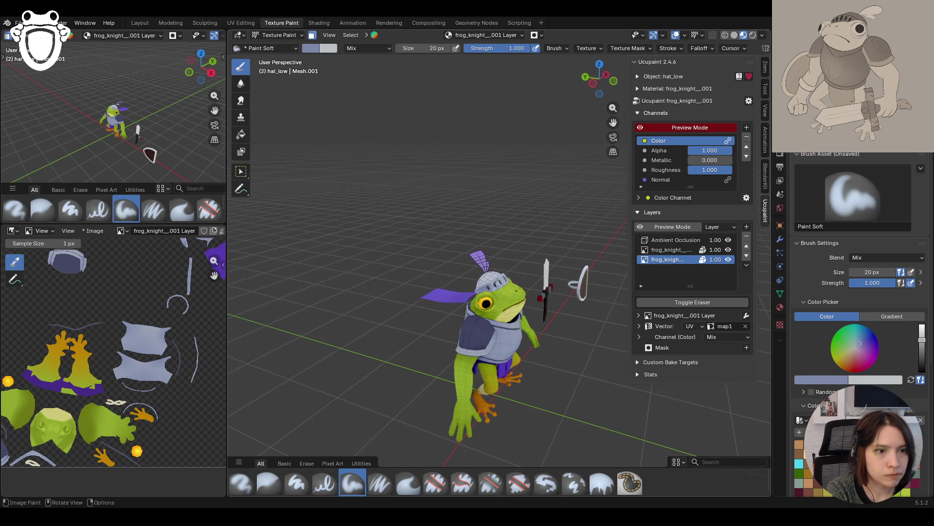
pyautogui.moveTo(496, 287)
pyautogui.keyDown('ctrl'); pyautogui.mouseDown(button='middle')
pyautogui.moveTo(544, 314)
pyautogui.moveTo(511, 316)
pyautogui.moveTo(575, 306)
pyautogui.mouseUp(button='middle'); pyautogui.keyUp('ctrl')
pyautogui.moveTo(598, 126)
pyautogui.mouseDown(button='middle')
pyautogui.moveTo(574, 122)
pyautogui.moveTo(613, 129)
pyautogui.moveTo(599, 131)
pyautogui.mouseUp(button='middle')
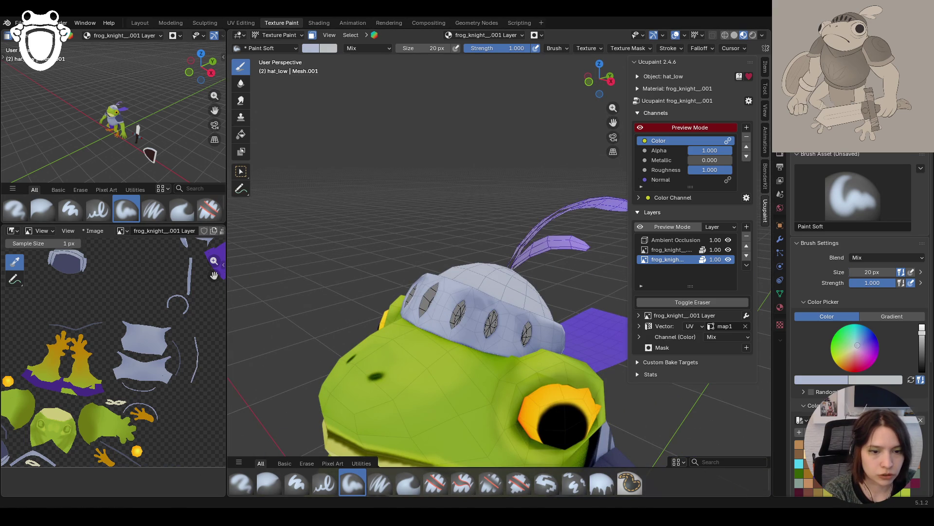
pyautogui.moveTo(506, 350)
pyautogui.mouseDown(button='middle')
pyautogui.moveTo(477, 360)
pyautogui.moveTo(487, 173)
pyautogui.moveTo(522, 194)
pyautogui.mouseUp(button='middle')
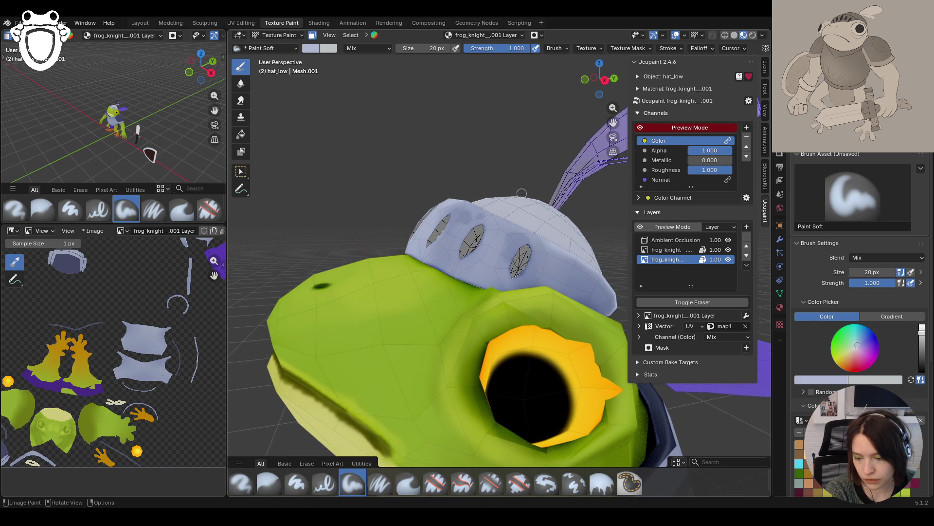
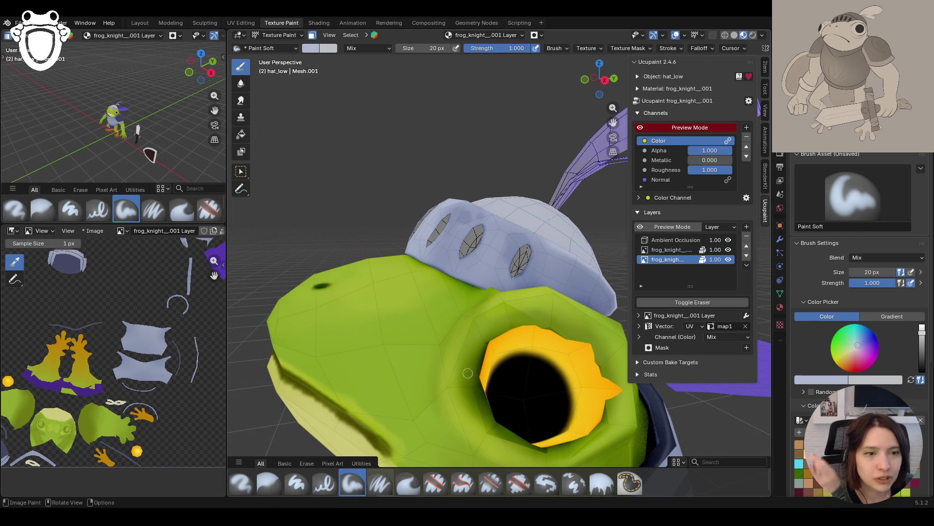
# Switch to the Paint Soft Pressure brush and paint faint darker shading on the helmet dome
pyautogui.moveTo(464, 328)
pyautogui.mouseDown(button='middle')
pyautogui.moveTo(500, 395)
pyautogui.moveTo(564, 146)
pyautogui.mouseUp(button='middle')
pyautogui.moveTo(609, 122)
pyautogui.mouseDown(button='middle')
pyautogui.moveTo(603, 195)
pyautogui.moveTo(628, 199)
pyautogui.mouseUp(button='middle')
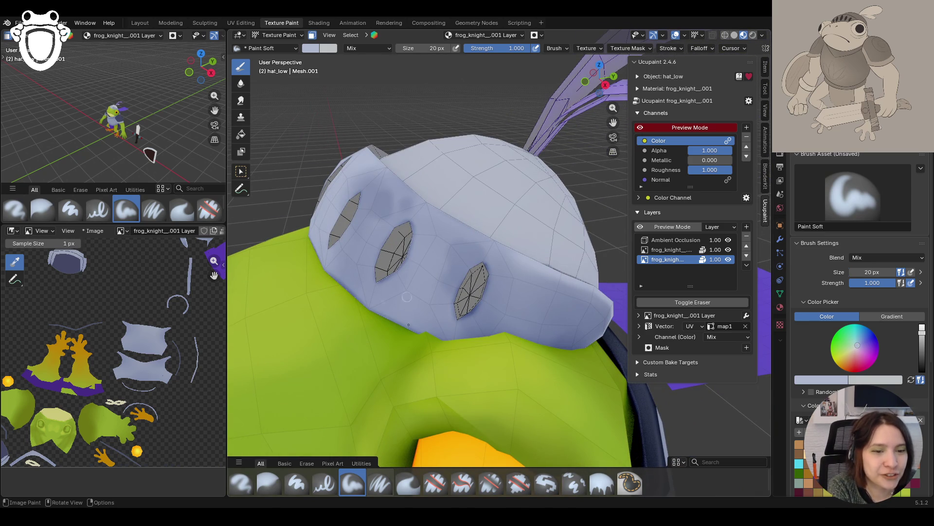
pyautogui.click(379, 483)
pyautogui.moveTo(450, 271)
pyautogui.mouseDown()
pyautogui.moveTo(446, 245)
pyautogui.moveTo(485, 250)
pyautogui.moveTo(471, 241)
pyautogui.moveTo(487, 257)
pyautogui.moveTo(447, 296)
pyautogui.moveTo(450, 287)
pyautogui.moveTo(452, 307)
pyautogui.moveTo(444, 272)
pyautogui.moveTo(417, 245)
pyautogui.moveTo(398, 200)
pyautogui.mouseUp()
pyautogui.moveTo(399, 201)
pyautogui.mouseDown(button='middle')
pyautogui.moveTo(402, 178)
pyautogui.moveTo(394, 240)
pyautogui.moveTo(392, 229)
pyautogui.mouseUp(button='middle')
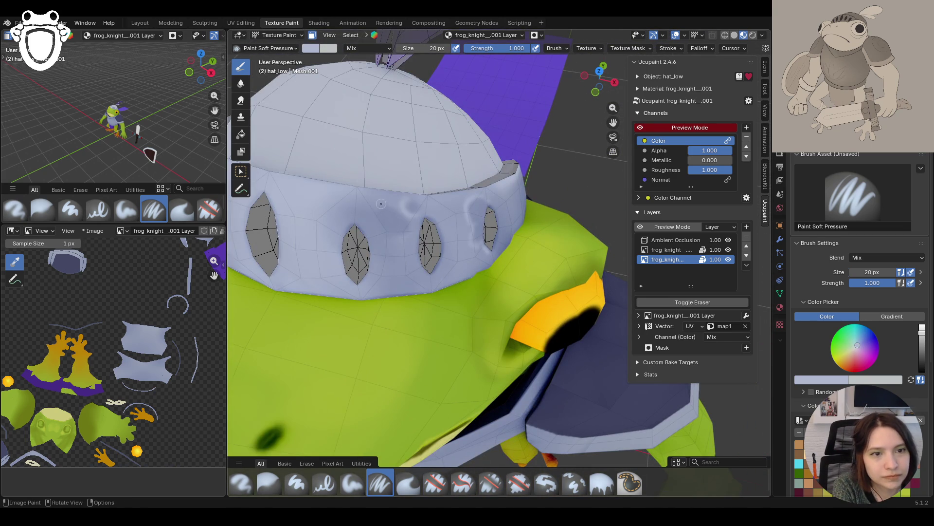
pyautogui.moveTo(379, 224); pyautogui.dragTo(404, 231)
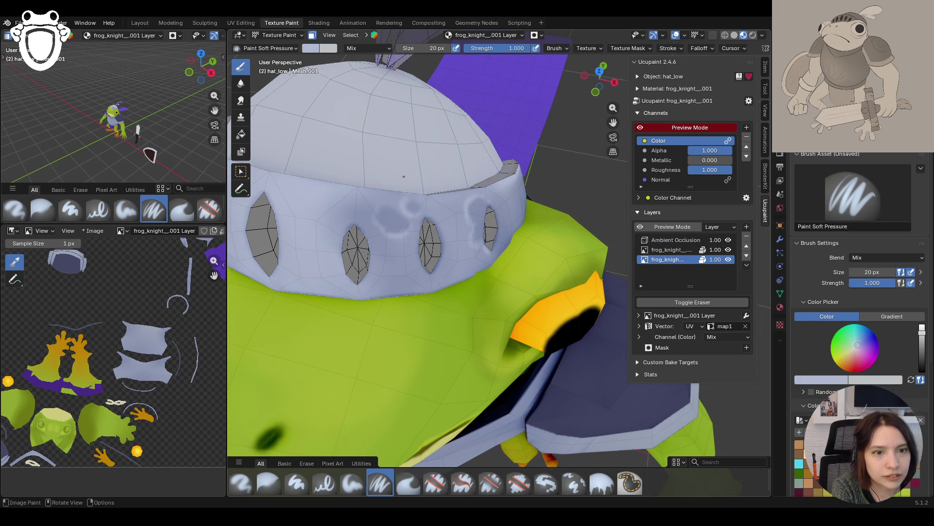
# Shade along the helmet rim and band around the eye slits
pyautogui.moveTo(404, 111); pyautogui.dragTo(480, 217, button='middle')
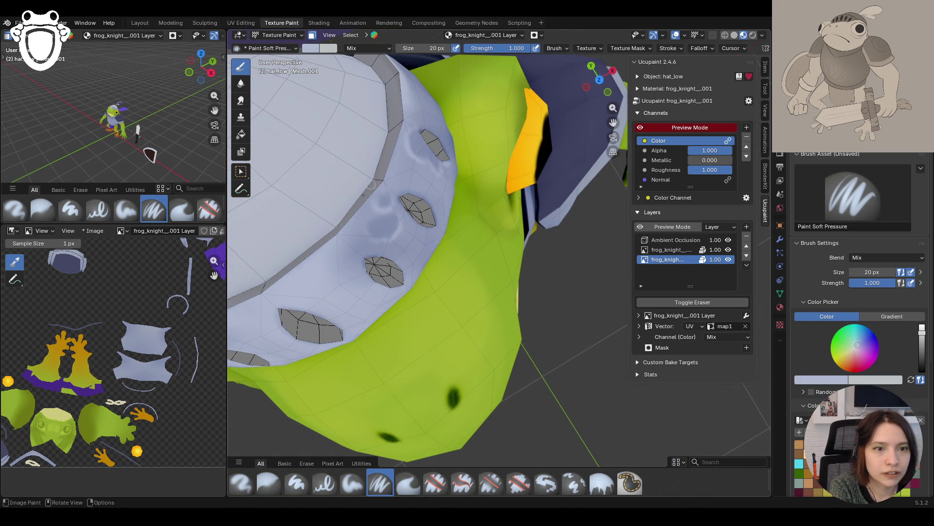
pyautogui.moveTo(396, 137); pyautogui.dragTo(381, 182)
pyautogui.moveTo(304, 265); pyautogui.dragTo(363, 194)
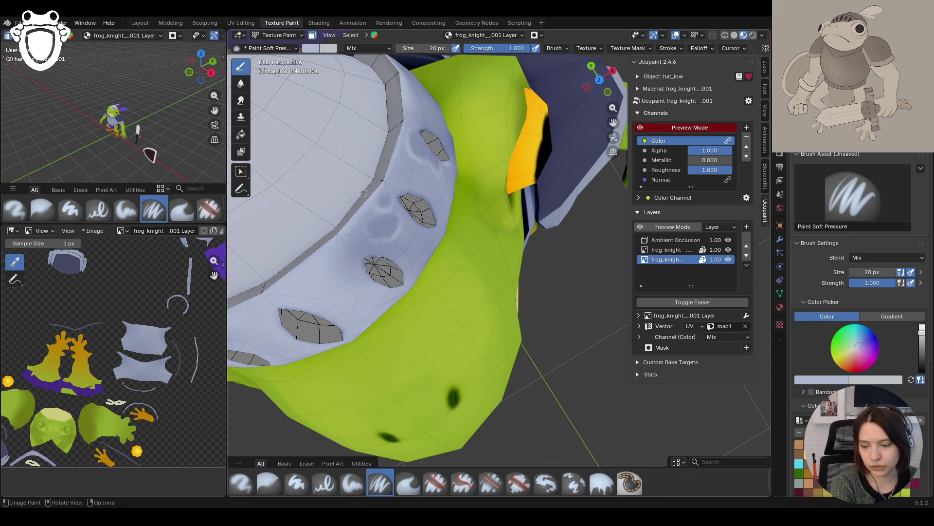
pyautogui.moveTo(613, 122); pyautogui.dragTo(719, 16)
pyautogui.moveTo(340, 243)
pyautogui.mouseDown(button='middle')
pyautogui.moveTo(377, 207)
pyautogui.moveTo(388, 214)
pyautogui.mouseUp(button='middle')
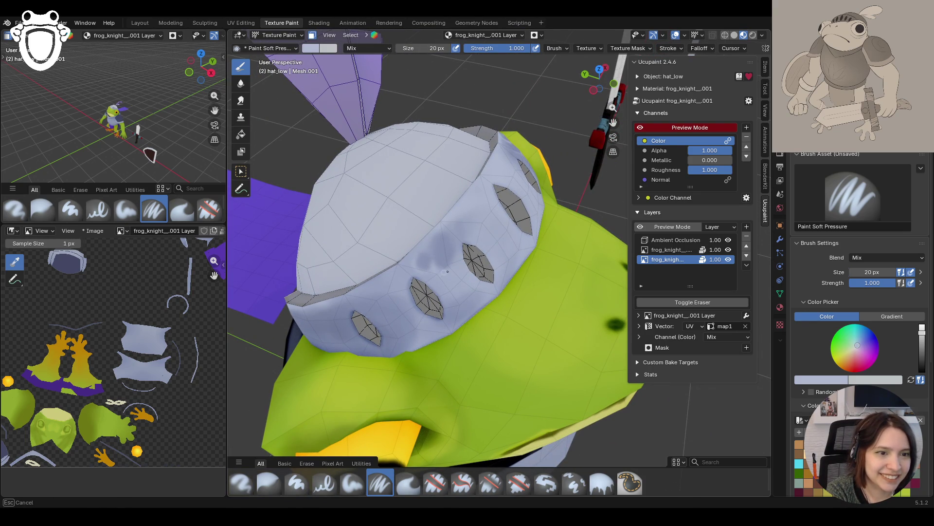
pyautogui.moveTo(452, 237)
pyautogui.mouseDown()
pyautogui.moveTo(465, 233)
pyautogui.moveTo(425, 244)
pyautogui.mouseUp()
# Dab extra shading on the helmet top and toggle the Ambient Occlusion layer off and on to compare
pyautogui.click(313, 306)
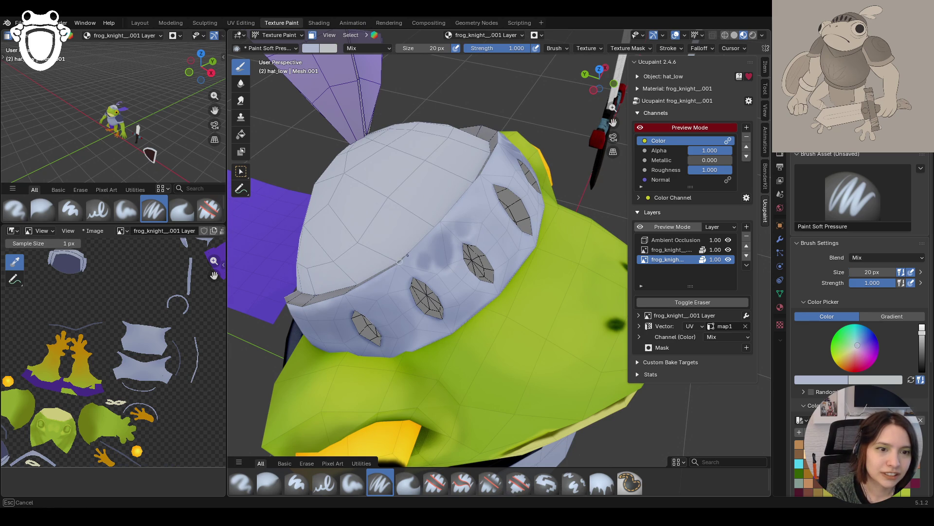
pyautogui.click(421, 247)
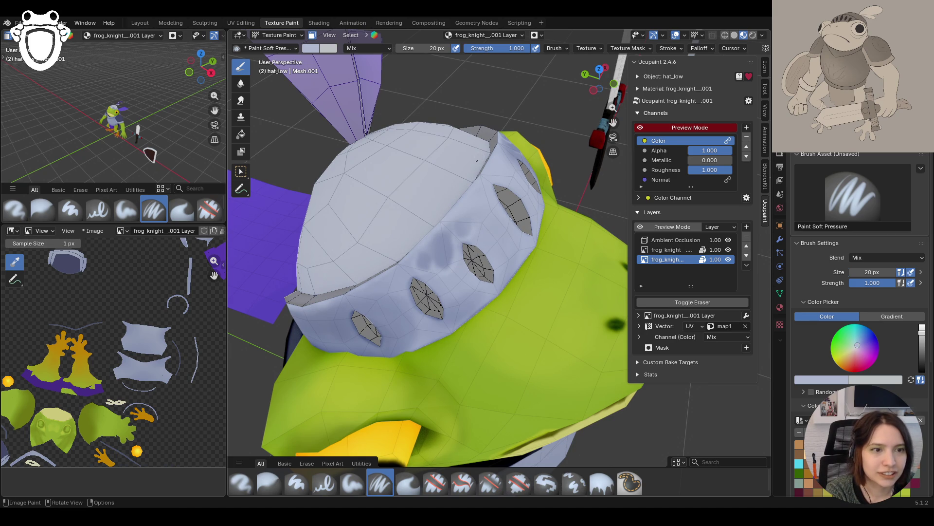
pyautogui.moveTo(446, 174); pyautogui.dragTo(493, 189, button='middle')
pyautogui.moveTo(579, 341); pyautogui.dragTo(608, 434, button='middle')
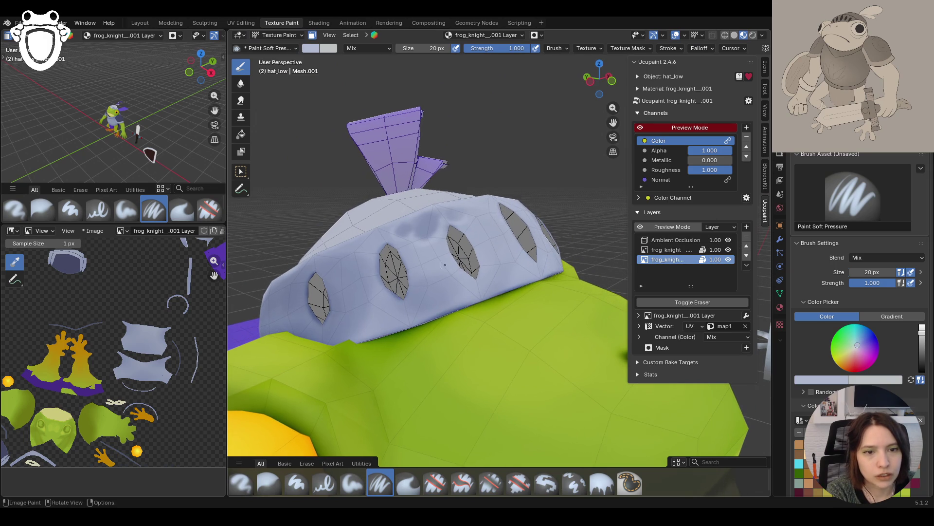
pyautogui.click(728, 240)
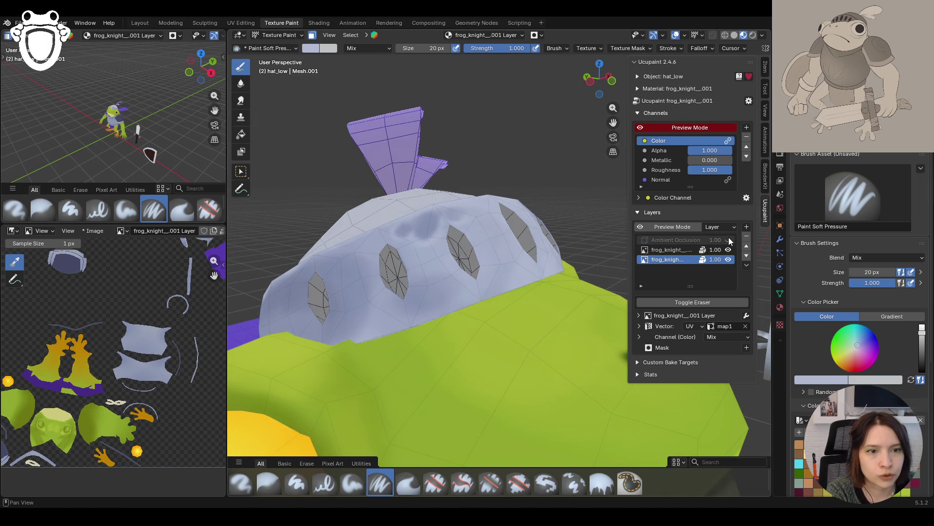
pyautogui.click(729, 240)
pyautogui.moveTo(487, 243); pyautogui.dragTo(526, 301, button='middle')
pyautogui.moveTo(504, 272); pyautogui.dragTo(501, 264, button='middle')
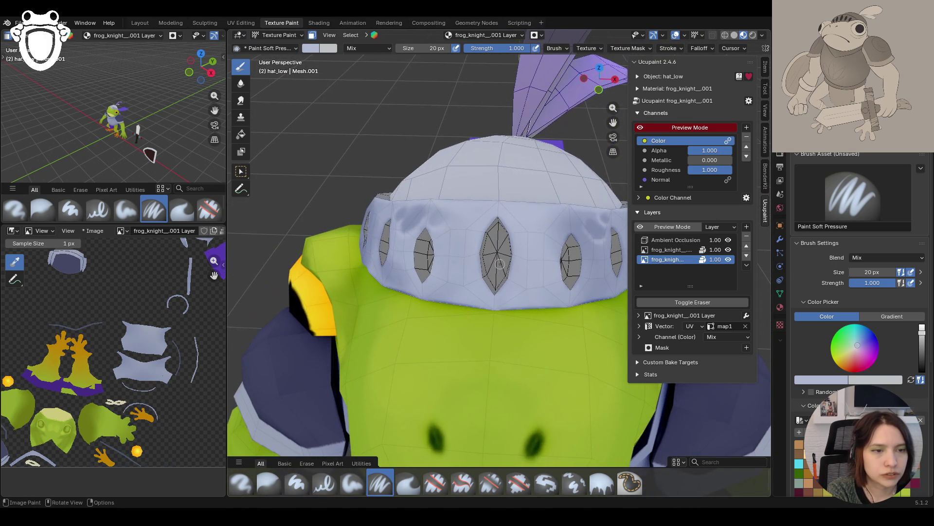
# Switch back to the Paint Soft brush and lower the colour value for a darker paint
pyautogui.click(352, 484)
pyautogui.moveTo(922, 329); pyautogui.dragTo(924, 345)
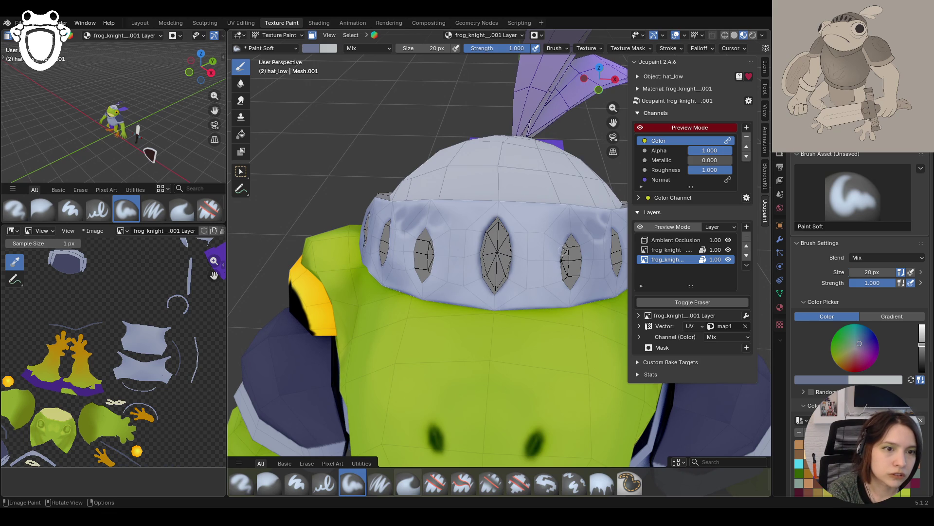
pyautogui.scroll(-8, 858, 292)
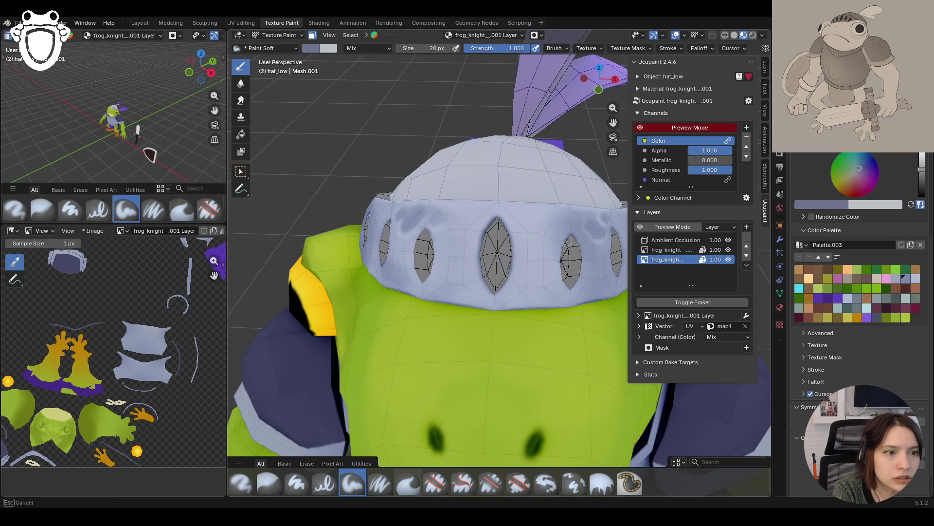
# Dab darker shading around the right and third helmet eye slits, then zoom out to a front view
pyautogui.moveTo(563, 261); pyautogui.dragTo(570, 287)
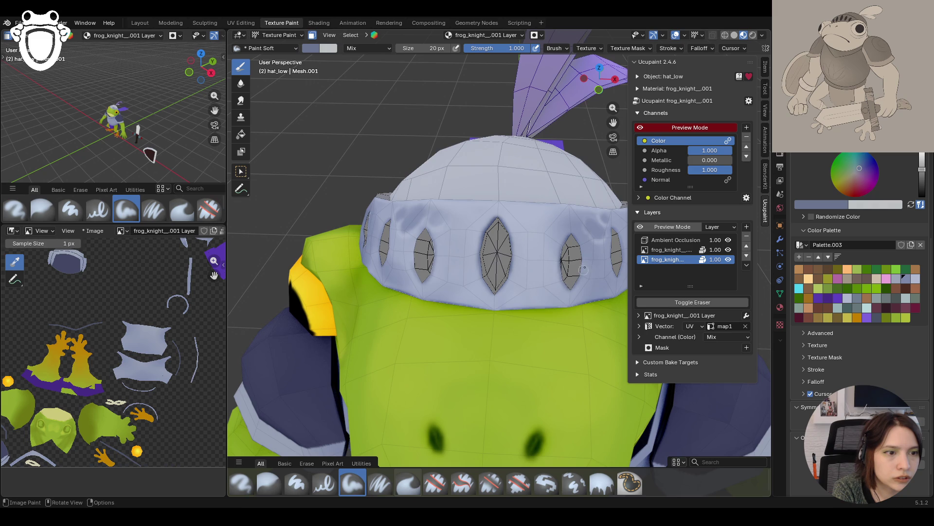
pyautogui.moveTo(572, 236)
pyautogui.mouseDown()
pyautogui.moveTo(580, 260)
pyautogui.moveTo(579, 247)
pyautogui.mouseUp()
pyautogui.moveTo(572, 279); pyautogui.dragTo(419, 269, button='middle')
pyautogui.moveTo(451, 259); pyautogui.dragTo(450, 258)
pyautogui.moveTo(451, 259)
pyautogui.mouseDown()
pyautogui.moveTo(435, 281)
pyautogui.moveTo(438, 297)
pyautogui.mouseUp()
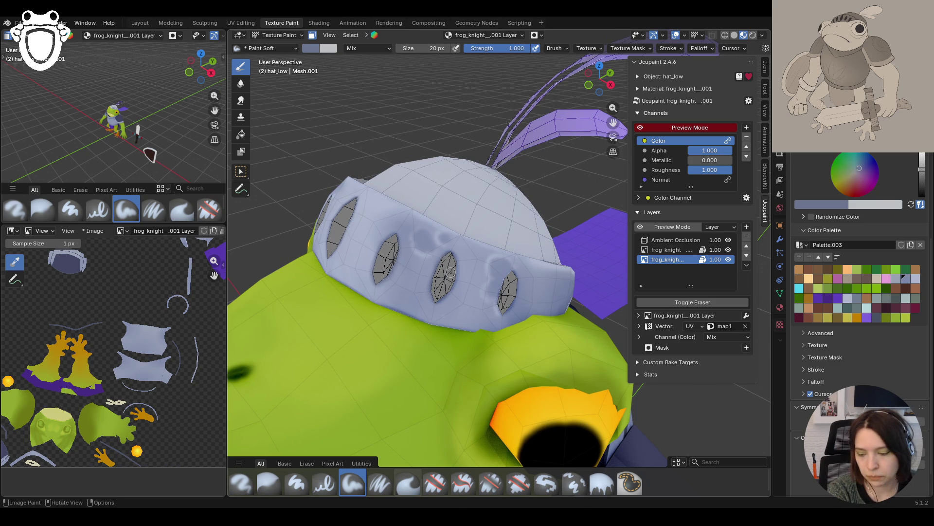
pyautogui.moveTo(427, 230); pyautogui.dragTo(394, 282, button='middle')
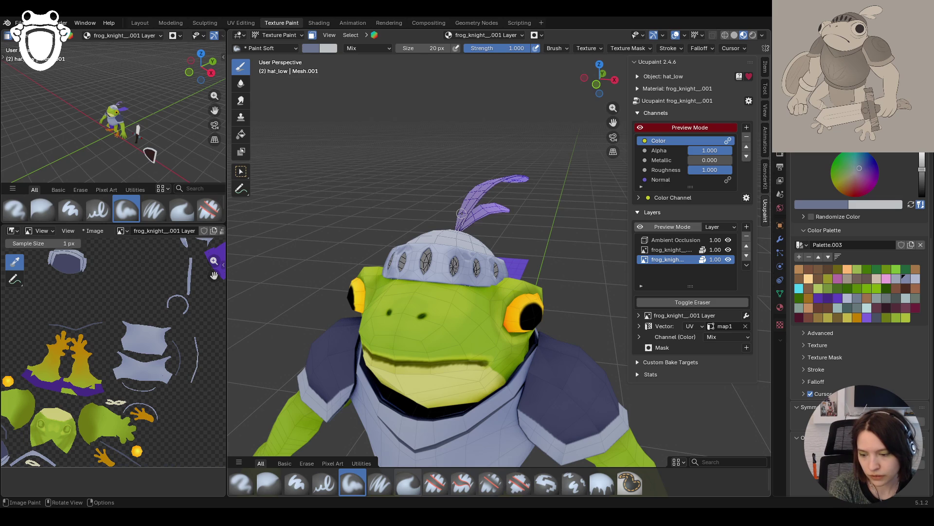
pyautogui.moveTo(461, 212)
pyautogui.mouseDown(button='middle')
pyautogui.moveTo(536, 205)
pyautogui.moveTo(528, 196)
pyautogui.mouseUp(button='middle')
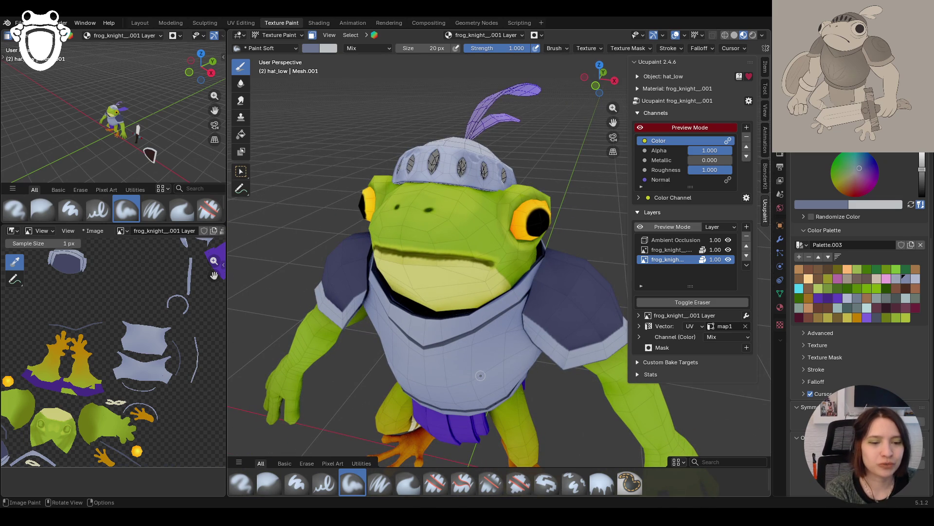
pyautogui.moveTo(480, 375)
pyautogui.mouseDown(button='middle')
pyautogui.moveTo(489, 192)
pyautogui.moveTo(506, 190)
pyautogui.moveTo(486, 185)
pyautogui.moveTo(506, 183)
pyautogui.moveTo(480, 178)
pyautogui.mouseUp(button='middle')
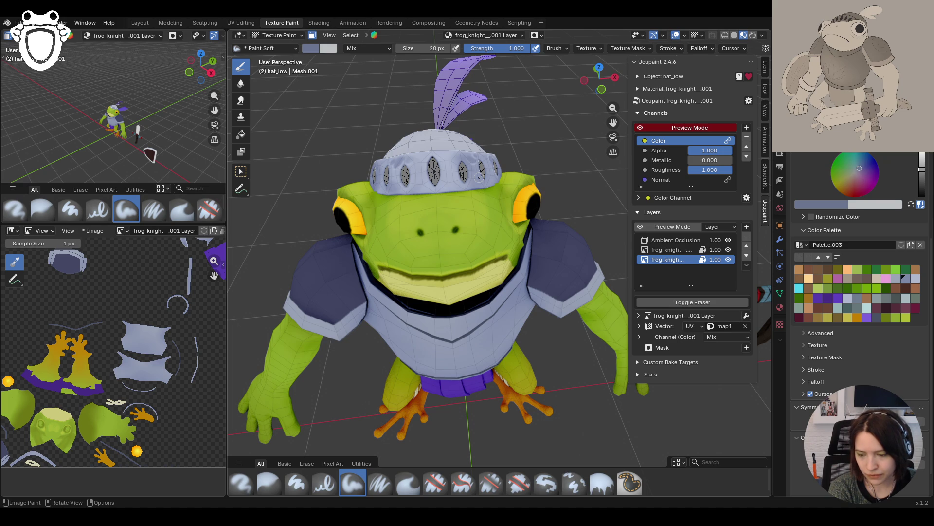
pyautogui.moveTo(477, 175); pyautogui.dragTo(376, 210, button='middle')
pyautogui.scroll(-10, 376, 209)
pyautogui.moveTo(500, 333)
pyautogui.mouseDown(button='middle')
pyautogui.moveTo(497, 396)
pyautogui.moveTo(486, 316)
pyautogui.moveTo(424, 234)
pyautogui.mouseUp(button='middle')
pyautogui.scroll(3, 425, 234)
pyautogui.scroll(4, 424, 234)
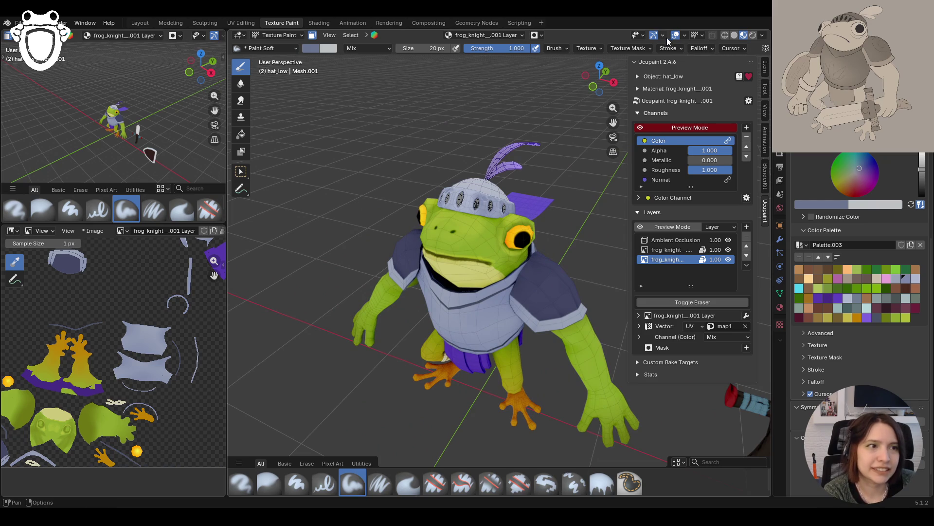
pyautogui.moveTo(487, 219); pyautogui.dragTo(483, 222, button='middle')
pyautogui.scroll(3, 483, 221)
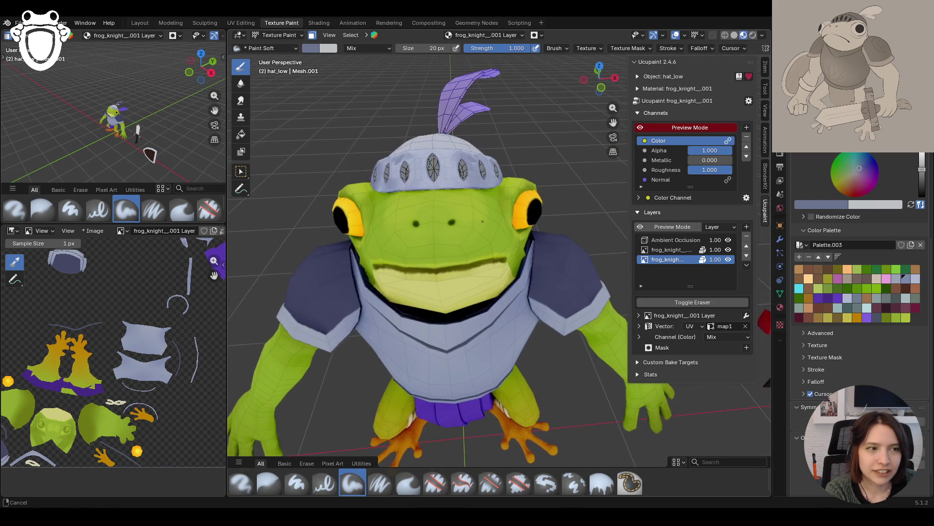
pyautogui.scroll(3, 483, 222)
pyautogui.moveTo(596, 137)
pyautogui.mouseDown(button='middle')
pyautogui.moveTo(559, 195)
pyautogui.moveTo(598, 210)
pyautogui.moveTo(538, 211)
pyautogui.moveTo(521, 224)
pyautogui.mouseUp(button='middle')
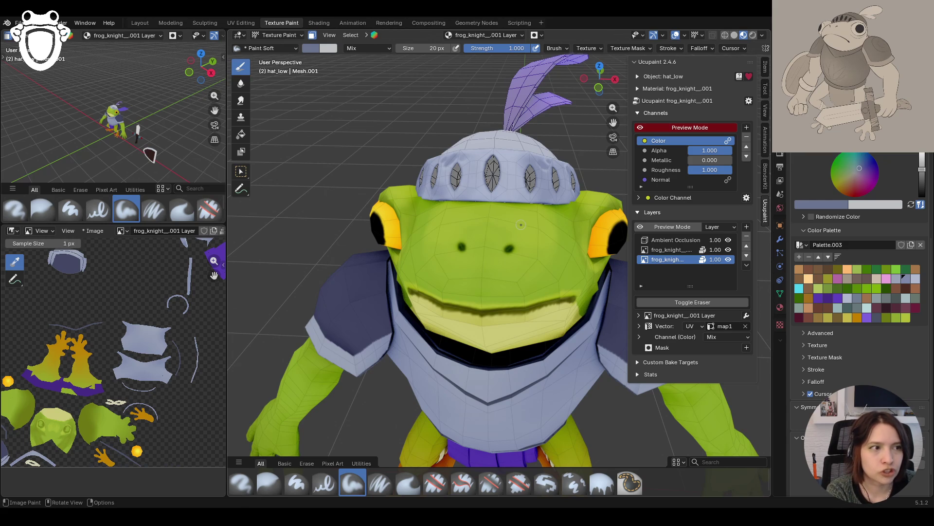
pyautogui.moveTo(493, 207); pyautogui.dragTo(582, 186, button='middle')
pyautogui.moveTo(449, 205); pyautogui.dragTo(486, 227, button='middle')
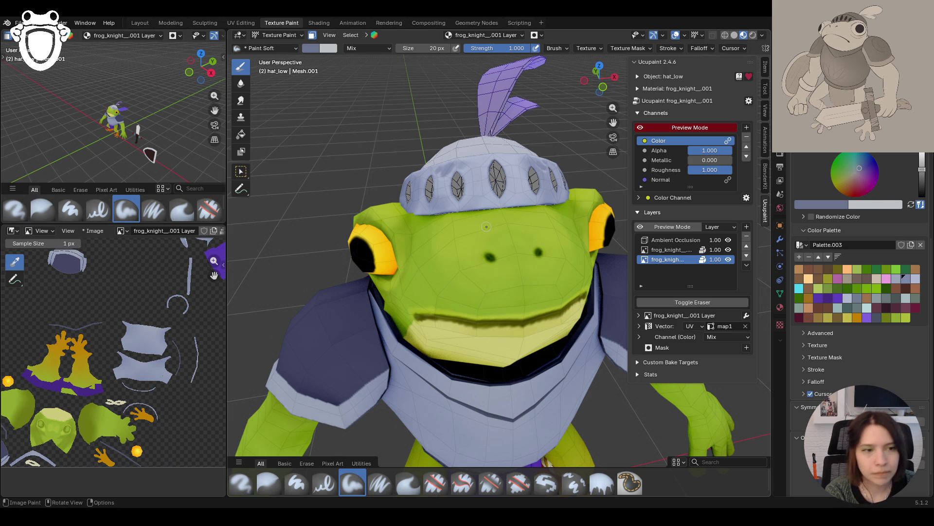
pyautogui.scroll(-10, 486, 227)
pyautogui.moveTo(488, 214)
pyautogui.mouseDown(button='middle')
pyautogui.moveTo(482, 253)
pyautogui.moveTo(334, 72)
pyautogui.mouseUp(button='middle')
pyautogui.scroll(10, 484, 263)
pyautogui.scroll(-10, 485, 263)
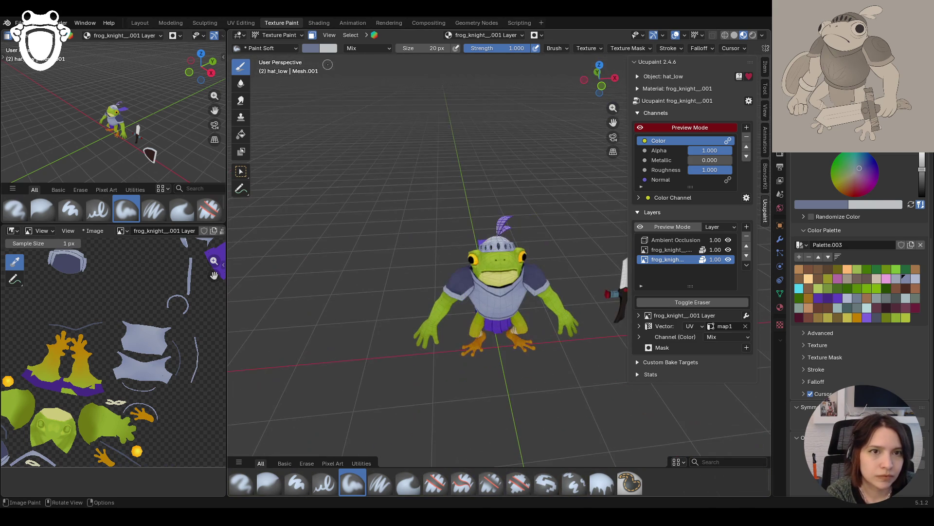
pyautogui.click(312, 35)
pyautogui.scroll(8, 482, 219)
pyautogui.moveTo(482, 219)
pyautogui.mouseDown(button='middle')
pyautogui.moveTo(377, 198)
pyautogui.moveTo(362, 237)
pyautogui.moveTo(478, 204)
pyautogui.moveTo(481, 244)
pyautogui.moveTo(493, 217)
pyautogui.mouseUp(button='middle')
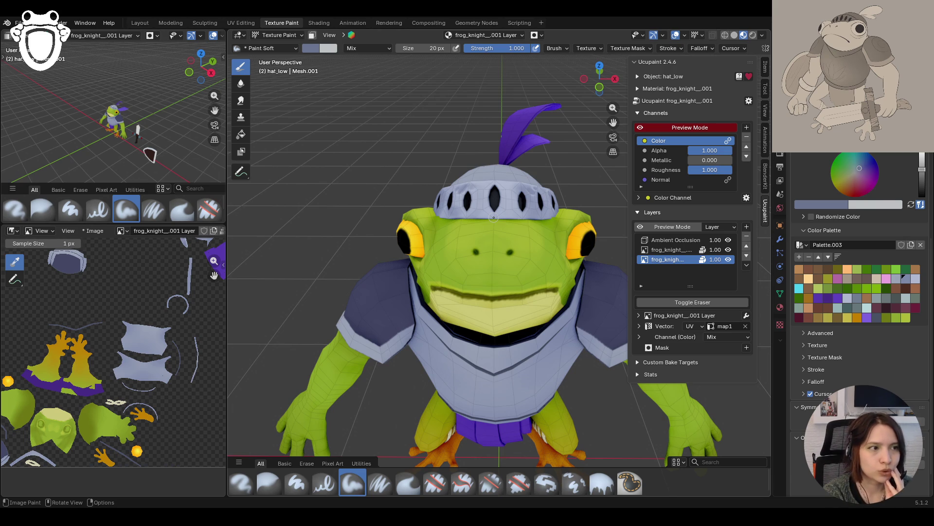
pyautogui.moveTo(493, 218)
pyautogui.mouseDown(button='middle')
pyautogui.moveTo(438, 185)
pyautogui.moveTo(491, 160)
pyautogui.moveTo(447, 177)
pyautogui.moveTo(585, 195)
pyautogui.moveTo(351, 191)
pyautogui.moveTo(461, 217)
pyautogui.moveTo(492, 238)
pyautogui.moveTo(483, 176)
pyautogui.moveTo(482, 203)
pyautogui.moveTo(479, 188)
pyautogui.mouseUp(button='middle')
pyautogui.scroll(-1, 447, 177)
pyautogui.click(312, 35)
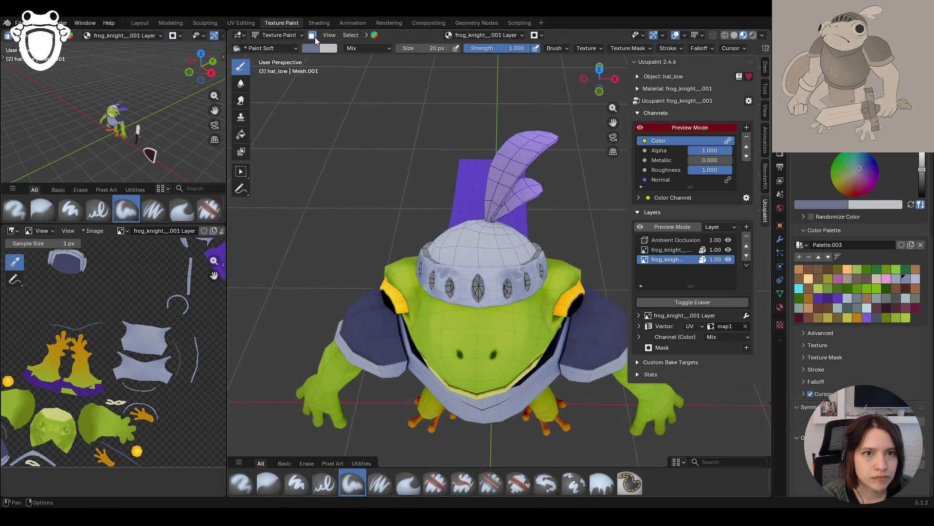
# In Edit Mode, select the helmet dome's linked faces with Ctrl+L, then return to Texture Paint
pyautogui.click(290, 36)
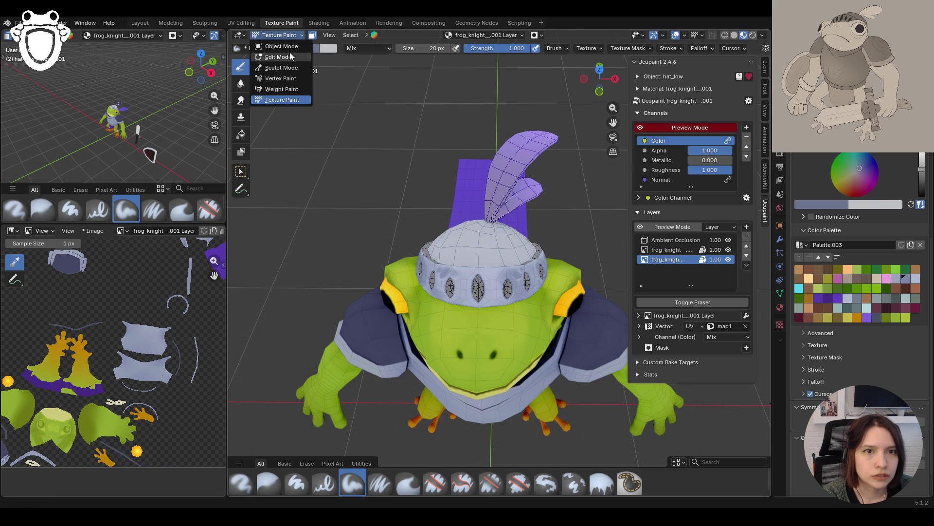
pyautogui.click(282, 57)
pyautogui.click(466, 237)
pyautogui.hotkey('ctrl', 'l')
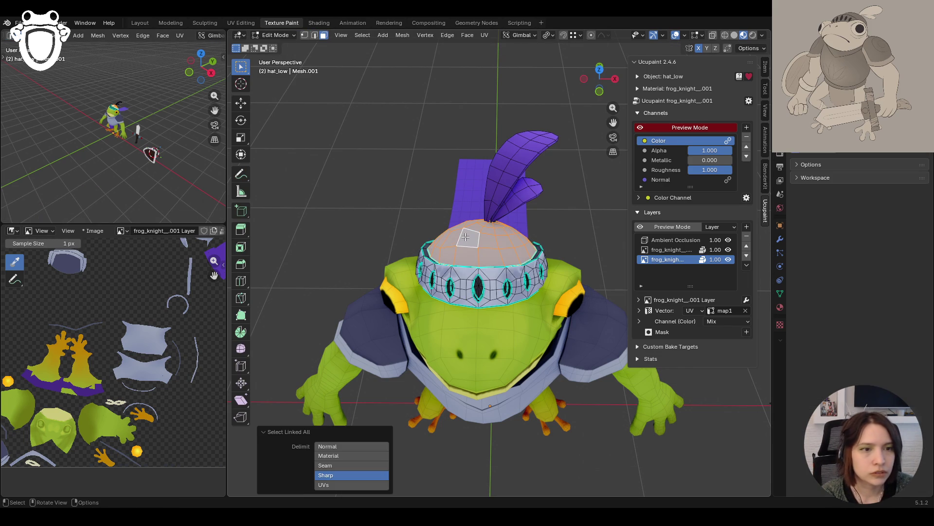
pyautogui.click(280, 35)
pyautogui.click(281, 100)
pyautogui.moveTo(411, 219)
pyautogui.mouseDown(button='middle')
pyautogui.moveTo(411, 308)
pyautogui.moveTo(423, 166)
pyautogui.moveTo(438, 151)
pyautogui.mouseUp(button='middle')
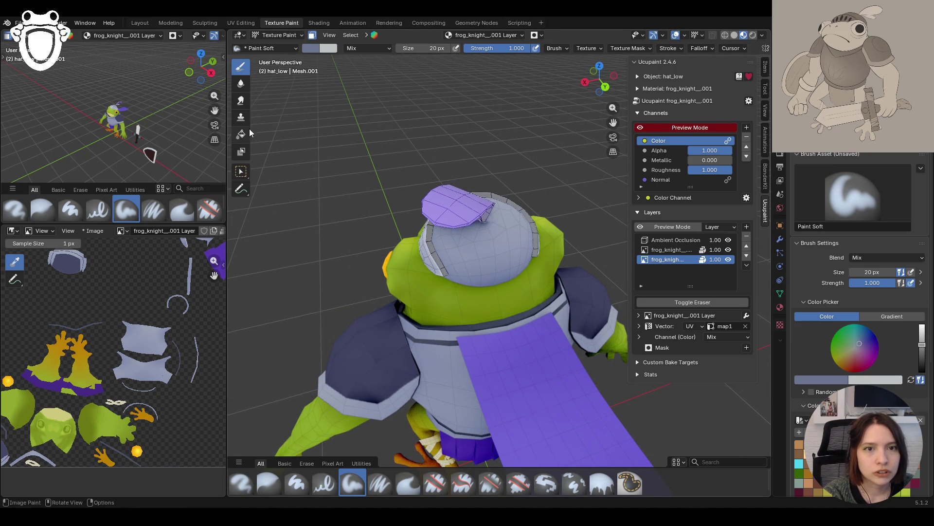
# Set the brush size to 30 px and paint darker shading across the helmet and its rim
pyautogui.moveTo(489, 327); pyautogui.dragTo(518, 237, button='middle')
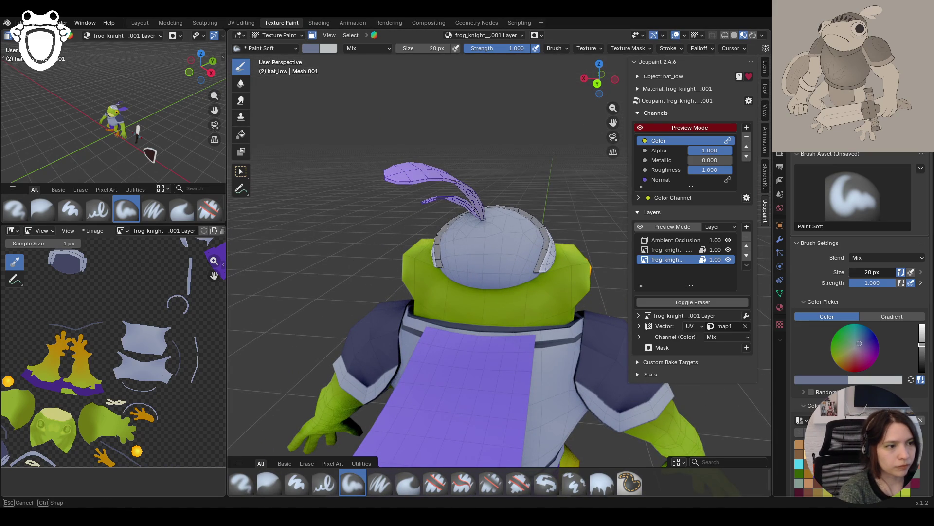
pyautogui.moveTo(852, 272); pyautogui.dragTo(849, 271)
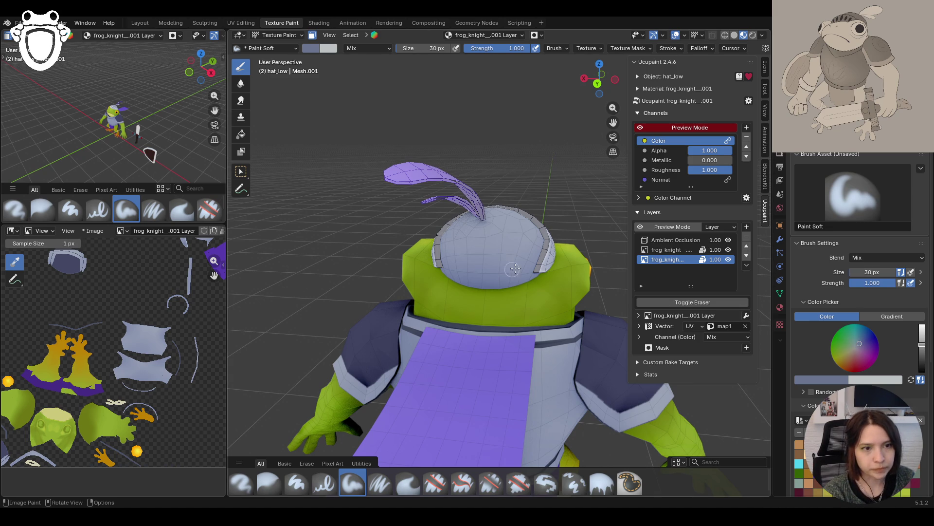
pyautogui.moveTo(459, 287); pyautogui.dragTo(526, 258)
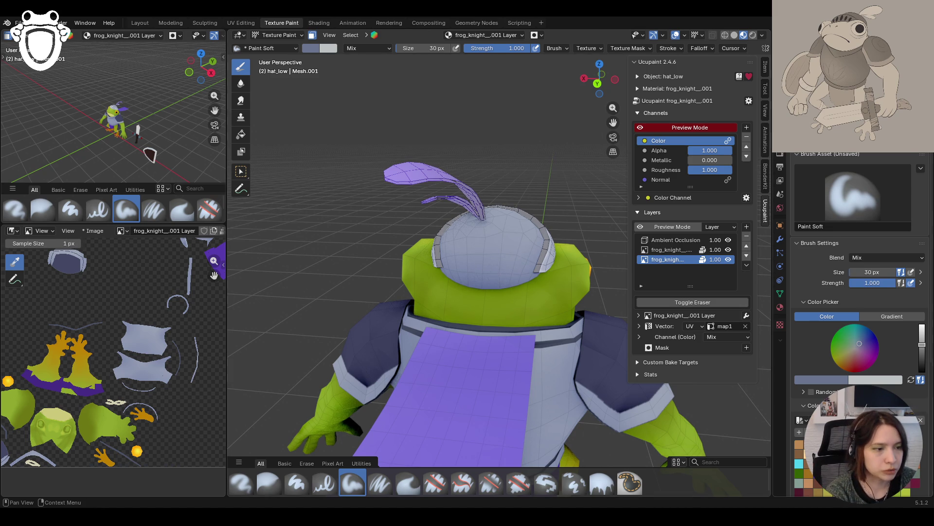
pyautogui.scroll(-6, 859, 292)
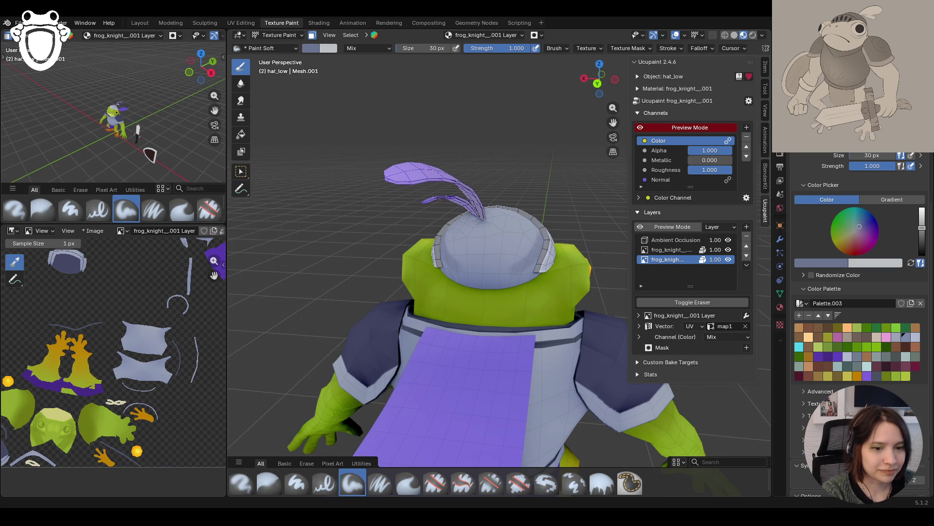
pyautogui.moveTo(438, 292); pyautogui.dragTo(480, 307, button='middle')
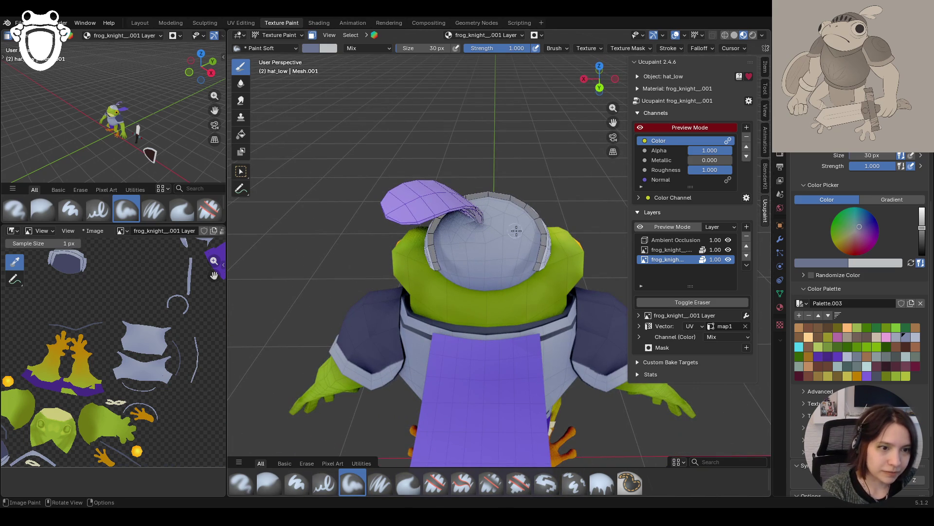
pyautogui.moveTo(524, 262)
pyautogui.mouseDown()
pyautogui.moveTo(468, 275)
pyautogui.moveTo(535, 273)
pyautogui.mouseUp()
pyautogui.moveTo(430, 285); pyautogui.dragTo(408, 263)
pyautogui.moveTo(409, 263); pyautogui.dragTo(444, 220, button='middle')
pyautogui.moveTo(515, 175)
pyautogui.mouseDown()
pyautogui.moveTo(486, 182)
pyautogui.moveTo(525, 193)
pyautogui.moveTo(550, 221)
pyautogui.moveTo(531, 196)
pyautogui.mouseUp()
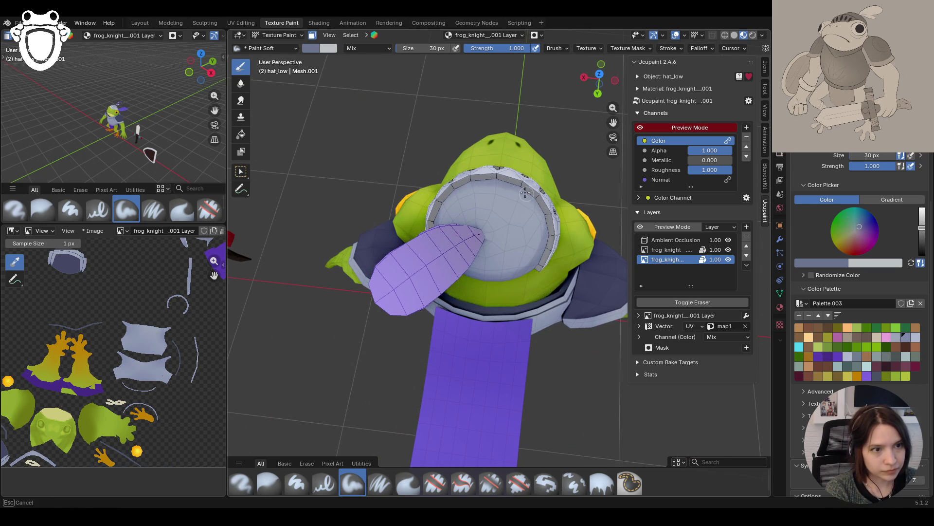
# Paint shading strokes back and forth across the helmet from an angled view
pyautogui.moveTo(549, 238); pyautogui.dragTo(547, 240)
pyautogui.moveTo(529, 301)
pyautogui.mouseDown(button='middle')
pyautogui.moveTo(428, 258)
pyautogui.moveTo(345, 251)
pyautogui.mouseUp(button='middle')
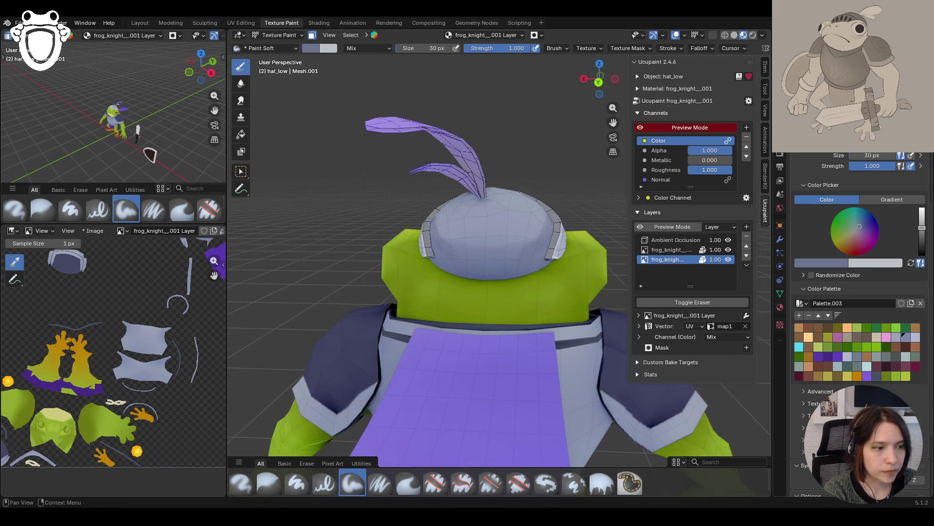
pyautogui.scroll(-4, 856, 292)
pyautogui.moveTo(502, 301); pyautogui.dragTo(525, 330, button='middle')
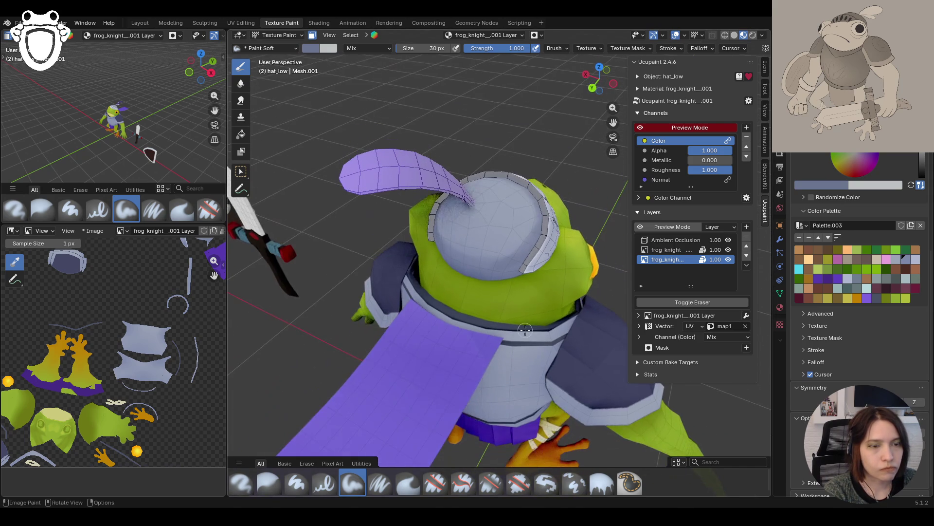
pyautogui.moveTo(531, 222)
pyautogui.mouseDown()
pyautogui.moveTo(540, 227)
pyautogui.moveTo(505, 255)
pyautogui.moveTo(535, 236)
pyautogui.moveTo(504, 264)
pyautogui.moveTo(522, 262)
pyautogui.moveTo(484, 279)
pyautogui.moveTo(496, 236)
pyautogui.moveTo(506, 241)
pyautogui.mouseUp()
# Add more shading strokes up and across the helmet from close, angled views
pyautogui.moveTo(506, 242)
pyautogui.mouseDown(button='middle')
pyautogui.moveTo(406, 200)
pyautogui.moveTo(423, 224)
pyautogui.moveTo(400, 301)
pyautogui.moveTo(434, 317)
pyautogui.moveTo(487, 375)
pyautogui.mouseUp(button='middle')
pyautogui.scroll(-6, 423, 223)
pyautogui.moveTo(112, 122)
pyautogui.mouseDown(button='middle')
pyautogui.moveTo(105, 131)
pyautogui.moveTo(124, 146)
pyautogui.moveTo(141, 134)
pyautogui.mouseUp(button='middle')
pyautogui.scroll(8, 488, 226)
pyautogui.moveTo(488, 226); pyautogui.dragTo(487, 248, button='middle')
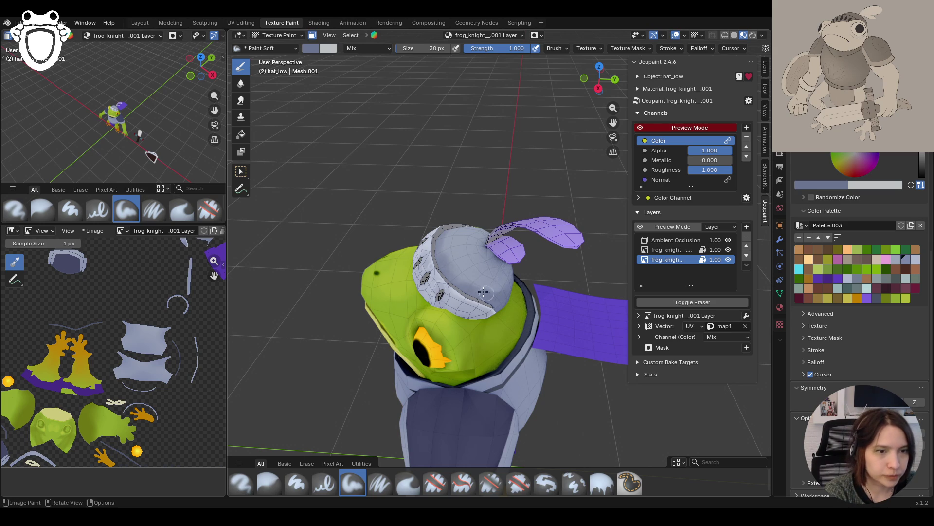
pyautogui.moveTo(520, 273)
pyautogui.mouseDown(button='middle')
pyautogui.moveTo(506, 263)
pyautogui.moveTo(521, 282)
pyautogui.moveTo(460, 316)
pyautogui.moveTo(605, 286)
pyautogui.mouseUp(button='middle')
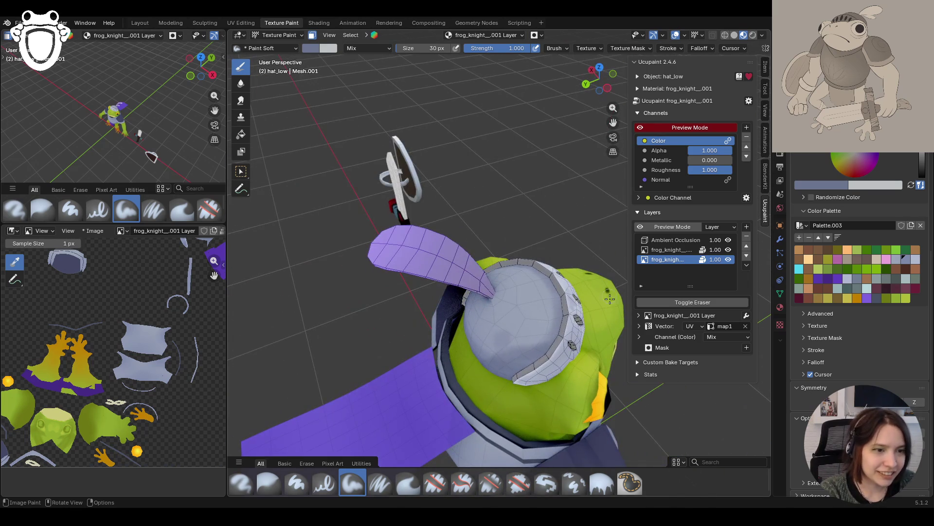
pyautogui.moveTo(551, 316); pyautogui.dragTo(557, 300)
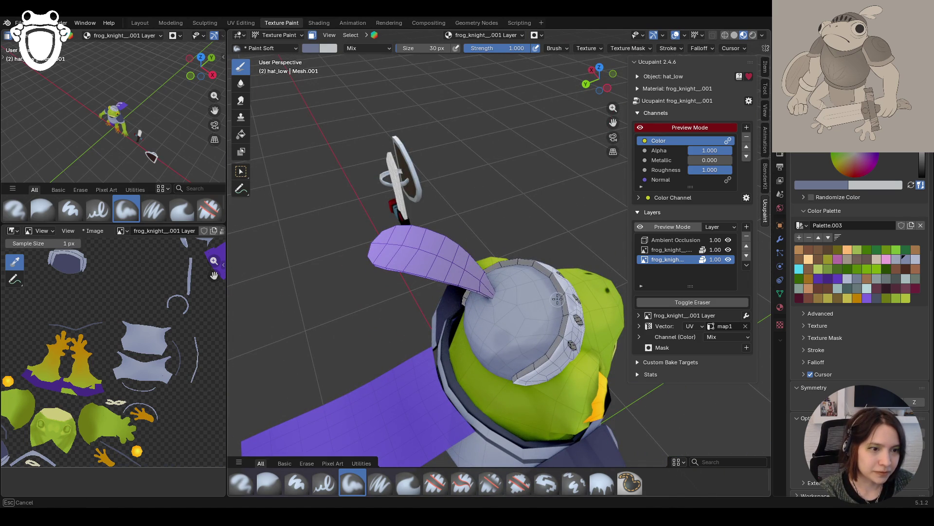
pyautogui.moveTo(541, 337); pyautogui.dragTo(553, 303)
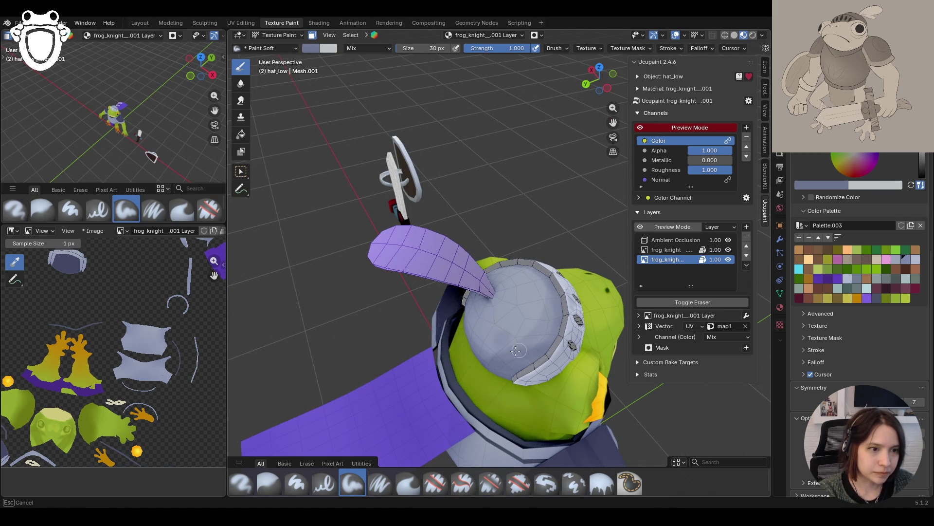
pyautogui.moveTo(518, 350); pyautogui.dragTo(505, 354)
pyautogui.moveTo(505, 354)
pyautogui.mouseDown(button='middle')
pyautogui.moveTo(603, 153)
pyautogui.moveTo(521, 263)
pyautogui.mouseUp(button='middle')
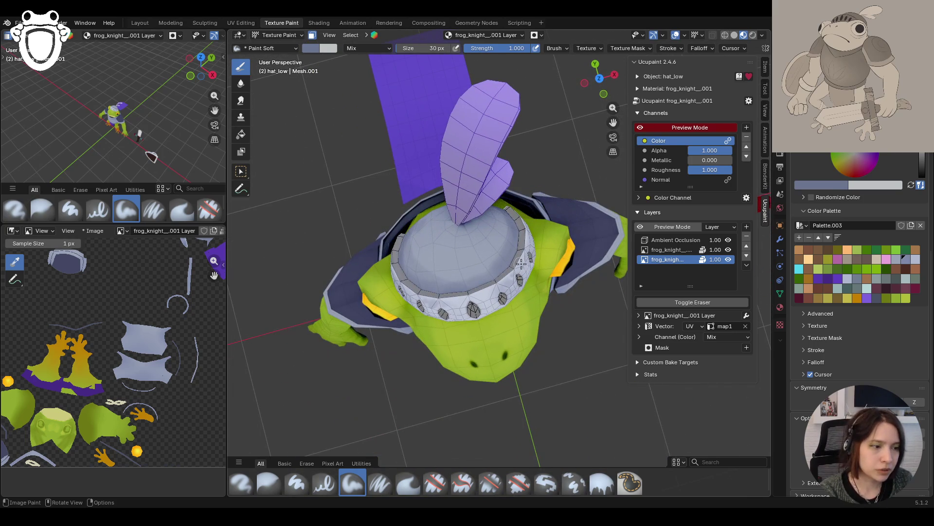
pyautogui.moveTo(425, 276)
pyautogui.mouseDown()
pyautogui.moveTo(478, 276)
pyautogui.moveTo(516, 234)
pyautogui.moveTo(471, 253)
pyautogui.mouseUp()
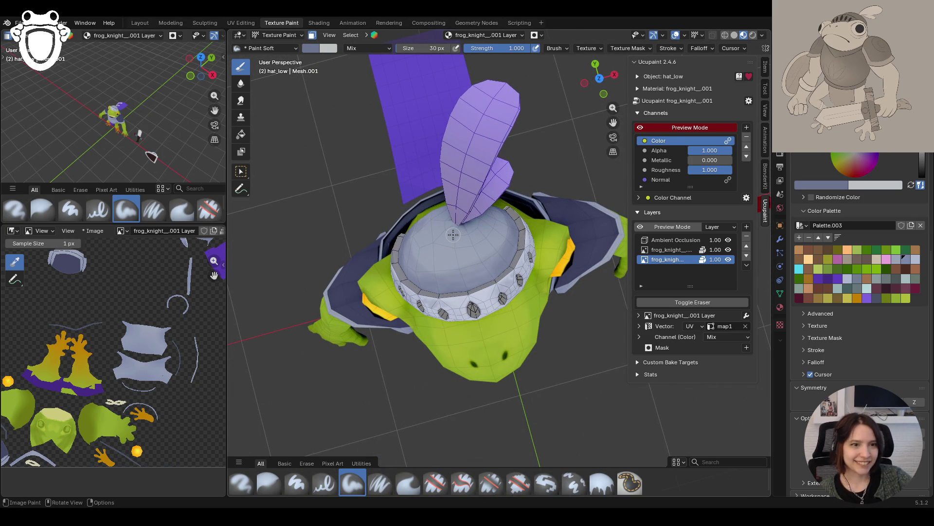
pyautogui.moveTo(516, 240); pyautogui.dragTo(561, 284, button='middle')
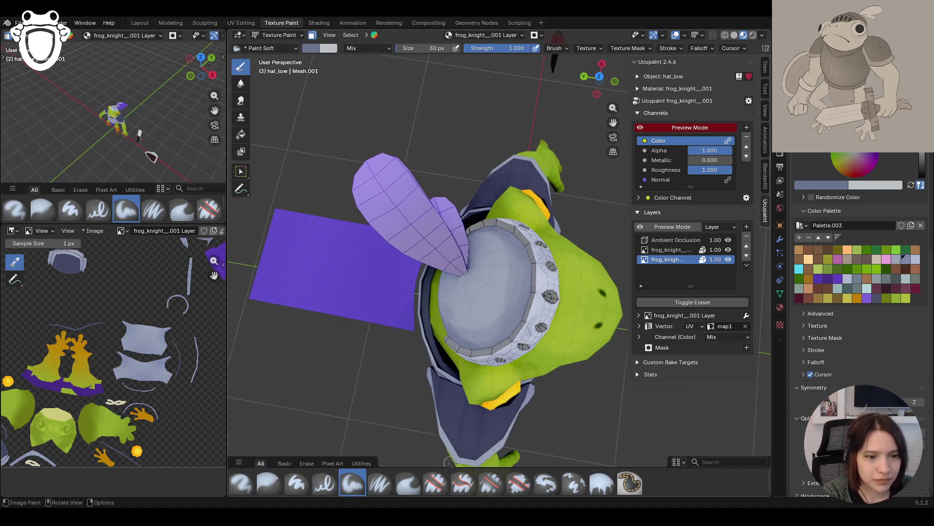
# Switch to the Blur brush and smooth the paint across the helmet top
pyautogui.click(265, 484)
pyautogui.moveTo(496, 301); pyautogui.dragTo(513, 295)
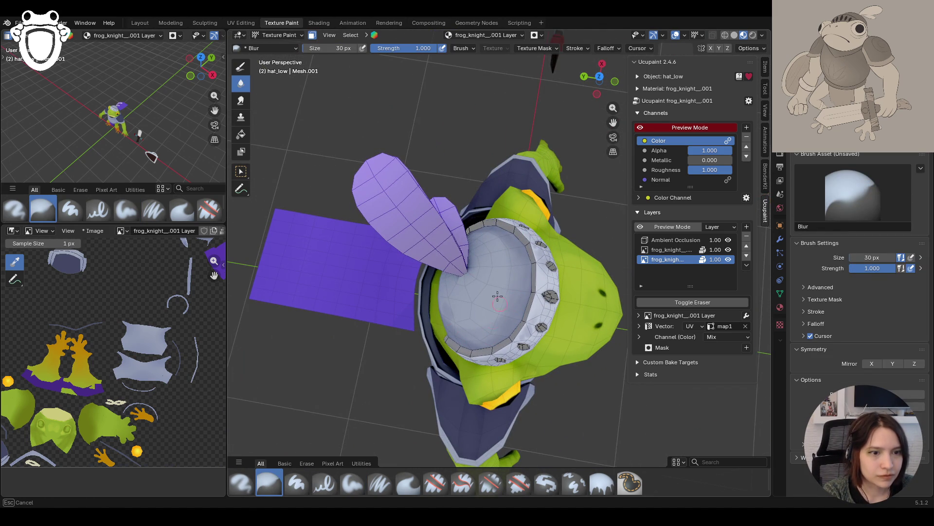
pyautogui.moveTo(499, 330); pyautogui.dragTo(430, 348, button='middle')
pyautogui.moveTo(530, 387); pyautogui.dragTo(495, 267, button='middle')
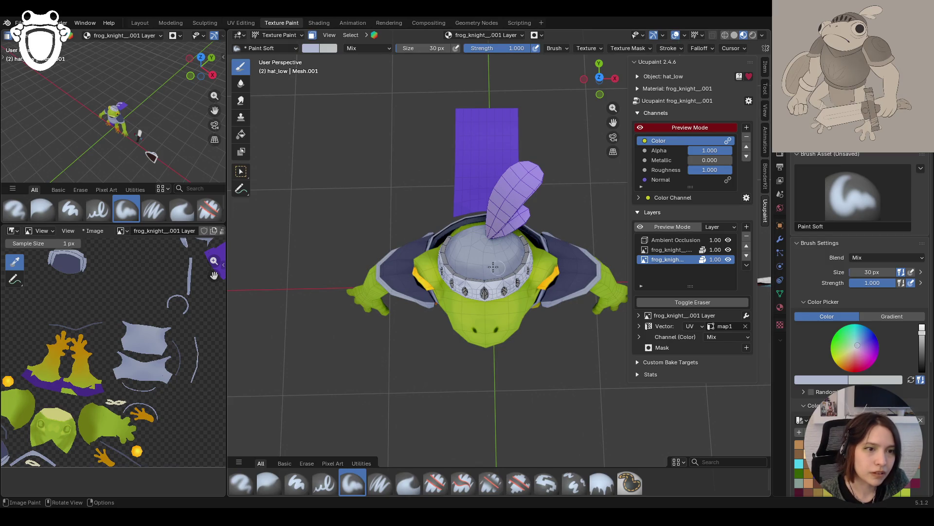
pyautogui.moveTo(485, 247); pyautogui.dragTo(493, 250)
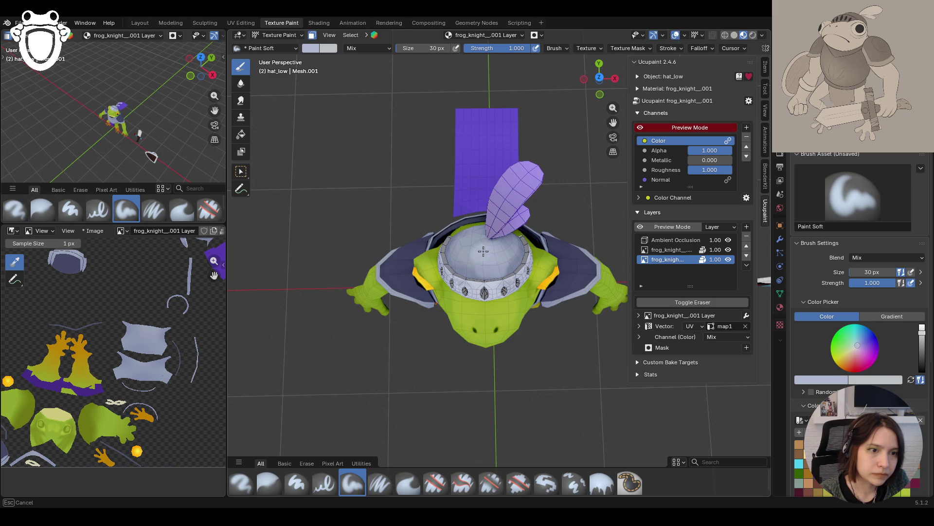
# Paint more shading down the helmet and frame the helmet in the view
pyautogui.moveTo(482, 254)
pyautogui.mouseDown(button='middle')
pyautogui.moveTo(441, 266)
pyautogui.moveTo(468, 276)
pyautogui.mouseUp(button='middle')
pyautogui.moveTo(479, 254); pyautogui.dragTo(482, 258)
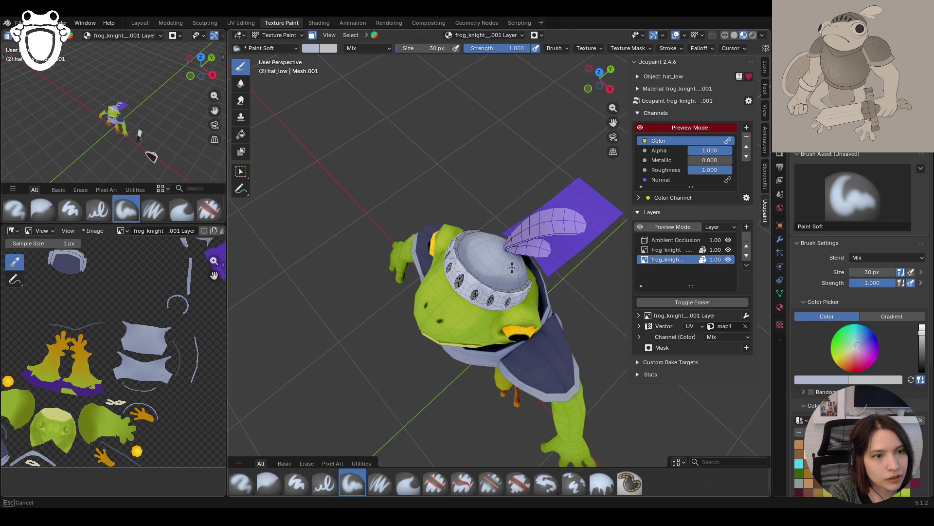
pyautogui.moveTo(479, 251)
pyautogui.mouseDown()
pyautogui.moveTo(479, 262)
pyautogui.moveTo(506, 252)
pyautogui.mouseUp()
pyautogui.moveTo(506, 252)
pyautogui.mouseDown(button='middle')
pyautogui.moveTo(667, 260)
pyautogui.moveTo(608, 273)
pyautogui.moveTo(584, 302)
pyautogui.moveTo(566, 370)
pyautogui.mouseUp(button='middle')
pyautogui.press('KP_Decimal')
# Paint a soft stroke on the helmet with the Paint Soft Pressure brush
pyautogui.click(380, 483)
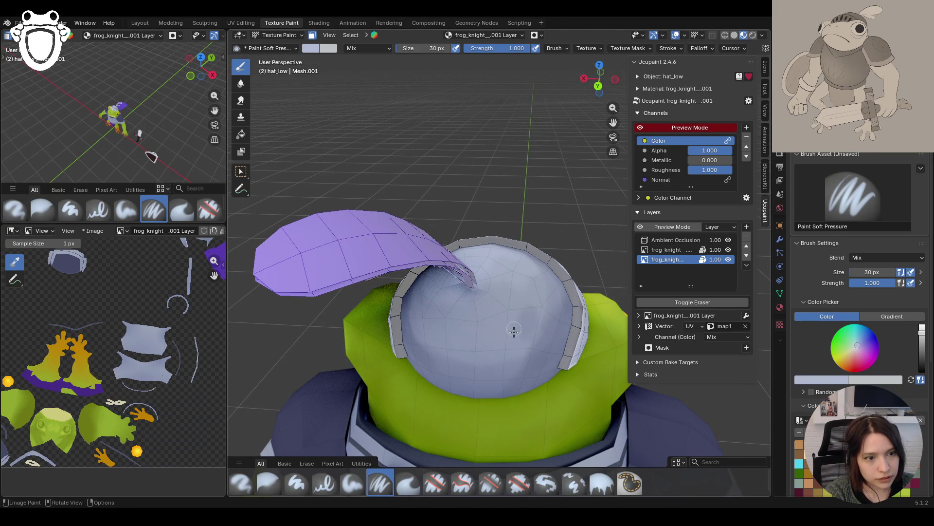
pyautogui.moveTo(527, 341)
pyautogui.mouseDown()
pyautogui.moveTo(514, 322)
pyautogui.moveTo(526, 307)
pyautogui.moveTo(491, 311)
pyautogui.mouseUp()
pyautogui.moveTo(491, 311)
pyautogui.mouseDown(button='middle')
pyautogui.moveTo(494, 302)
pyautogui.moveTo(499, 312)
pyautogui.moveTo(479, 248)
pyautogui.mouseUp(button='middle')
pyautogui.scroll(-4, 496, 309)
pyautogui.scroll(3, 480, 248)
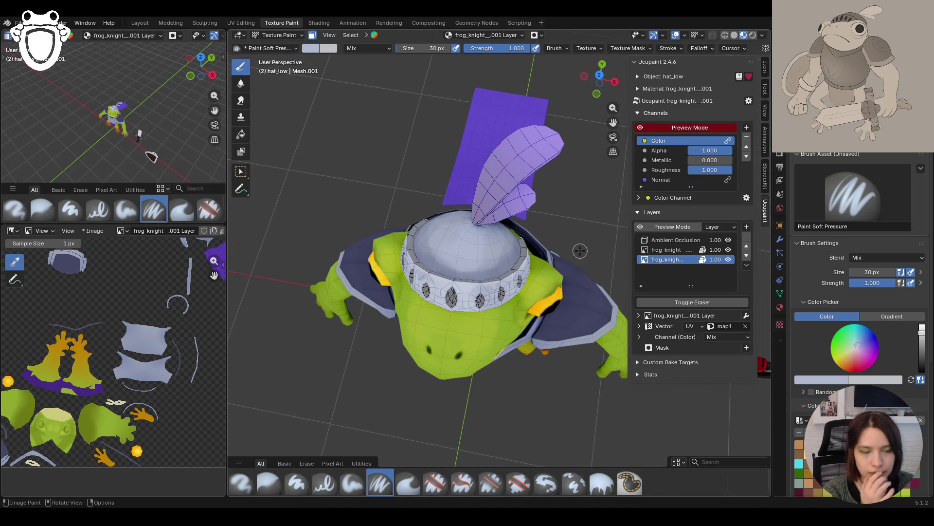
# Switch to Paint Soft and add a stroke and small dabs across the helmet
pyautogui.click(352, 484)
pyautogui.moveTo(473, 247); pyautogui.dragTo(726, 327, button='middle')
pyautogui.moveTo(575, 272)
pyautogui.mouseDown(button='middle')
pyautogui.moveTo(606, 294)
pyautogui.moveTo(576, 300)
pyautogui.mouseUp(button='middle')
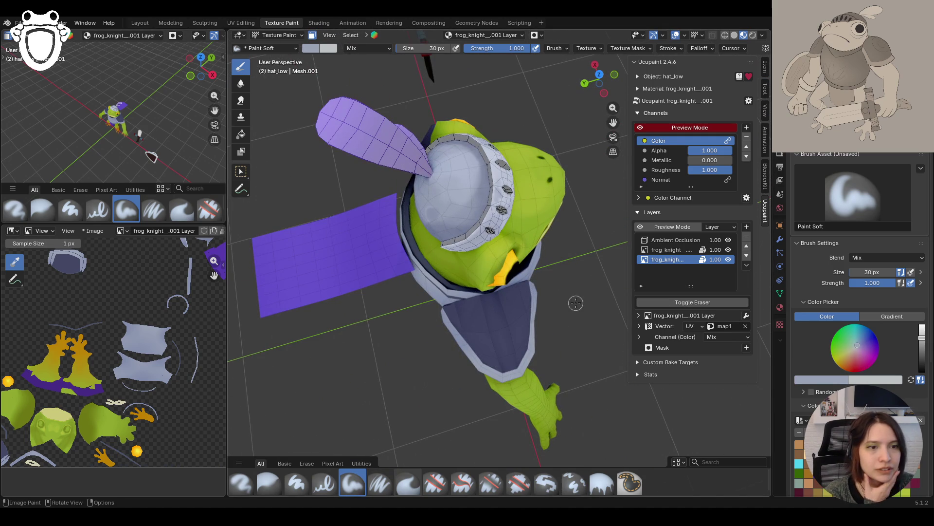
pyautogui.moveTo(475, 188)
pyautogui.mouseDown()
pyautogui.moveTo(456, 204)
pyautogui.moveTo(465, 217)
pyautogui.moveTo(463, 179)
pyautogui.mouseUp()
pyautogui.click(464, 218)
pyautogui.moveTo(407, 155); pyautogui.dragTo(500, 134, button='middle')
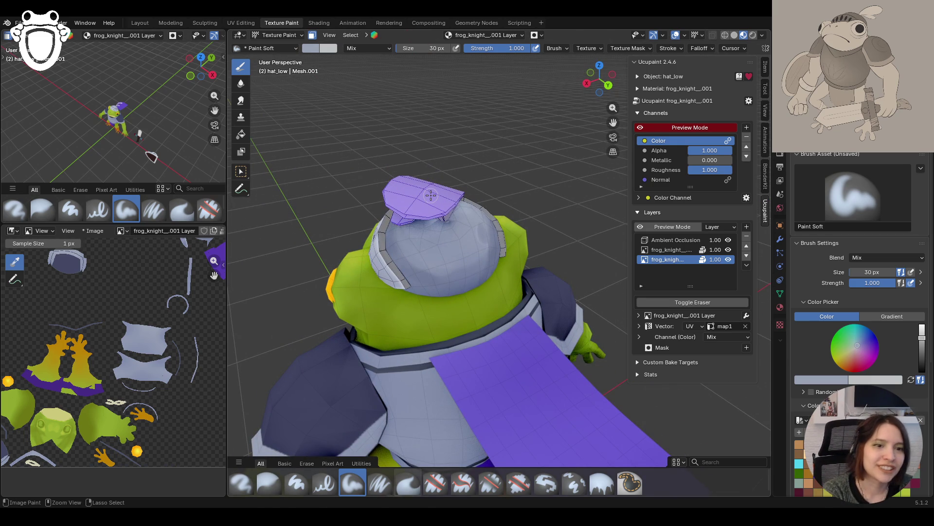
pyautogui.moveTo(288, 294)
pyautogui.mouseDown(button='middle')
pyautogui.moveTo(292, 265)
pyautogui.moveTo(408, 291)
pyautogui.moveTo(414, 283)
pyautogui.mouseUp(button='middle')
# Select the Blur brush and turn off face-selection masking
pyautogui.click(269, 484)
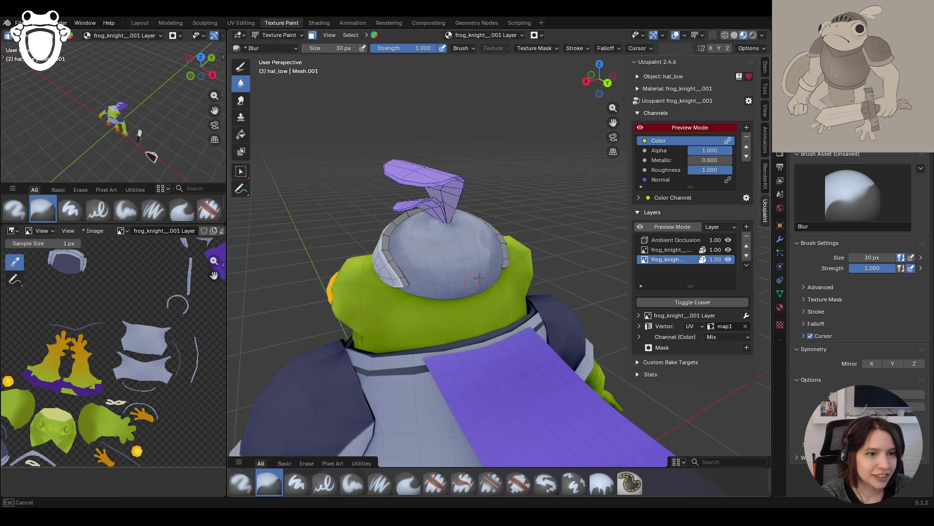
pyautogui.moveTo(480, 288); pyautogui.dragTo(416, 233, button='middle')
pyautogui.moveTo(503, 291); pyautogui.dragTo(391, 253, button='middle')
pyautogui.scroll(-5, 391, 253)
pyautogui.click(312, 35)
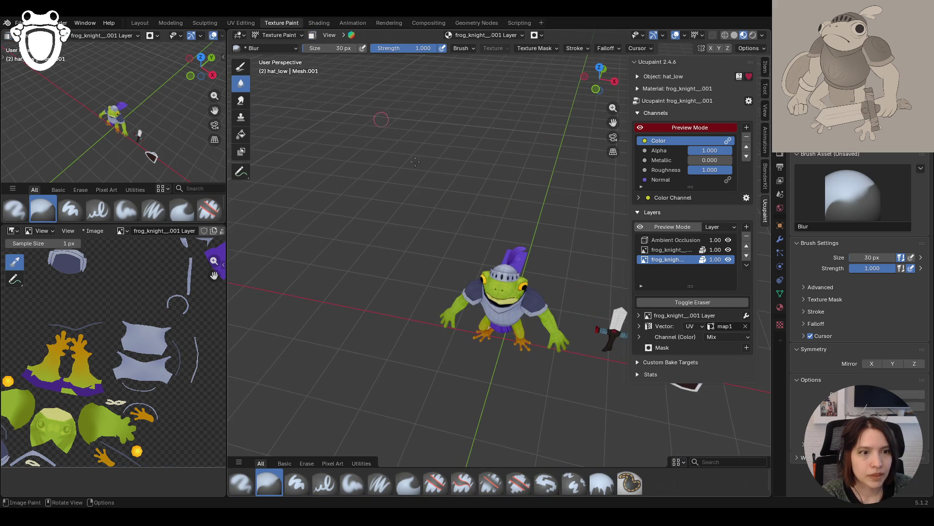
# Add a new Ucupaint image layer named 'frog_knight__.001 light'
pyautogui.scroll(5, 562, 365)
pyautogui.moveTo(613, 122); pyautogui.dragTo(545, 77)
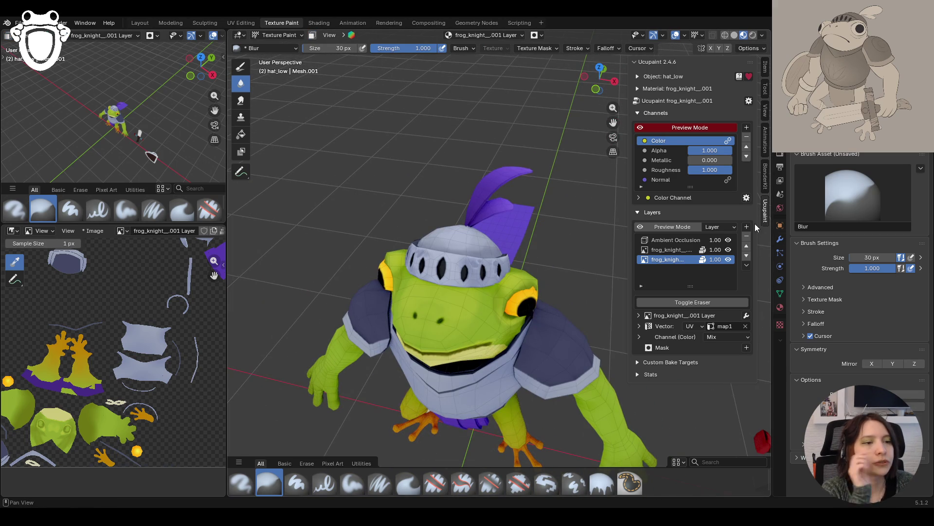
pyautogui.click(747, 226)
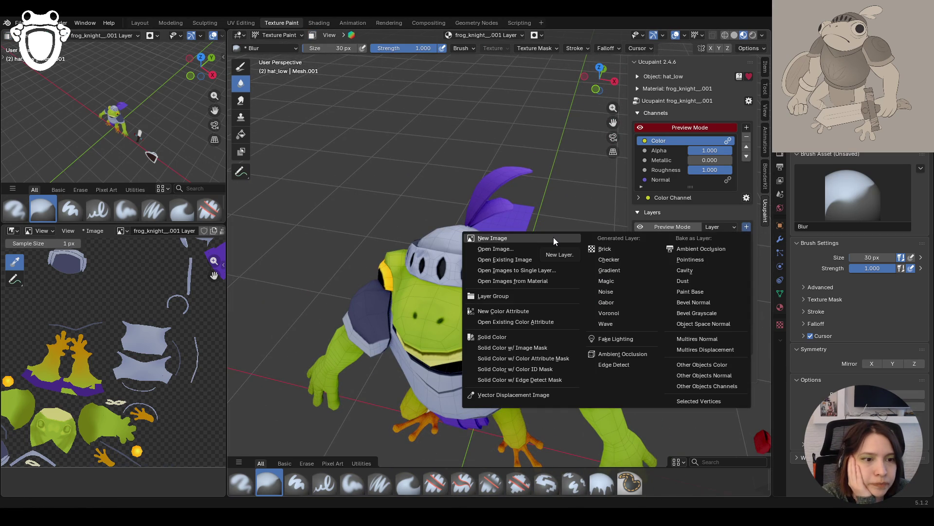
pyautogui.click(553, 238)
pyautogui.click(625, 242)
pyautogui.moveTo(626, 241); pyautogui.dragTo(607, 242)
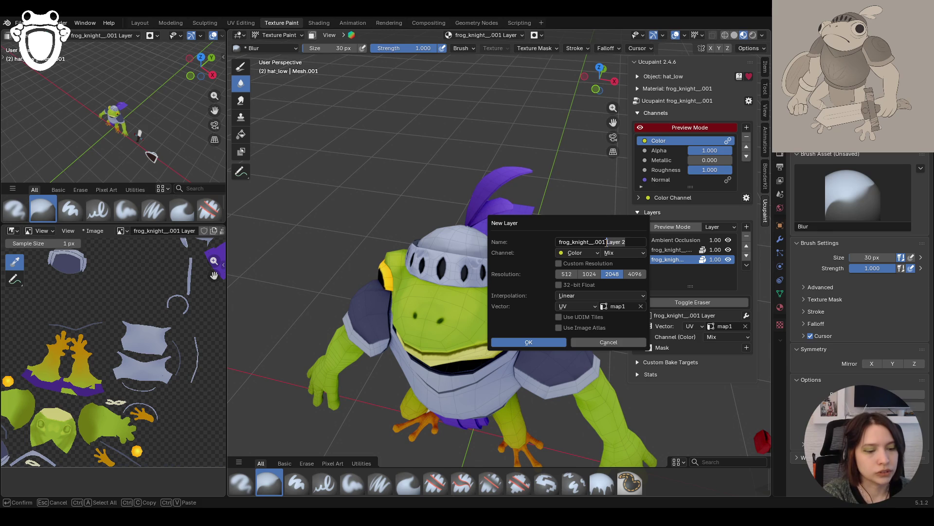
pyautogui.press('BackSpace')
pyautogui.write('light')
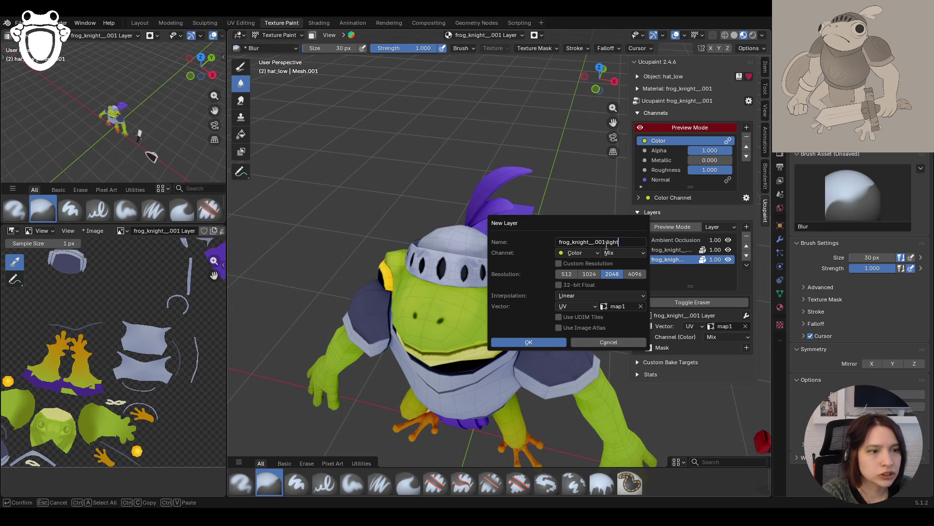
pyautogui.press('Return')
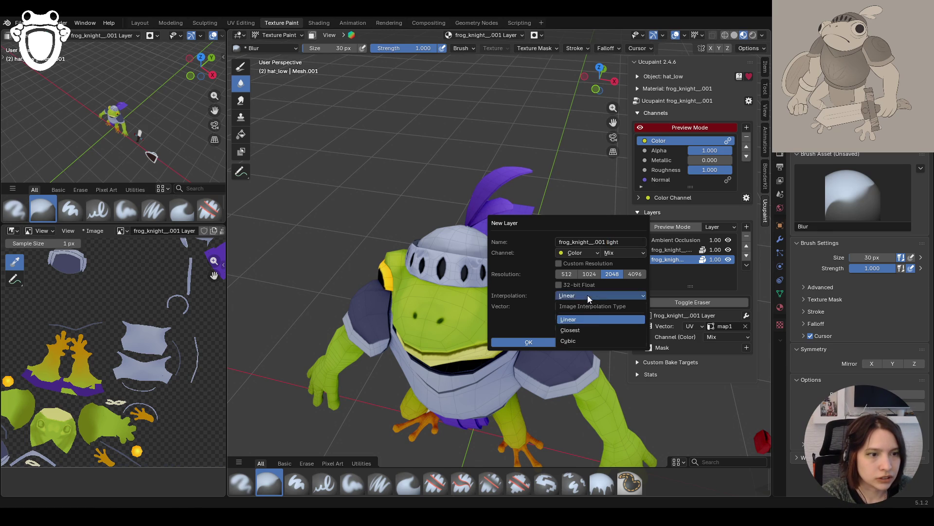
# Set the layer's interpolation to Cubic and blend to Add, then create it
pyautogui.click(586, 292)
pyautogui.click(586, 315)
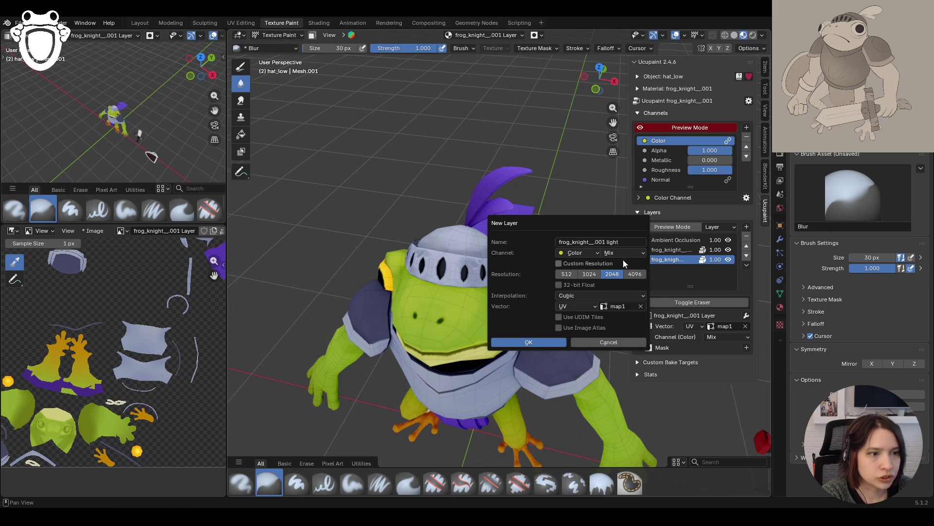
pyautogui.click(615, 253)
pyautogui.click(611, 287)
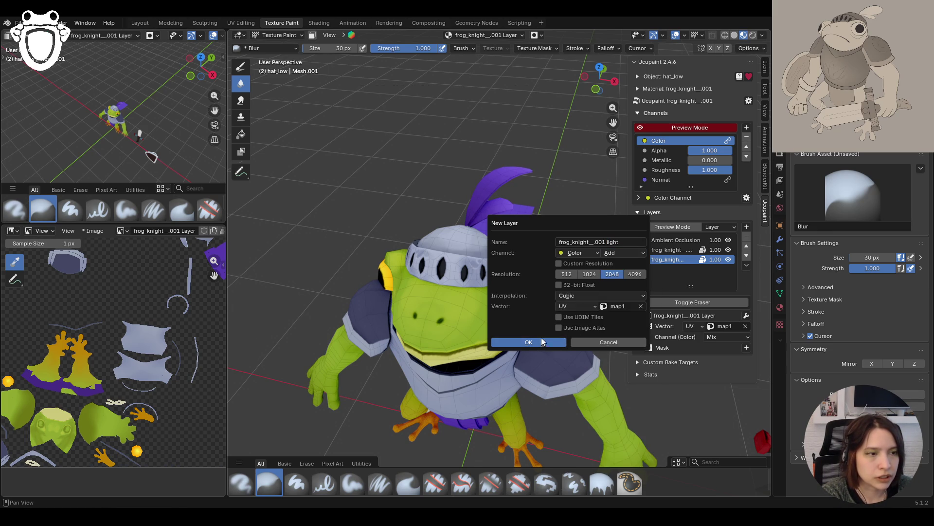
pyautogui.click(529, 343)
pyautogui.moveTo(506, 312)
pyautogui.mouseDown(button='middle')
pyautogui.moveTo(412, 277)
pyautogui.moveTo(451, 278)
pyautogui.moveTo(455, 287)
pyautogui.mouseUp(button='middle')
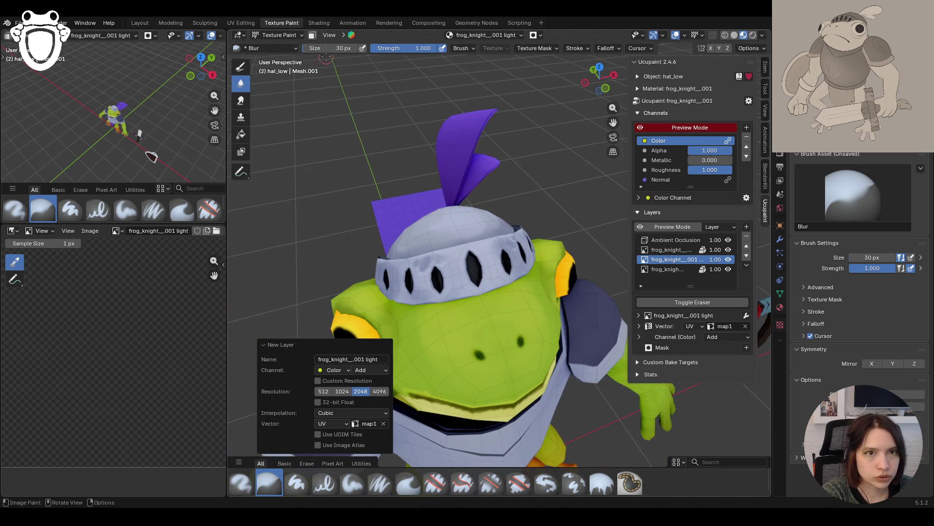
# Switch to Paint Soft and sample the helmet's blue-grey colour
pyautogui.click(312, 36)
pyautogui.click(311, 37)
pyautogui.moveTo(438, 292); pyautogui.dragTo(491, 341, button='middle')
pyautogui.click(353, 483)
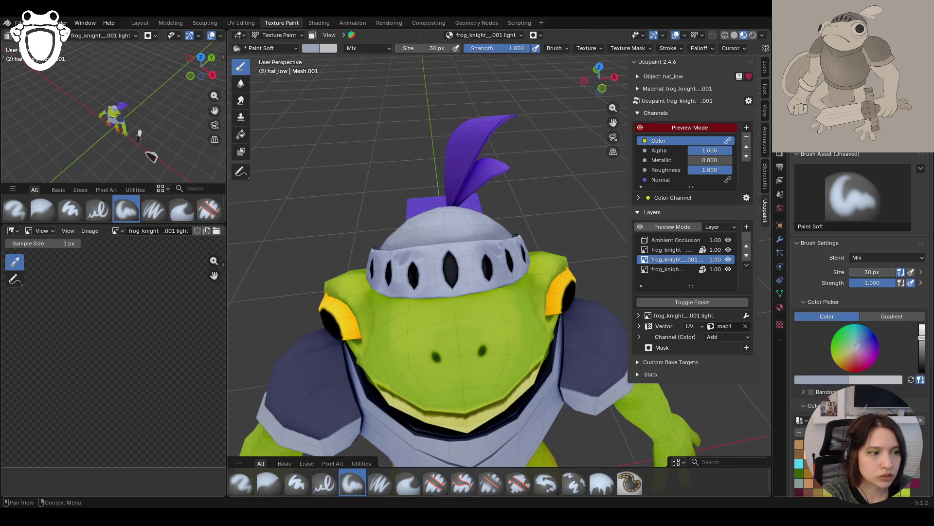
pyautogui.press('s')
pyautogui.click(473, 252)
pyautogui.moveTo(473, 252)
pyautogui.mouseDown(button='middle')
pyautogui.moveTo(454, 308)
pyautogui.moveTo(460, 250)
pyautogui.mouseUp(button='middle')
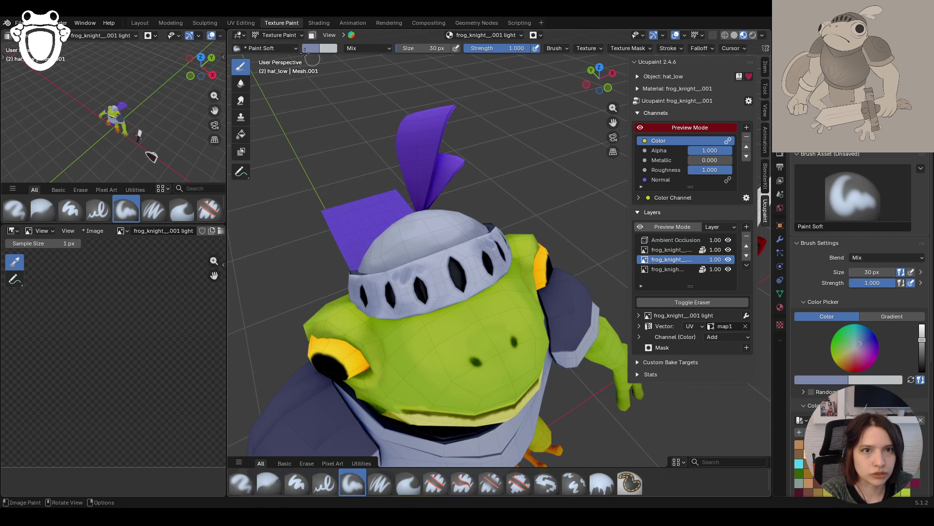
# Select the linked helmet band faces in Edit Mode and enable face masking in Texture Paint
pyautogui.click(280, 35)
pyautogui.click(289, 57)
pyautogui.click(467, 252)
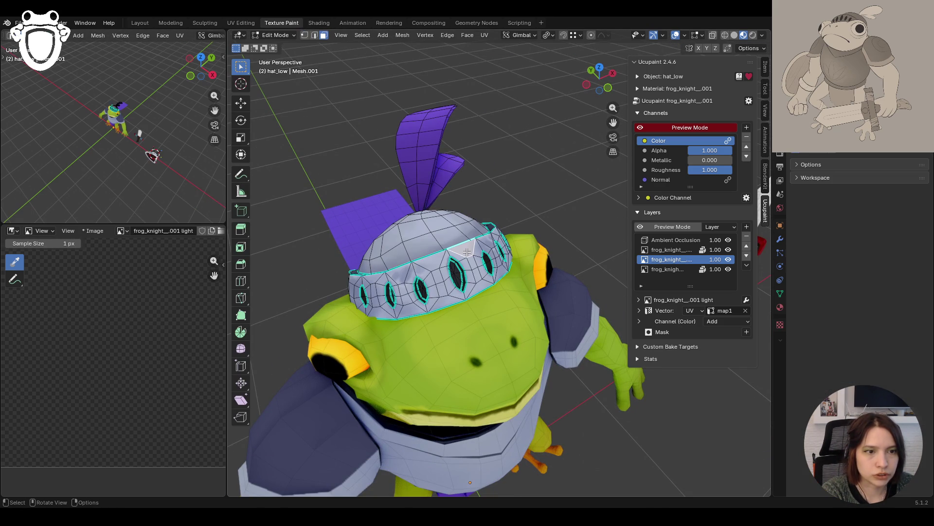
pyautogui.hotkey('ctrl', 'l')
pyautogui.click(276, 35)
pyautogui.click(273, 99)
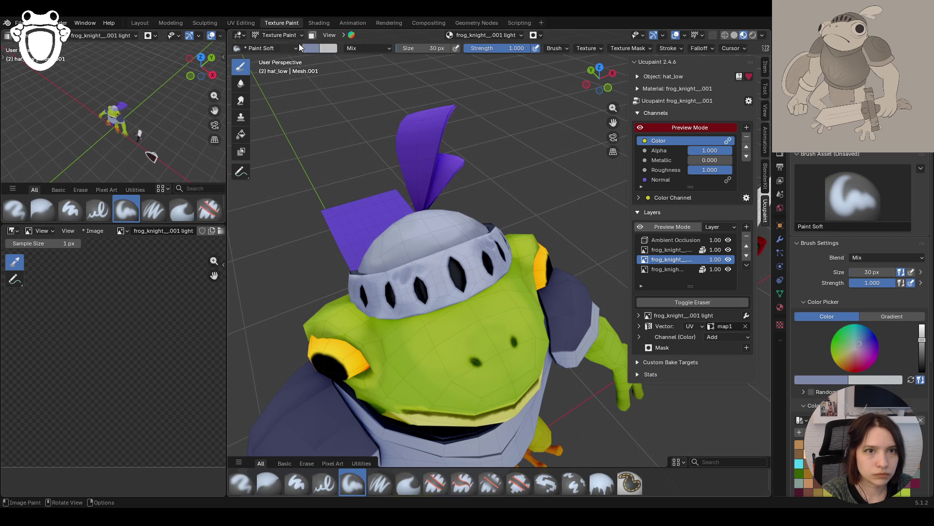
pyautogui.click(312, 35)
# Paint light highlights over the helmet band and around the centre gem
pyautogui.moveTo(584, 237); pyautogui.dragTo(491, 256, button='middle')
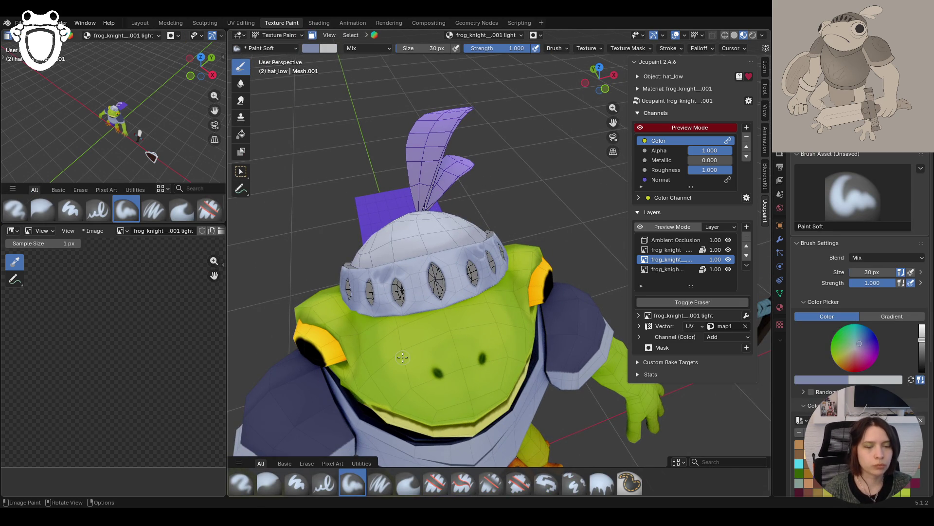
pyautogui.moveTo(467, 291); pyautogui.dragTo(435, 251, button='middle')
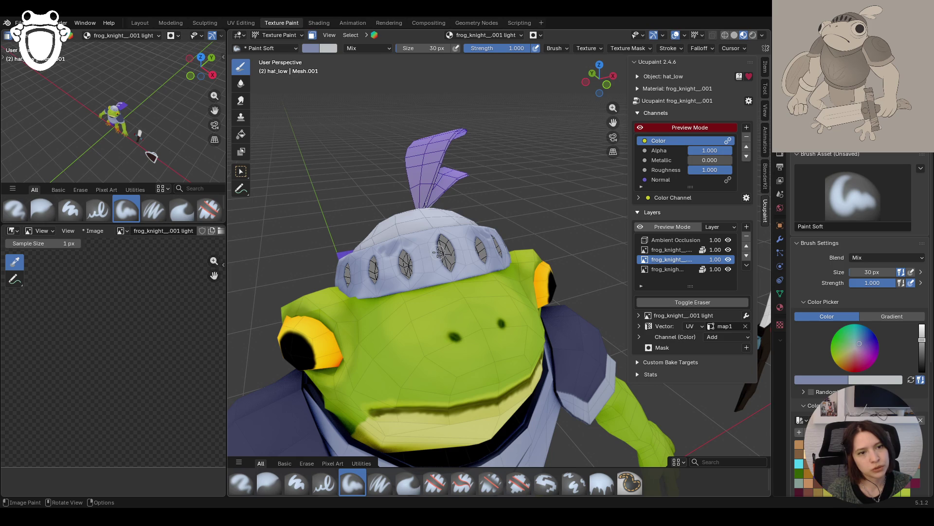
pyautogui.moveTo(337, 304); pyautogui.dragTo(374, 318, button='middle')
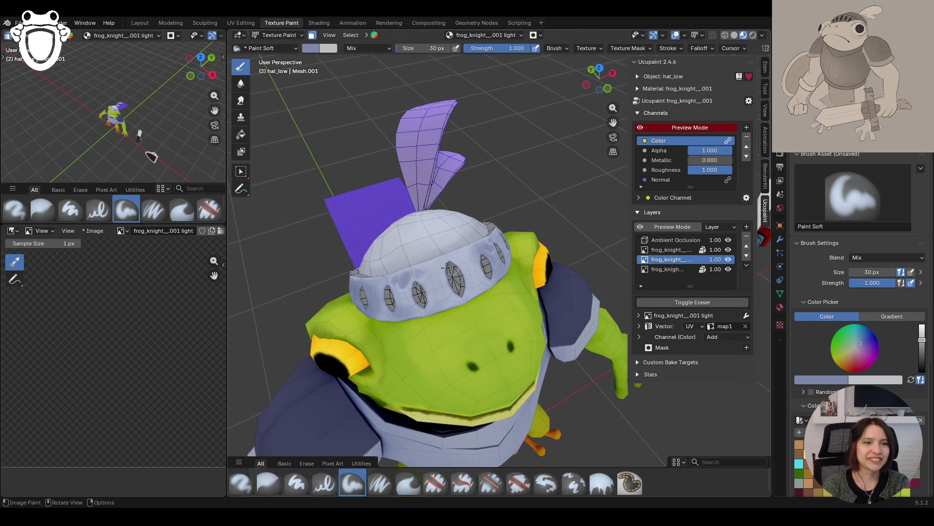
pyautogui.moveTo(415, 265)
pyautogui.mouseDown()
pyautogui.moveTo(466, 243)
pyautogui.moveTo(466, 301)
pyautogui.moveTo(487, 287)
pyautogui.moveTo(492, 278)
pyautogui.moveTo(468, 282)
pyautogui.moveTo(443, 235)
pyautogui.mouseUp()
pyautogui.moveTo(443, 233); pyautogui.dragTo(498, 281, button='middle')
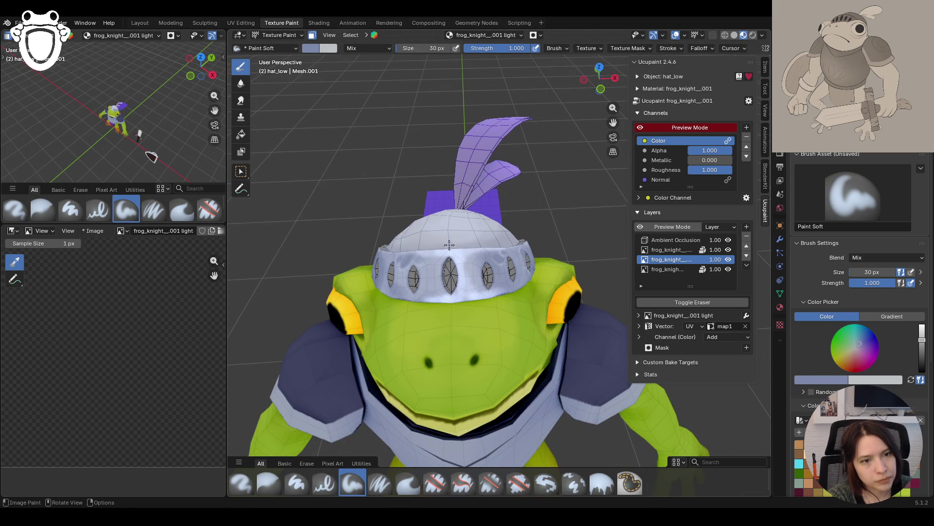
pyautogui.moveTo(444, 267); pyautogui.dragTo(445, 283)
pyautogui.moveTo(434, 278); pyautogui.dragTo(498, 274, button='middle')
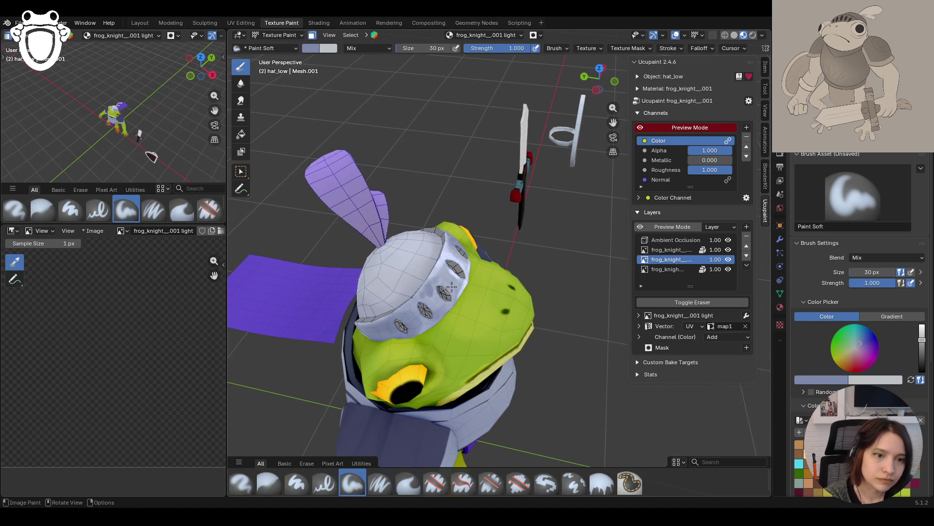
pyautogui.moveTo(394, 310)
pyautogui.mouseDown()
pyautogui.moveTo(417, 287)
pyautogui.moveTo(390, 311)
pyautogui.mouseUp()
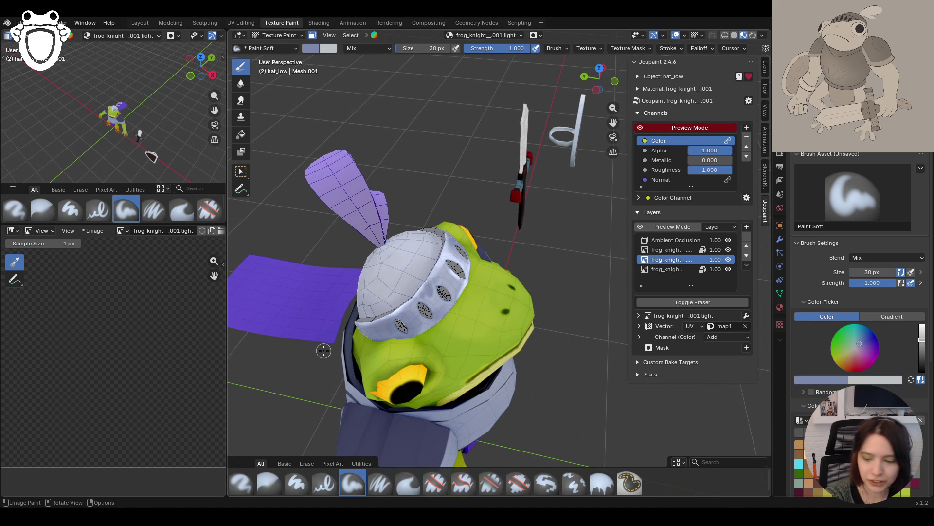
# Turn off face masking and paint a highlight on the helmet dome
pyautogui.moveTo(481, 282)
pyautogui.mouseDown(button='middle')
pyautogui.moveTo(288, 294)
pyautogui.moveTo(267, 269)
pyautogui.mouseUp(button='middle')
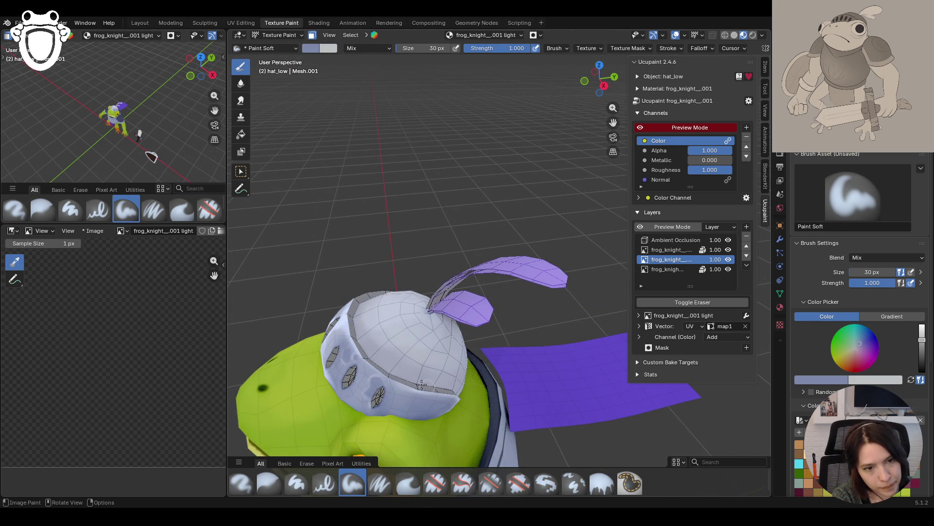
pyautogui.moveTo(494, 395); pyautogui.dragTo(399, 292, button='middle')
pyautogui.scroll(-3, 399, 292)
pyautogui.click(313, 36)
pyautogui.moveTo(487, 195)
pyautogui.mouseDown(button='middle')
pyautogui.moveTo(558, 223)
pyautogui.moveTo(538, 243)
pyautogui.mouseUp(button='middle')
pyautogui.scroll(3, 536, 246)
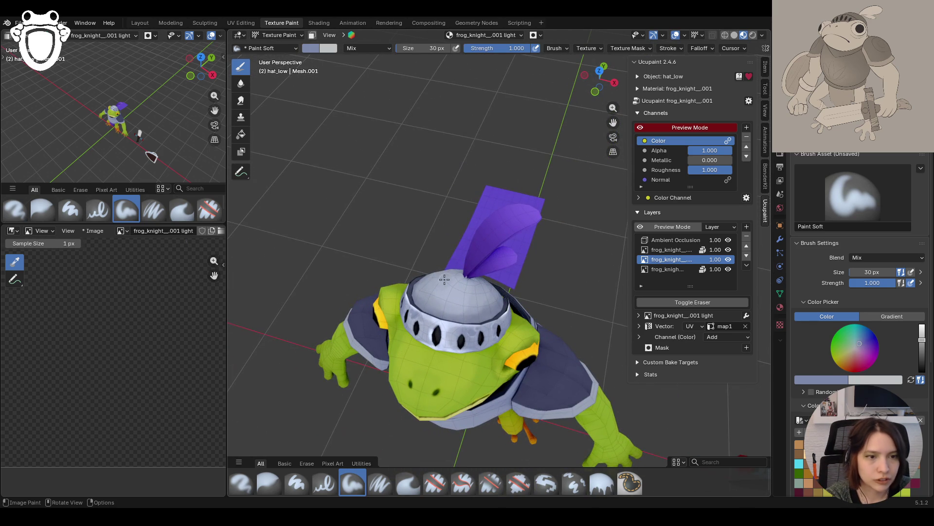
pyautogui.moveTo(447, 299); pyautogui.dragTo(453, 292)
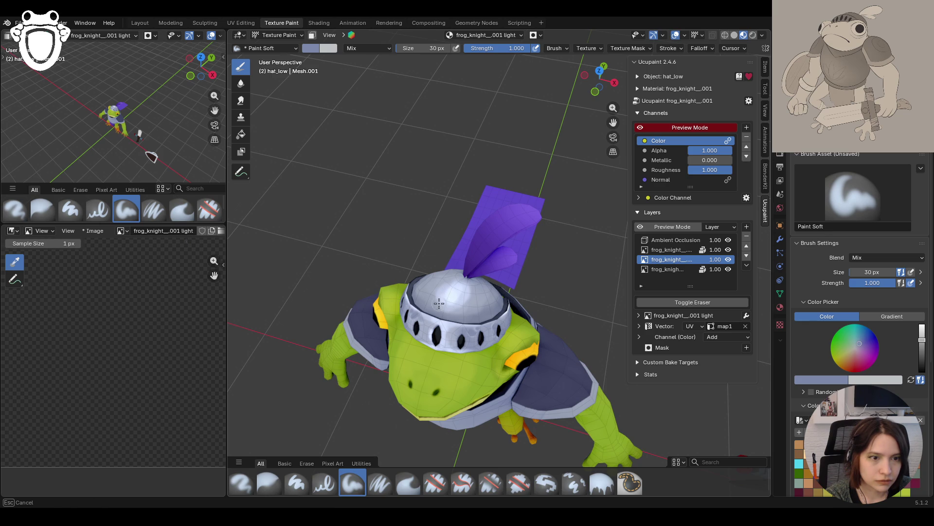
pyautogui.moveTo(438, 285); pyautogui.dragTo(440, 284)
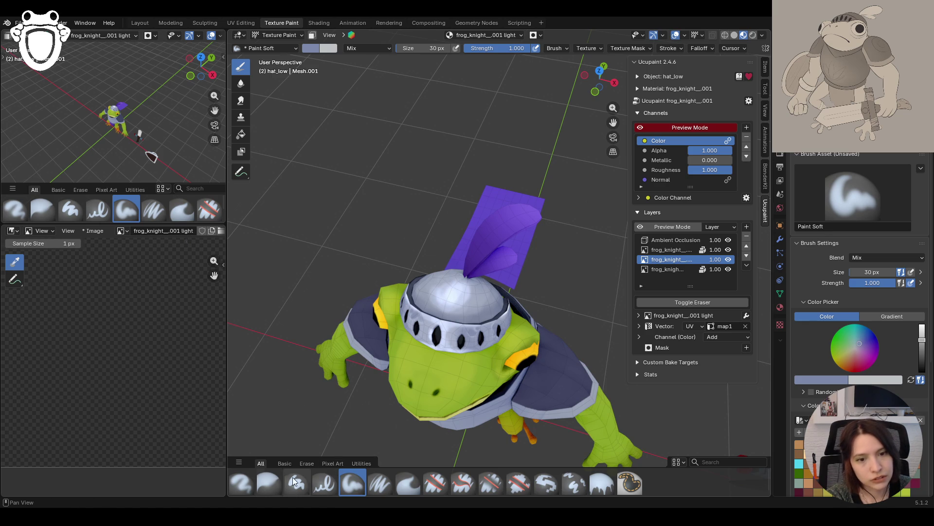
pyautogui.moveTo(262, 442)
pyautogui.mouseDown(button='middle')
pyautogui.moveTo(408, 314)
pyautogui.moveTo(551, 316)
pyautogui.moveTo(542, 371)
pyautogui.moveTo(613, 122)
pyautogui.mouseUp(button='middle')
pyautogui.moveTo(614, 122)
pyautogui.mouseDown()
pyautogui.moveTo(615, 111)
pyautogui.moveTo(628, 160)
pyautogui.mouseUp()
pyautogui.moveTo(584, 195)
pyautogui.mouseDown(button='middle')
pyautogui.moveTo(545, 204)
pyautogui.moveTo(582, 212)
pyautogui.moveTo(560, 214)
pyautogui.mouseUp(button='middle')
pyautogui.click(279, 35)
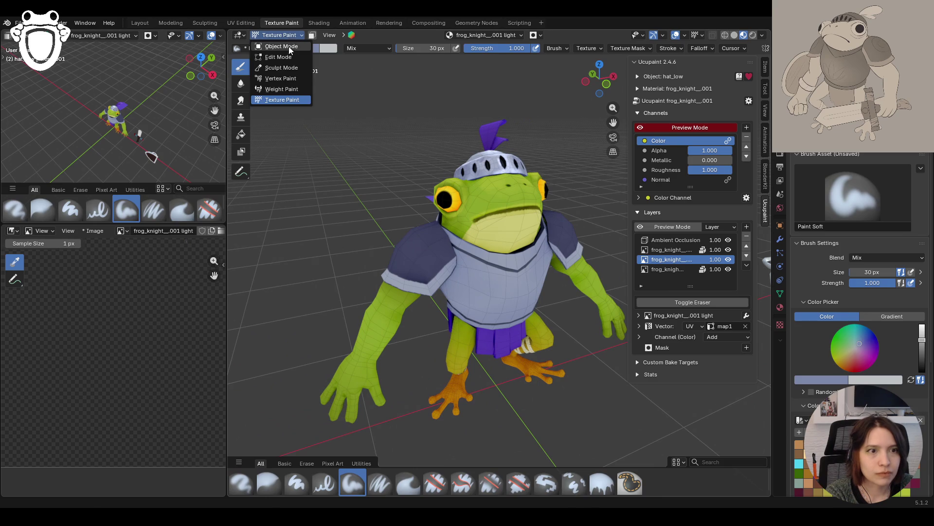
# Select body_armor_low.001 in Object Mode and put it into Texture Paint instead of the helmet
pyautogui.click(288, 45)
pyautogui.click(514, 266)
pyautogui.moveTo(511, 80)
pyautogui.mouseDown(button='middle')
pyautogui.moveTo(532, 153)
pyautogui.moveTo(487, 92)
pyautogui.moveTo(567, 246)
pyautogui.moveTo(536, 181)
pyautogui.moveTo(355, 193)
pyautogui.moveTo(547, 197)
pyautogui.moveTo(545, 172)
pyautogui.moveTo(536, 171)
pyautogui.mouseUp(button='middle')
pyautogui.click(269, 35)
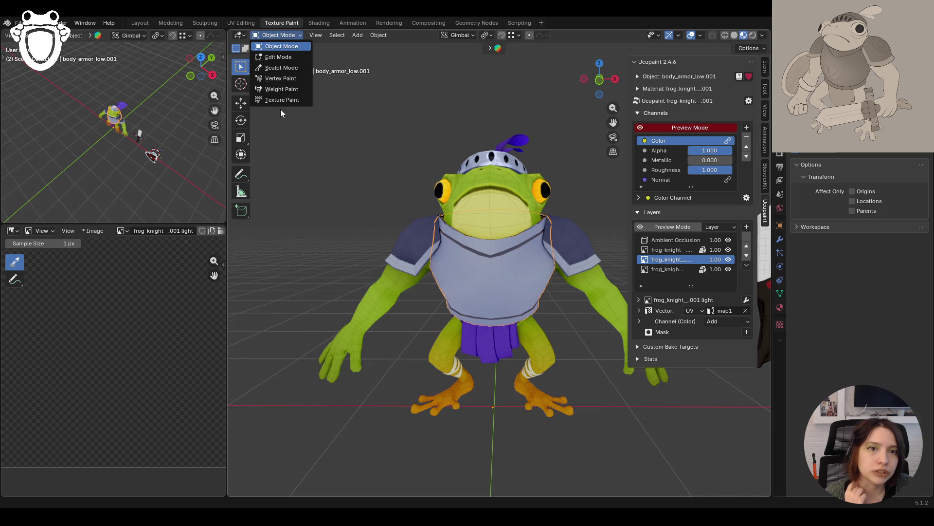
pyautogui.click(282, 99)
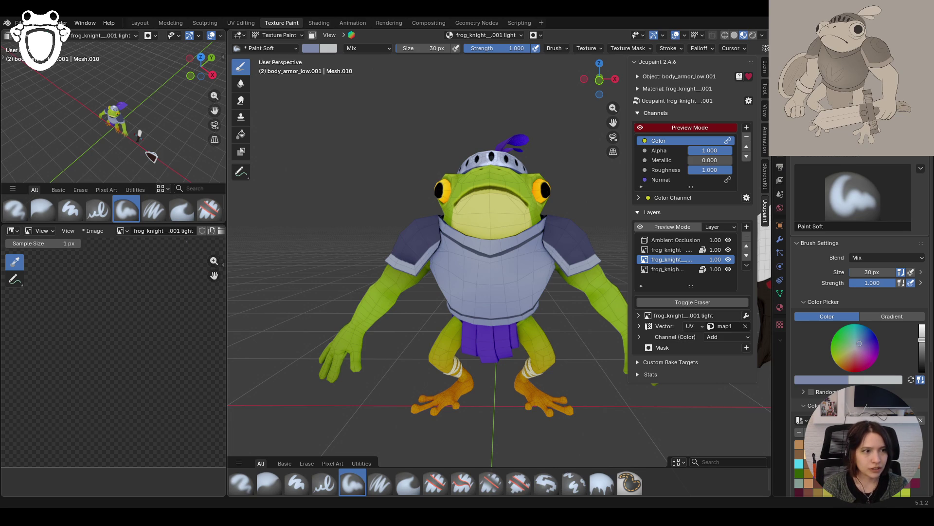
# Save knight_rig.blend with Ctrl+S, then orbit around the frog knight to check the painting
pyautogui.press('KP_0')
pyautogui.moveTo(563, 375)
pyautogui.mouseDown(button='middle')
pyautogui.moveTo(540, 370)
pyautogui.moveTo(555, 368)
pyautogui.mouseUp(button='middle')
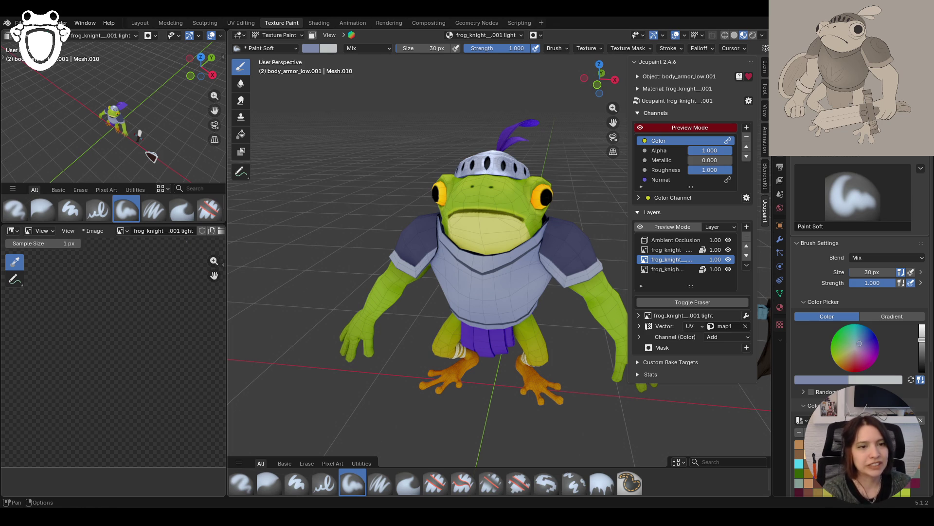
pyautogui.hotkey('ctrl', 's')
pyautogui.moveTo(405, 319)
pyautogui.mouseDown(button='middle')
pyautogui.moveTo(462, 350)
pyautogui.moveTo(396, 398)
pyautogui.moveTo(424, 384)
pyautogui.mouseUp(button='middle')
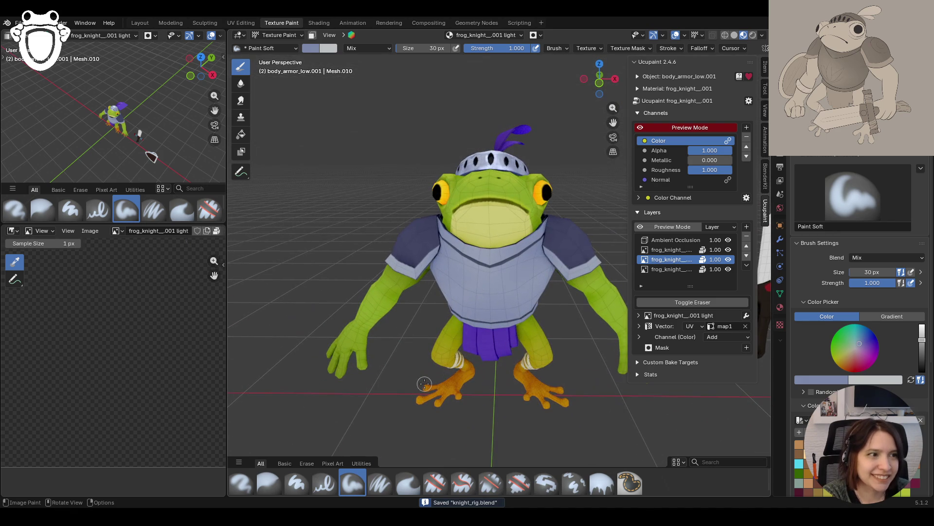
pyautogui.moveTo(420, 370)
pyautogui.mouseDown(button='middle')
pyautogui.moveTo(353, 391)
pyautogui.moveTo(419, 372)
pyautogui.moveTo(529, 376)
pyautogui.mouseUp(button='middle')
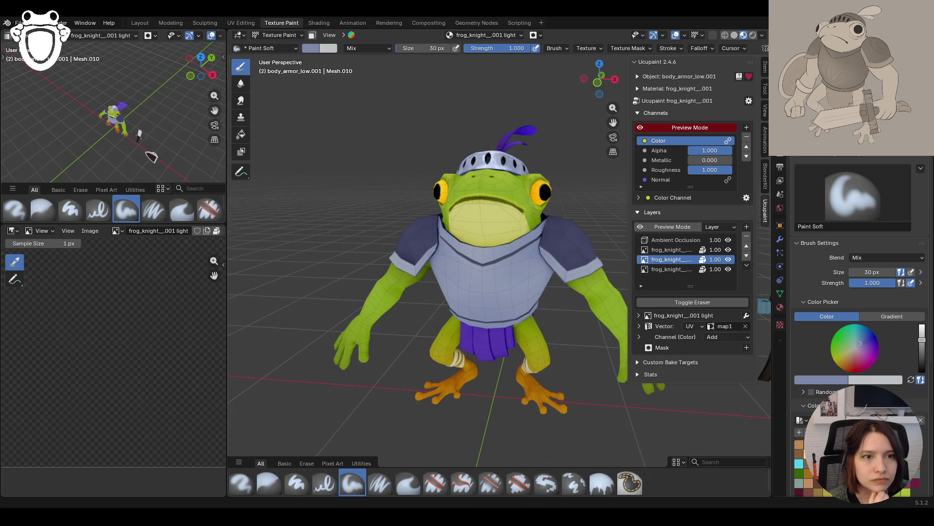
pyautogui.moveTo(445, 380); pyautogui.dragTo(511, 383, button='middle')
pyautogui.click(280, 35)
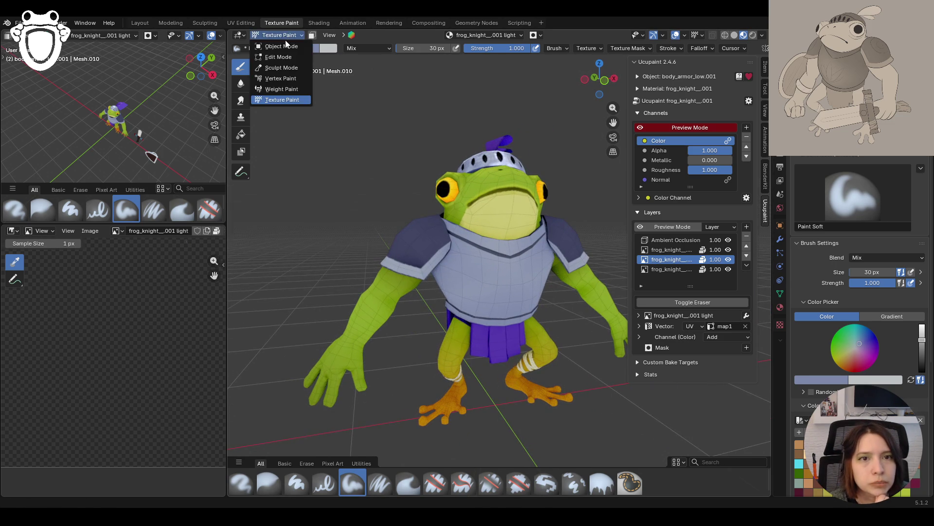
# Select the linked collar faces in Edit Mode, then return to Texture Paint and zoom onto the chest
pyautogui.click(280, 55)
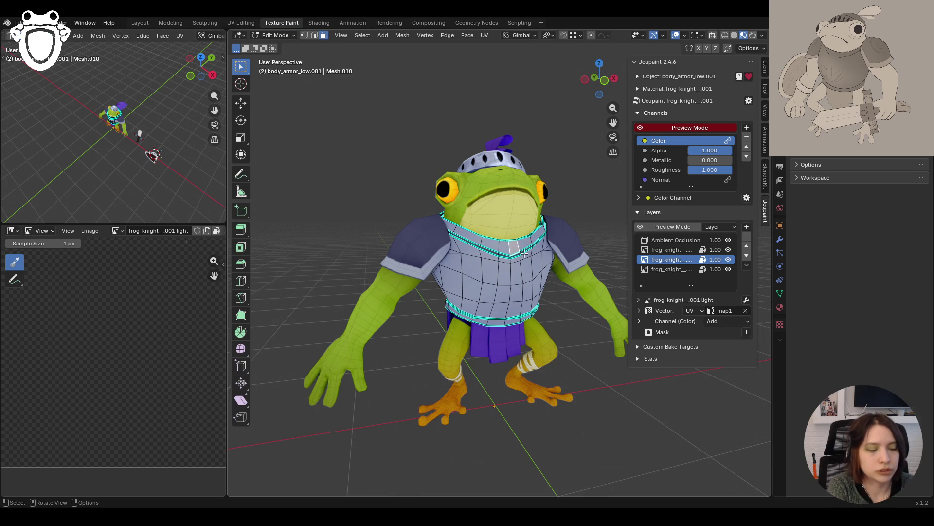
pyautogui.hotkey('ctrl', 'l')
pyautogui.click(275, 35)
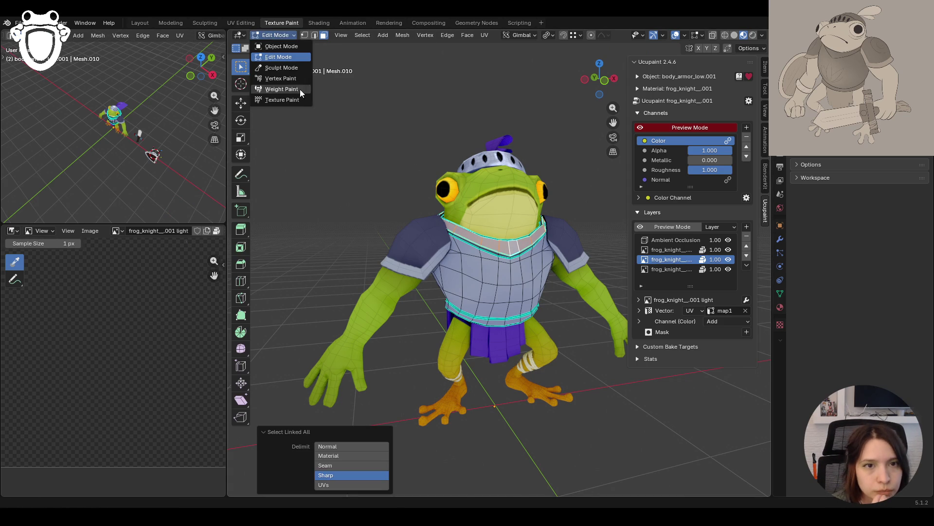
pyautogui.click(263, 100)
pyautogui.moveTo(438, 312); pyautogui.dragTo(473, 322, button='middle')
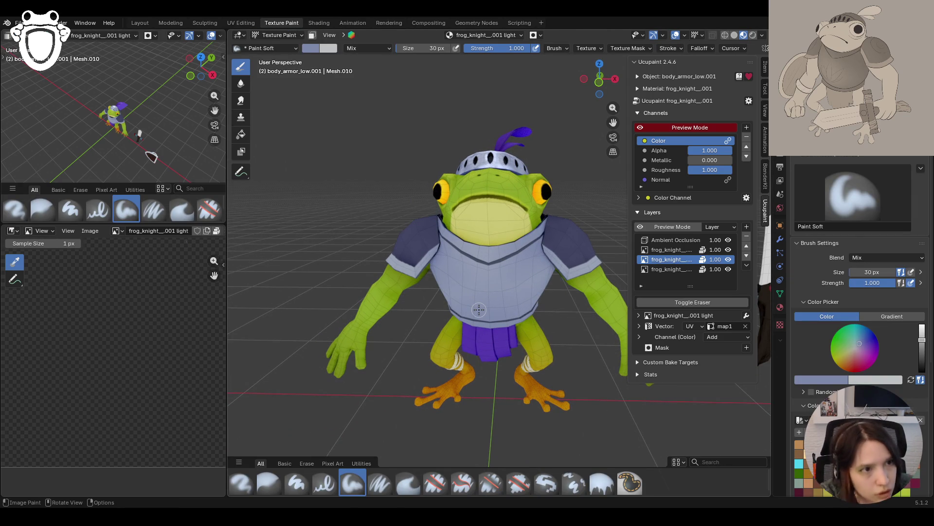
pyautogui.moveTo(450, 276)
pyautogui.mouseDown(button='middle')
pyautogui.moveTo(482, 327)
pyautogui.moveTo(494, 302)
pyautogui.mouseUp(button='middle')
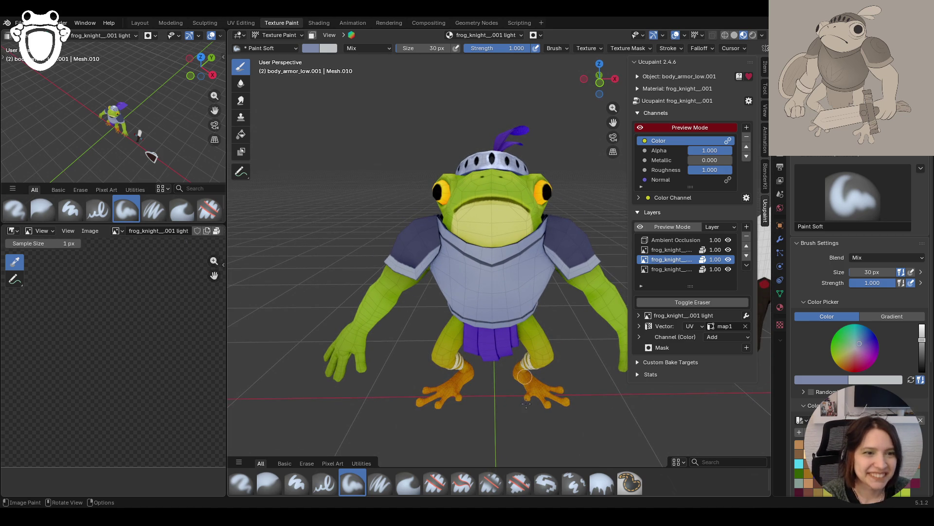
pyautogui.moveTo(494, 303)
pyautogui.keyDown('ctrl'); pyautogui.mouseDown(button='middle')
pyautogui.moveTo(490, 258)
pyautogui.moveTo(619, 311)
pyautogui.moveTo(487, 297)
pyautogui.moveTo(525, 295)
pyautogui.moveTo(441, 246)
pyautogui.moveTo(543, 255)
pyautogui.moveTo(536, 258)
pyautogui.mouseUp(button='middle'); pyautogui.keyUp('ctrl')
pyautogui.scroll(6, 511, 292)
pyautogui.moveTo(480, 319); pyautogui.dragTo(470, 331, button='middle')
# Go back to Edit Mode with Edge select and clear the collar's face selection
pyautogui.click(258, 36)
pyautogui.click(273, 57)
pyautogui.click(314, 35)
pyautogui.click(440, 272)
pyautogui.moveTo(440, 273); pyautogui.dragTo(414, 233, button='middle')
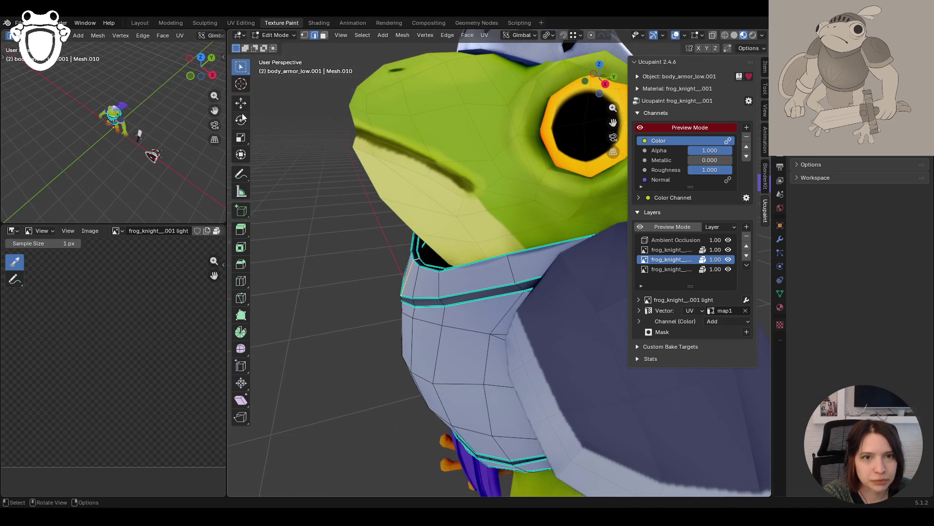
# Tilt the collar edges about 13° and raise them about 0.02 m on Z
pyautogui.click(240, 102)
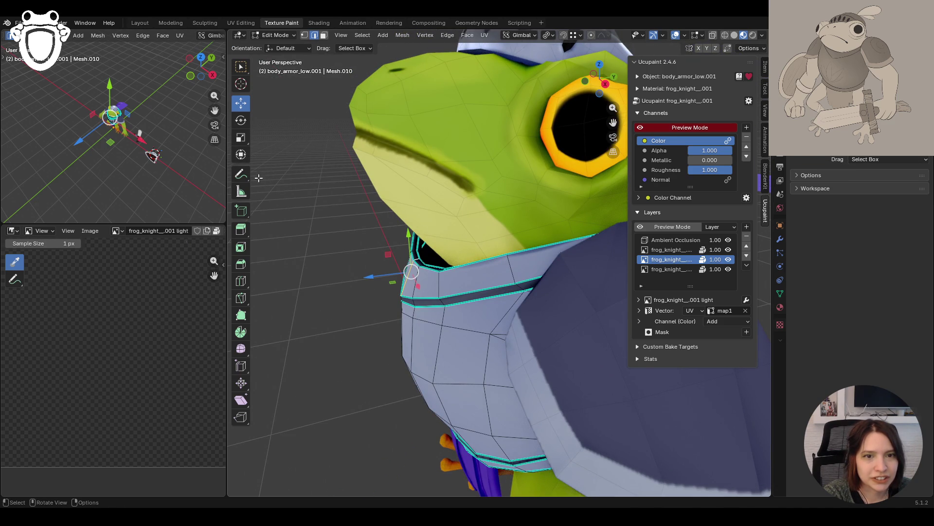
pyautogui.click(247, 127)
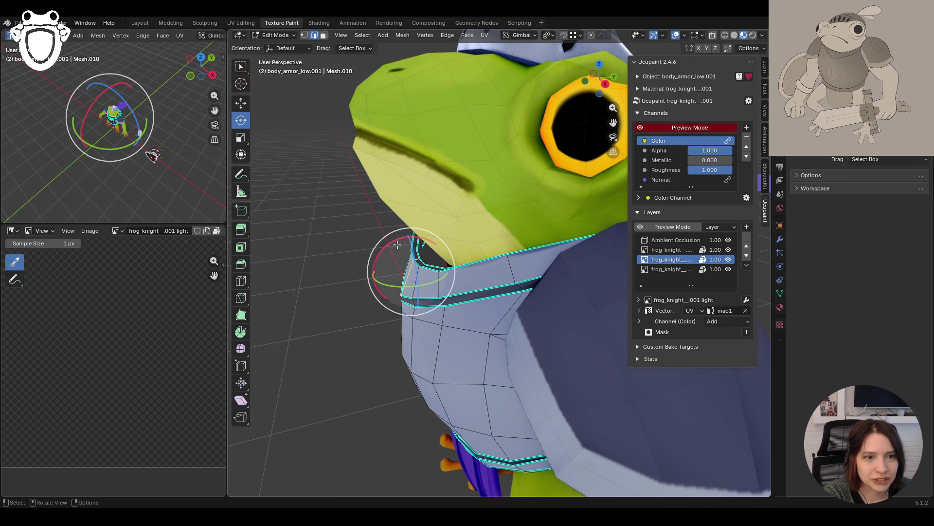
pyautogui.moveTo(396, 237); pyautogui.dragTo(392, 242)
pyautogui.click(241, 102)
pyautogui.moveTo(380, 277); pyautogui.dragTo(381, 275)
pyautogui.moveTo(386, 340)
pyautogui.mouseDown(button='middle')
pyautogui.moveTo(569, 329)
pyautogui.moveTo(563, 316)
pyautogui.mouseUp(button='middle')
pyautogui.moveTo(457, 274); pyautogui.dragTo(466, 273)
pyautogui.moveTo(486, 294)
pyautogui.mouseDown(button='middle')
pyautogui.moveTo(399, 317)
pyautogui.moveTo(306, 359)
pyautogui.moveTo(321, 343)
pyautogui.moveTo(471, 297)
pyautogui.moveTo(494, 303)
pyautogui.moveTo(507, 258)
pyautogui.moveTo(551, 373)
pyautogui.moveTo(362, 411)
pyautogui.moveTo(454, 408)
pyautogui.moveTo(467, 386)
pyautogui.moveTo(362, 162)
pyautogui.mouseUp(button='middle')
pyautogui.scroll(-5, 362, 412)
# Switch the body armour back to Texture Paint mode
pyautogui.click(282, 37)
pyautogui.click(282, 103)
pyautogui.scroll(8, 417, 255)
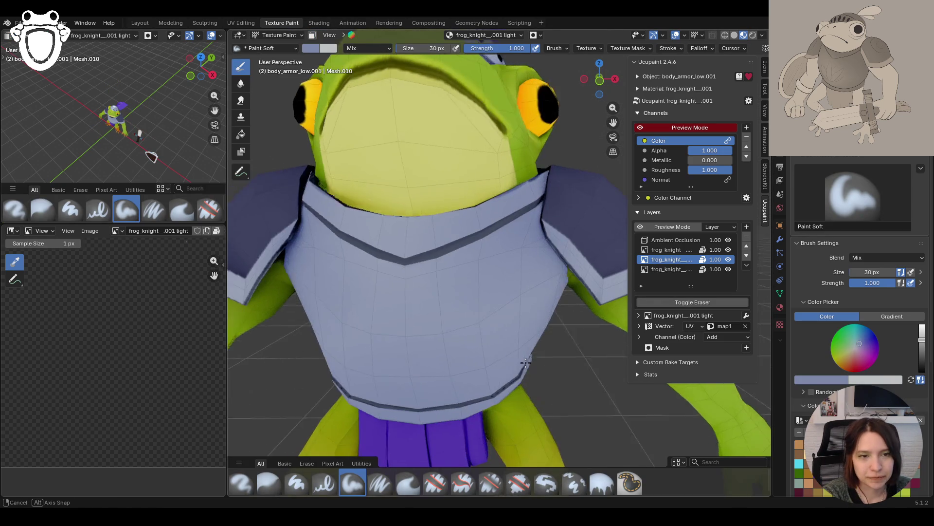
# Limit painting to selected faces, sample a lighter blue-grey, and make the bottom layer active
pyautogui.scroll(-3, 522, 364)
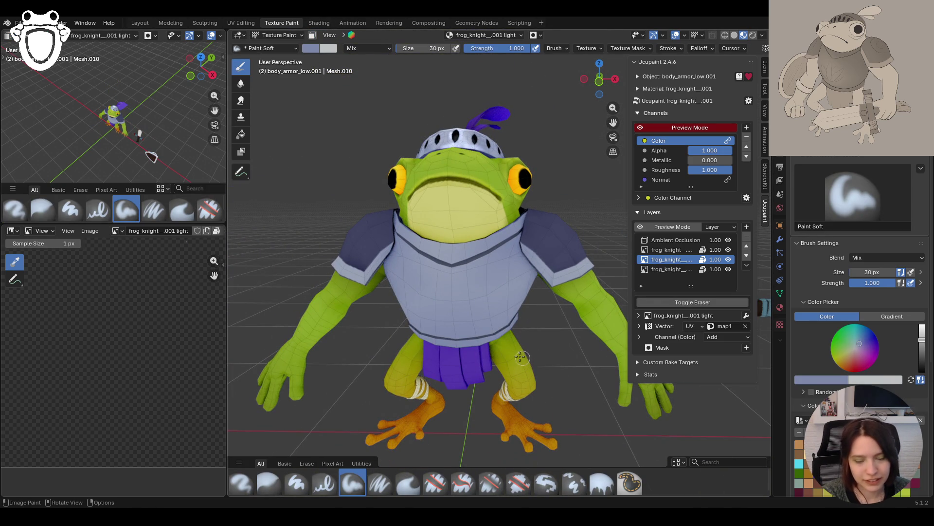
pyautogui.moveTo(613, 122); pyautogui.dragTo(657, 117)
pyautogui.moveTo(438, 244)
pyautogui.mouseDown(button='middle')
pyautogui.moveTo(491, 245)
pyautogui.moveTo(467, 272)
pyautogui.mouseUp(button='middle')
pyautogui.click(312, 35)
pyautogui.moveTo(559, 156); pyautogui.dragTo(607, 136, button='middle')
pyautogui.moveTo(611, 135); pyautogui.dragTo(600, 136)
pyautogui.press('s')
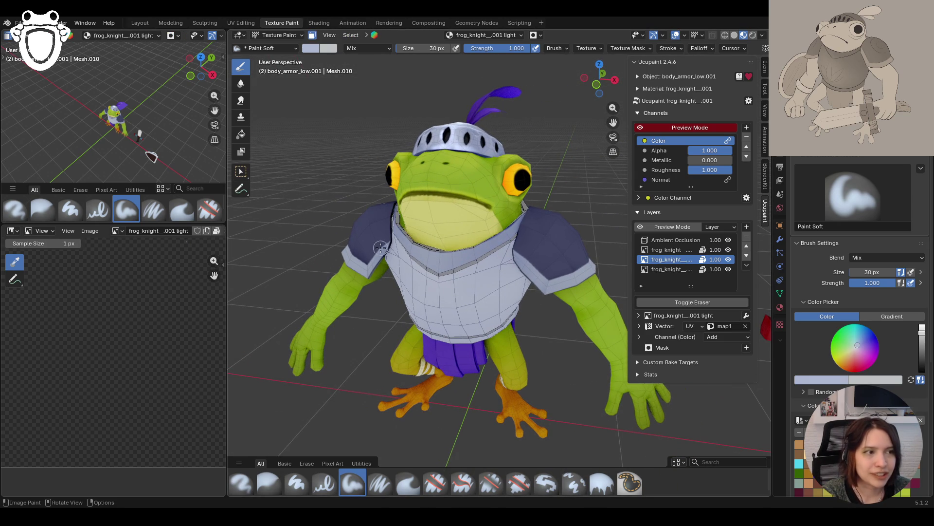
pyautogui.click(686, 270)
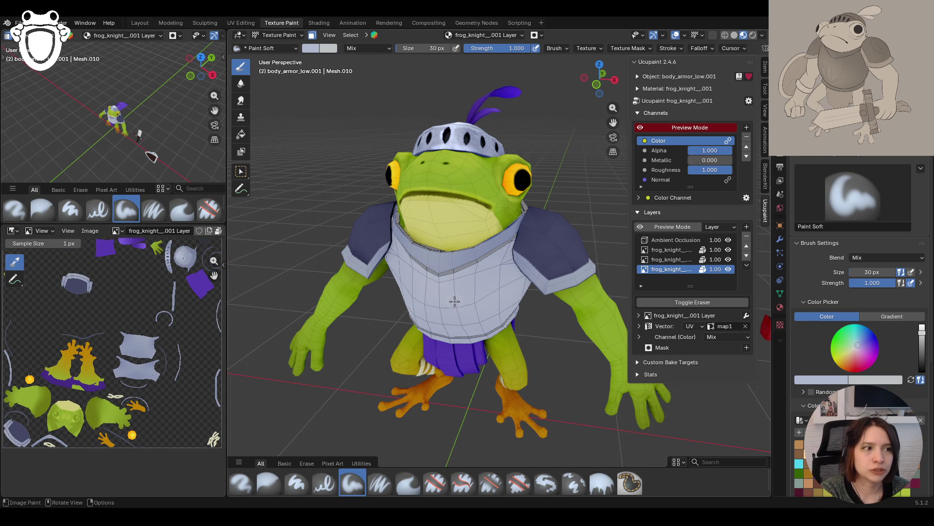
# Dab and stroke #7D89AA blue-grey highlights onto the chest armour
pyautogui.moveTo(538, 303); pyautogui.dragTo(482, 306, button='middle')
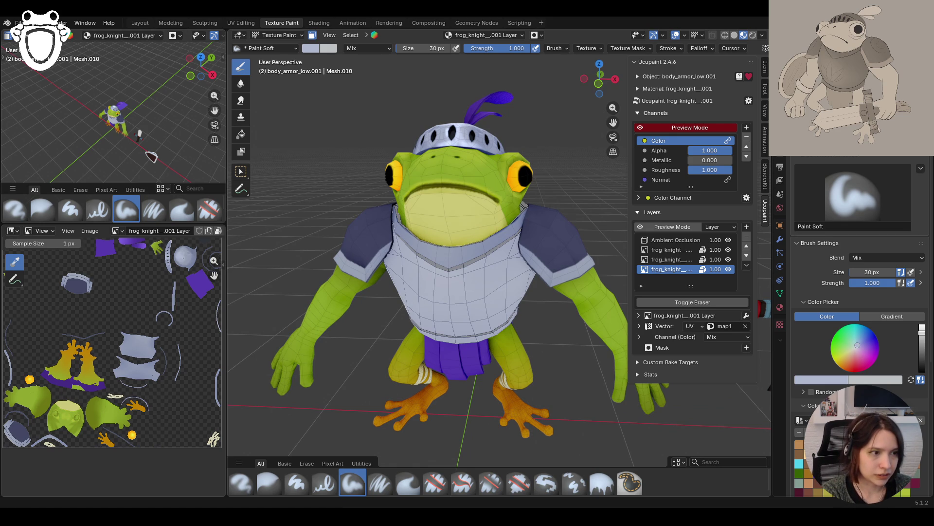
pyautogui.moveTo(487, 325); pyautogui.dragTo(492, 326, button='middle')
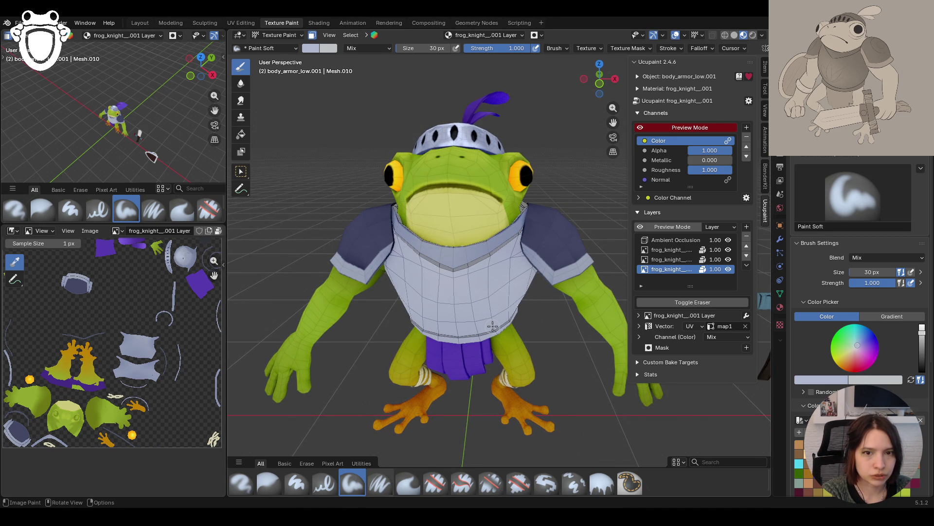
pyautogui.moveTo(613, 122)
pyautogui.mouseDown()
pyautogui.moveTo(614, 131)
pyautogui.moveTo(614, 124)
pyautogui.mouseUp()
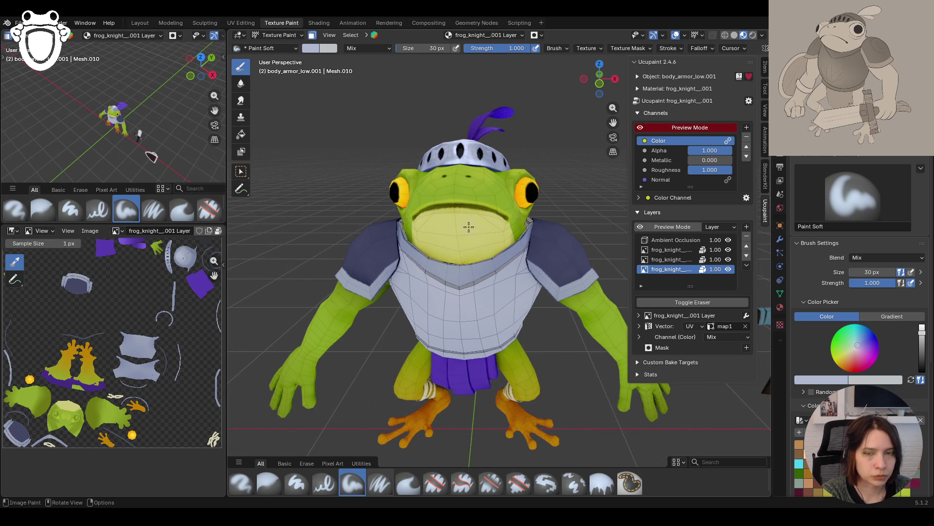
pyautogui.moveTo(590, 237)
pyautogui.mouseDown(button='middle')
pyautogui.moveTo(639, 227)
pyautogui.moveTo(537, 237)
pyautogui.moveTo(579, 239)
pyautogui.moveTo(542, 243)
pyautogui.moveTo(588, 260)
pyautogui.moveTo(579, 249)
pyautogui.mouseUp(button='middle')
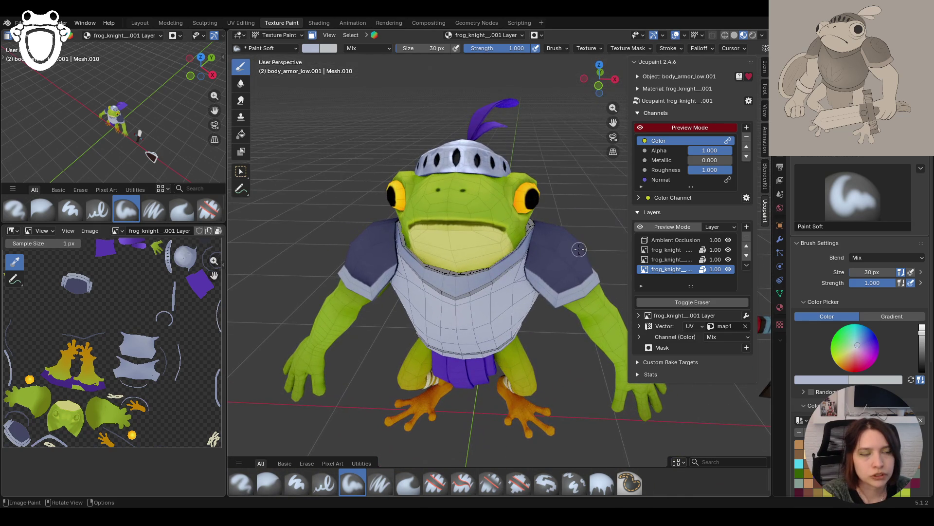
pyautogui.moveTo(457, 285)
pyautogui.mouseDown()
pyautogui.moveTo(454, 292)
pyautogui.moveTo(449, 280)
pyautogui.moveTo(457, 294)
pyautogui.moveTo(468, 279)
pyautogui.moveTo(455, 292)
pyautogui.moveTo(444, 285)
pyautogui.moveTo(459, 276)
pyautogui.mouseUp()
pyautogui.moveTo(458, 292)
pyautogui.mouseDown()
pyautogui.moveTo(463, 301)
pyautogui.moveTo(461, 253)
pyautogui.mouseUp()
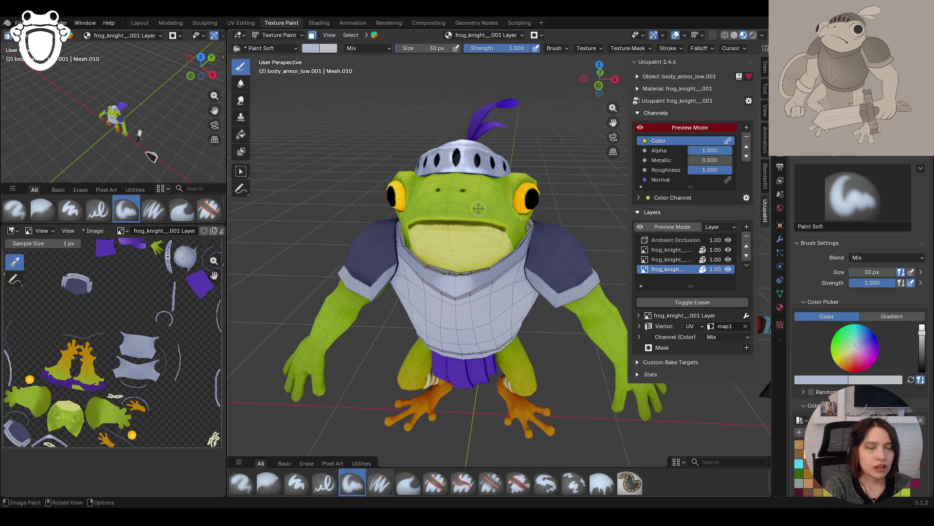
pyautogui.moveTo(550, 260)
pyautogui.mouseDown(button='middle')
pyautogui.moveTo(444, 256)
pyautogui.moveTo(475, 257)
pyautogui.mouseUp(button='middle')
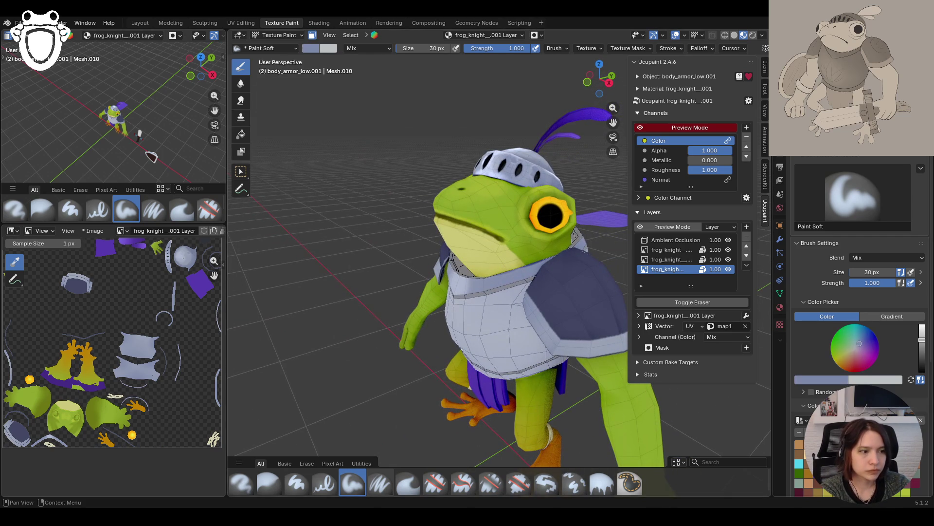
pyautogui.moveTo(559, 272); pyautogui.dragTo(540, 266, button='middle')
pyautogui.click(834, 380)
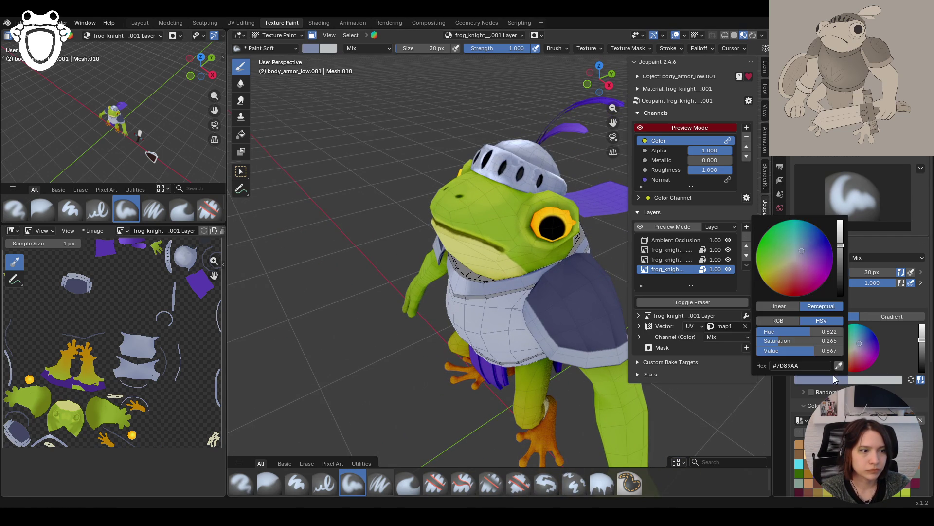
# Eyedrop the armour's own colour into the brush and paint short strokes along the collar
pyautogui.click(839, 366)
pyautogui.click(567, 187)
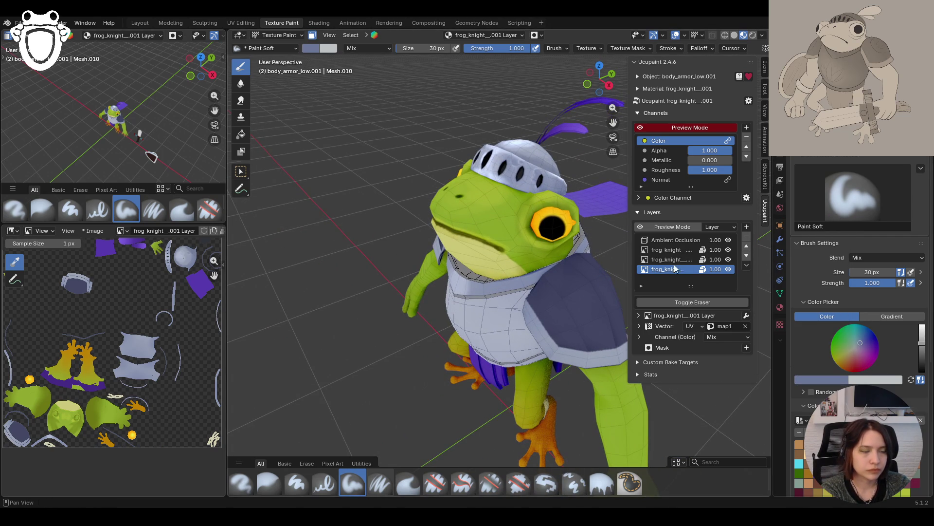
pyautogui.scroll(-1, 798, 435)
pyautogui.moveTo(540, 350); pyautogui.dragTo(533, 316, button='middle')
pyautogui.moveTo(543, 246)
pyautogui.mouseDown()
pyautogui.moveTo(541, 263)
pyautogui.moveTo(514, 270)
pyautogui.moveTo(557, 248)
pyautogui.moveTo(475, 284)
pyautogui.mouseUp()
pyautogui.moveTo(548, 260)
pyautogui.mouseDown(button='middle')
pyautogui.moveTo(555, 279)
pyautogui.moveTo(485, 280)
pyautogui.mouseUp(button='middle')
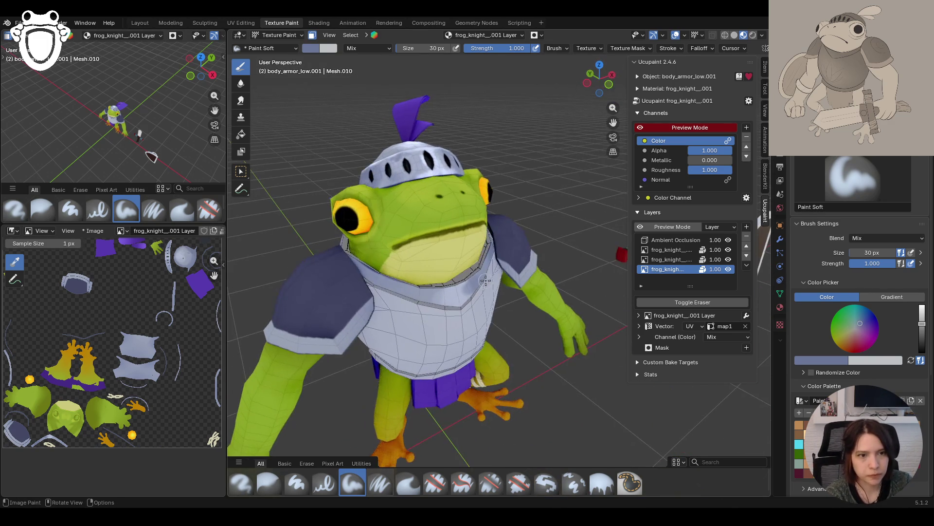
pyautogui.moveTo(423, 295); pyautogui.dragTo(439, 302)
pyautogui.moveTo(440, 303)
pyautogui.mouseDown()
pyautogui.moveTo(464, 304)
pyautogui.moveTo(428, 308)
pyautogui.moveTo(370, 288)
pyautogui.moveTo(372, 268)
pyautogui.moveTo(392, 288)
pyautogui.mouseUp()
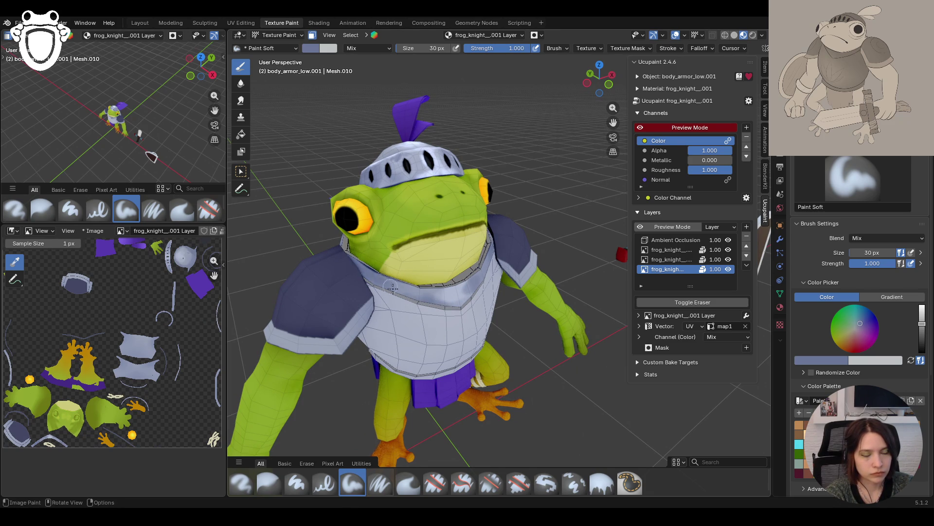
# Paint along the armour edge below the cape and dab more shading onto the collar
pyautogui.moveTo(393, 288)
pyautogui.mouseDown(button='middle')
pyautogui.moveTo(433, 253)
pyautogui.moveTo(467, 297)
pyautogui.mouseUp(button='middle')
pyautogui.scroll(-5, 440, 241)
pyautogui.scroll(6, 441, 241)
pyautogui.moveTo(634, 129)
pyautogui.keyDown('shift'); pyautogui.mouseDown(button='middle')
pyautogui.moveTo(464, 237)
pyautogui.moveTo(494, 215)
pyautogui.moveTo(456, 220)
pyautogui.mouseUp(button='middle'); pyautogui.keyUp('shift')
pyautogui.moveTo(390, 180); pyautogui.dragTo(486, 185)
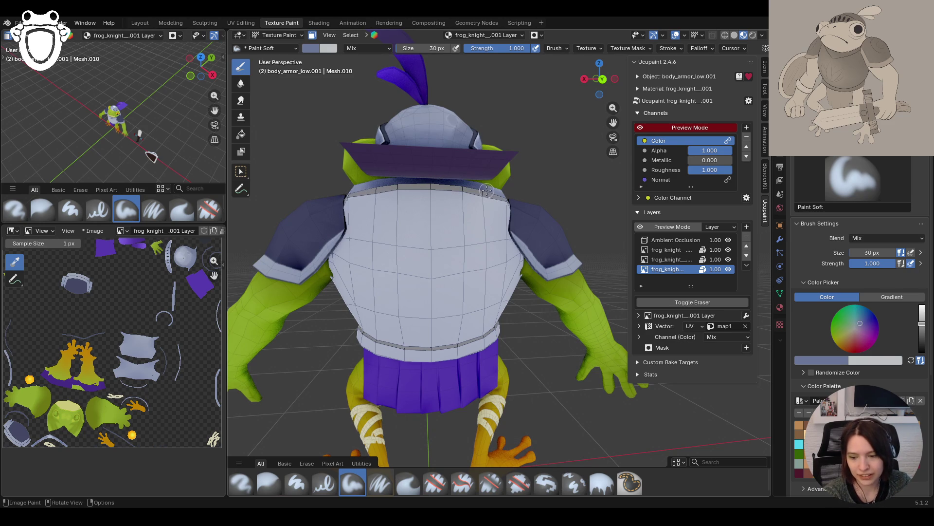
pyautogui.moveTo(478, 185); pyautogui.dragTo(401, 237, button='middle')
pyautogui.moveTo(467, 248); pyautogui.dragTo(495, 255)
pyautogui.moveTo(495, 255)
pyautogui.mouseDown(button='middle')
pyautogui.moveTo(496, 284)
pyautogui.moveTo(429, 257)
pyautogui.moveTo(348, 251)
pyautogui.moveTo(481, 312)
pyautogui.moveTo(488, 246)
pyautogui.mouseUp(button='middle')
pyautogui.click(412, 298)
pyautogui.click(416, 301)
pyautogui.moveTo(423, 301); pyautogui.dragTo(423, 311)
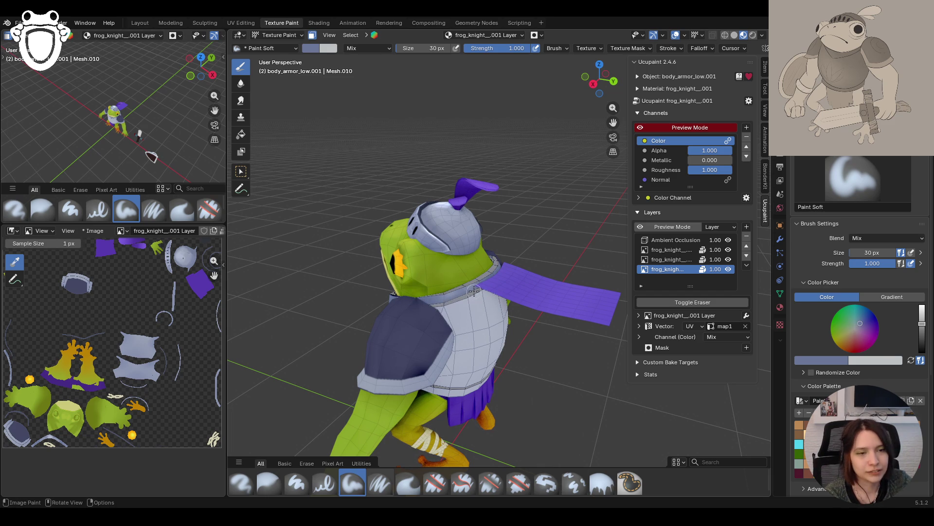
pyautogui.moveTo(474, 291); pyautogui.dragTo(371, 277, button='middle')
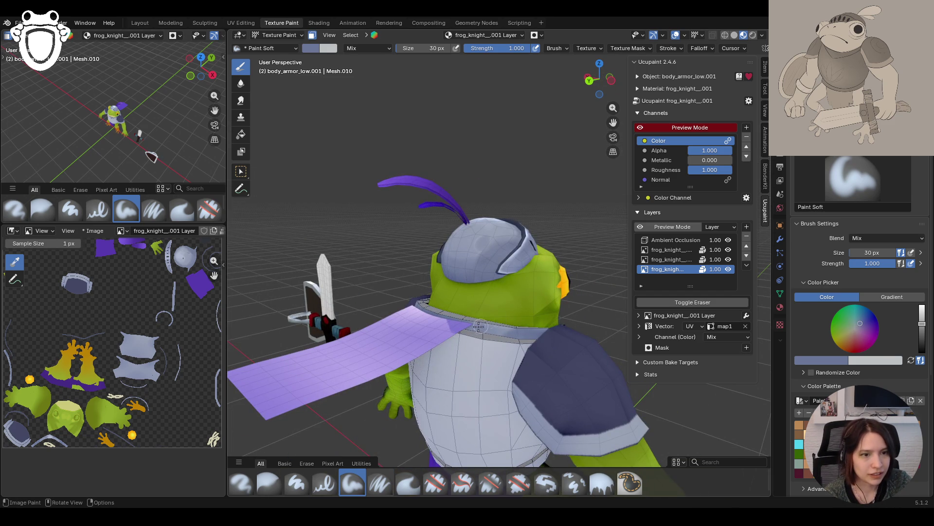
pyautogui.moveTo(461, 315)
pyautogui.mouseDown(button='middle')
pyautogui.moveTo(482, 350)
pyautogui.moveTo(597, 303)
pyautogui.moveTo(397, 319)
pyautogui.moveTo(419, 359)
pyautogui.mouseUp(button='middle')
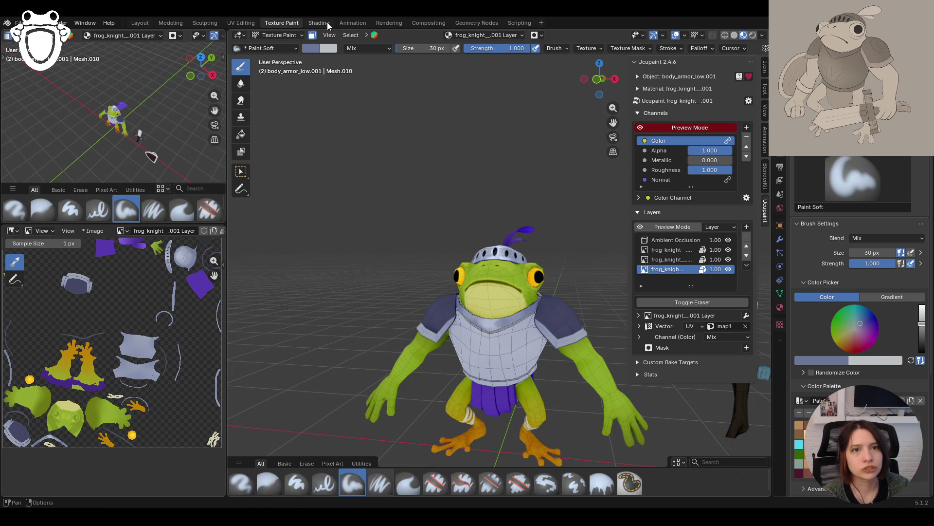
pyautogui.click(255, 22)
pyautogui.click(316, 23)
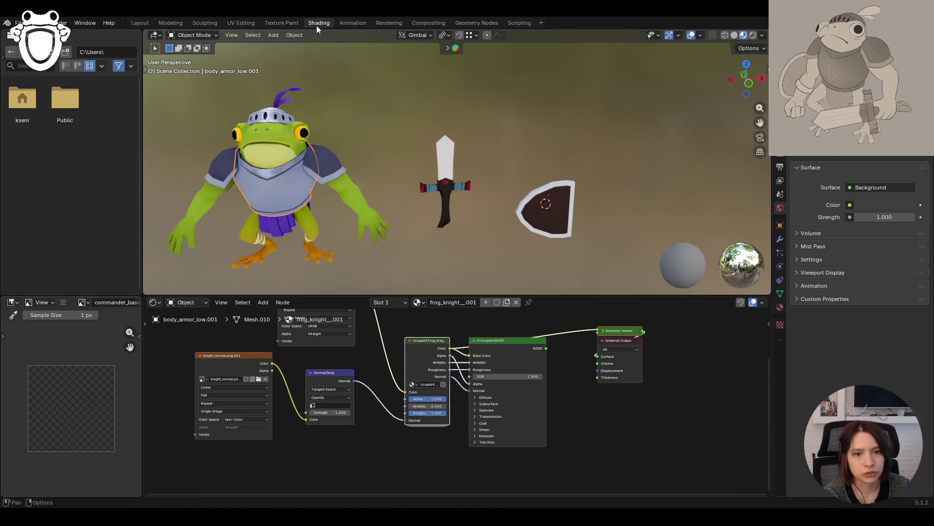
pyautogui.moveTo(239, 358); pyautogui.dragTo(250, 360)
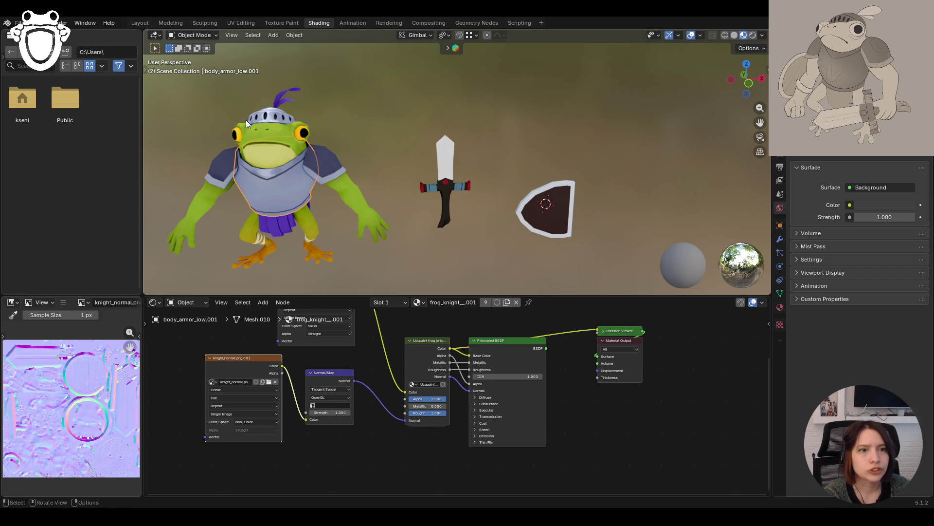
pyautogui.scroll(-2, 474, 183)
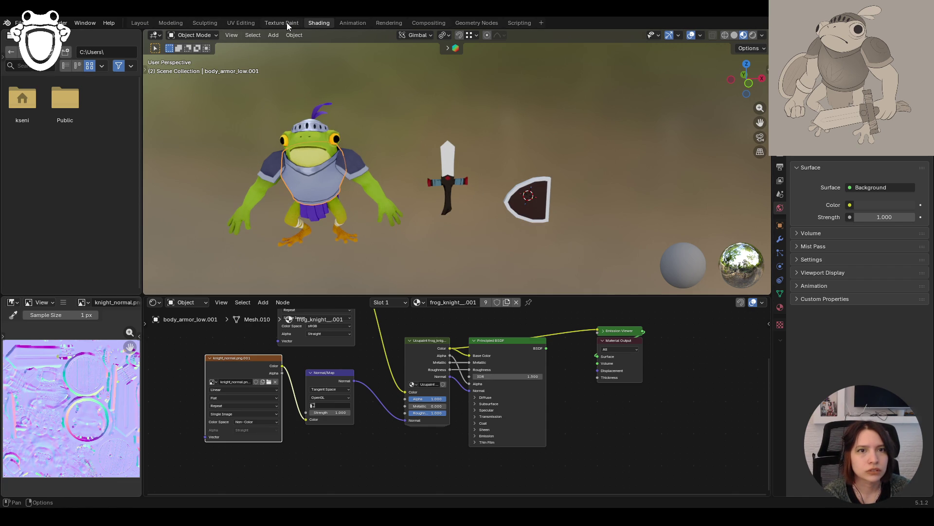
pyautogui.click(287, 23)
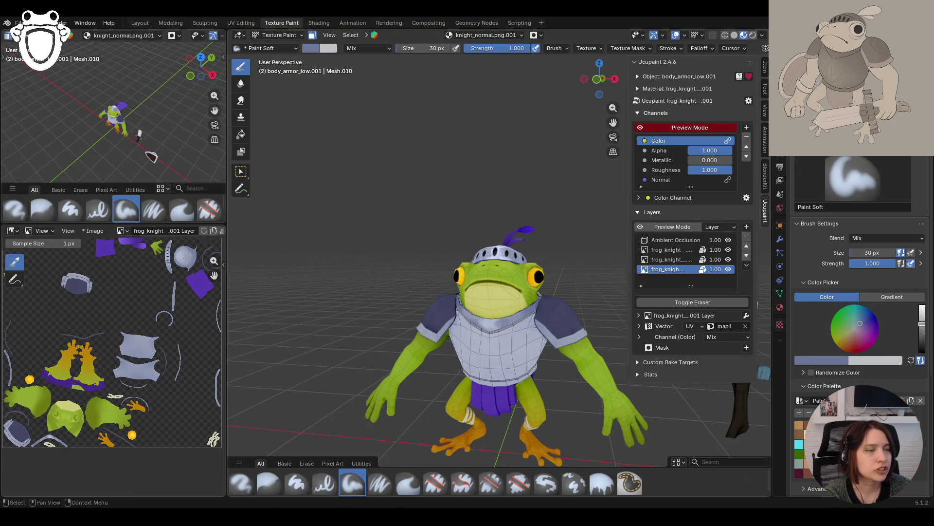
# Briefly reveal the hidden stage objects, then hide them again with undo
pyautogui.scroll(-6, 455, 253)
pyautogui.hotkey('alt', 'h')
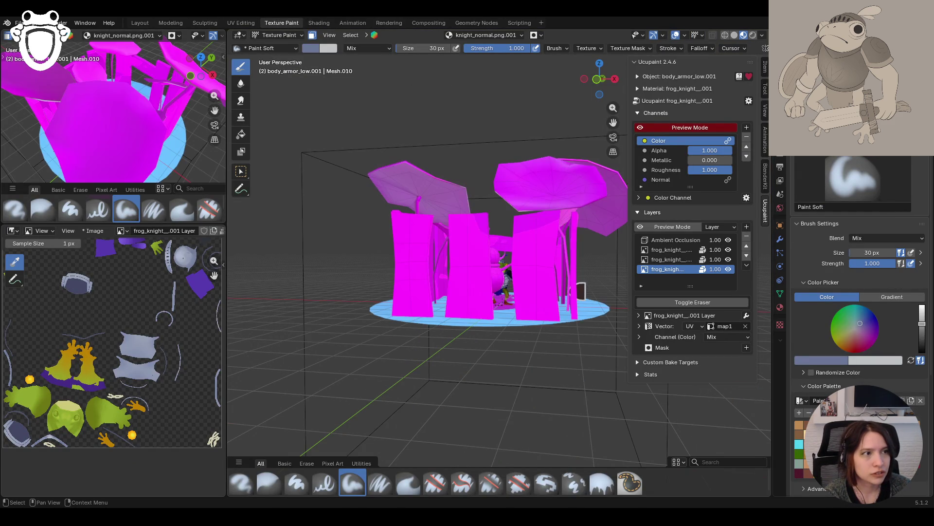
pyautogui.hotkey('ctrl', 'z')
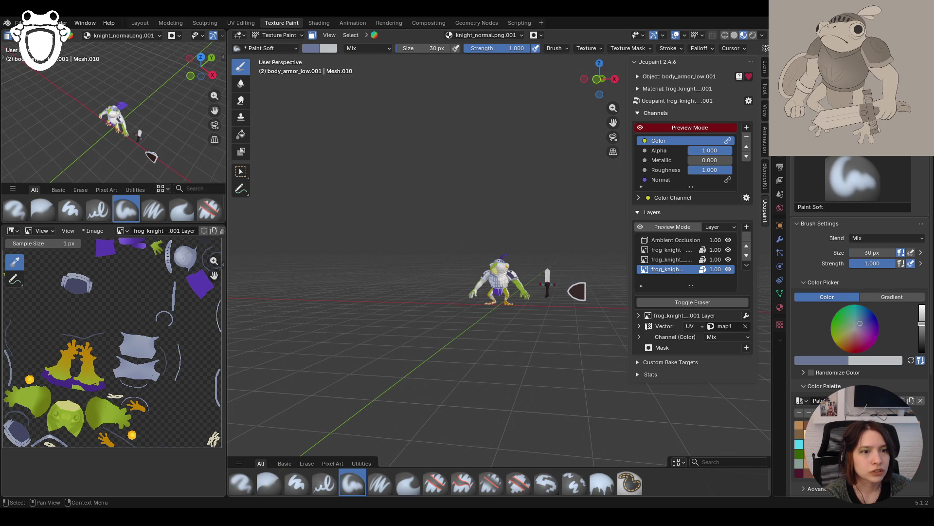
pyautogui.scroll(10, 499, 292)
pyautogui.scroll(-7, 499, 292)
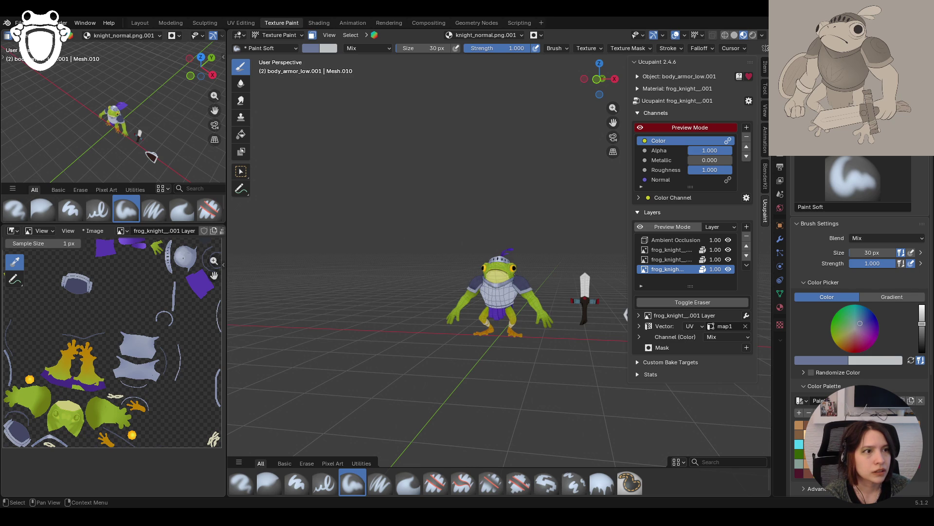
pyautogui.moveTo(454, 238); pyautogui.dragTo(486, 247, button='middle')
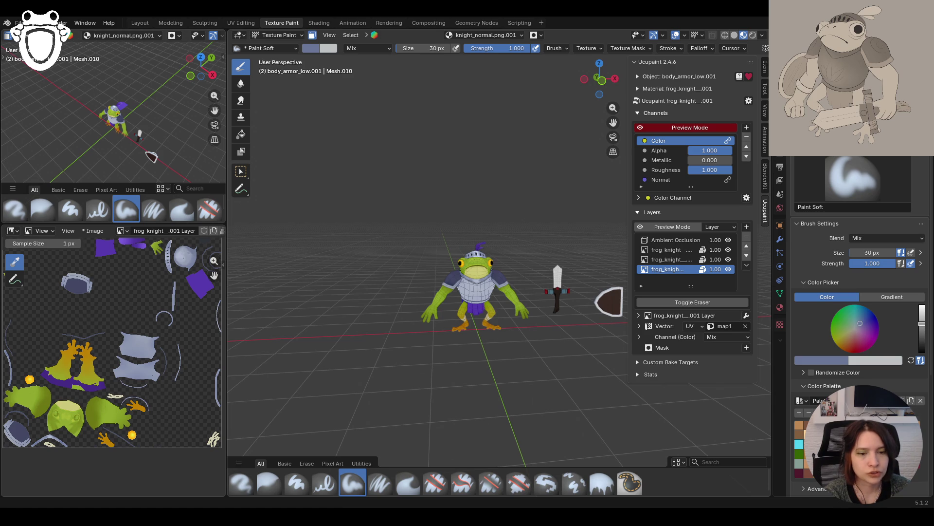
pyautogui.moveTo(516, 363)
pyautogui.mouseDown(button='middle')
pyautogui.moveTo(535, 363)
pyautogui.moveTo(487, 363)
pyautogui.moveTo(522, 364)
pyautogui.moveTo(501, 364)
pyautogui.moveTo(500, 337)
pyautogui.mouseUp(button='middle')
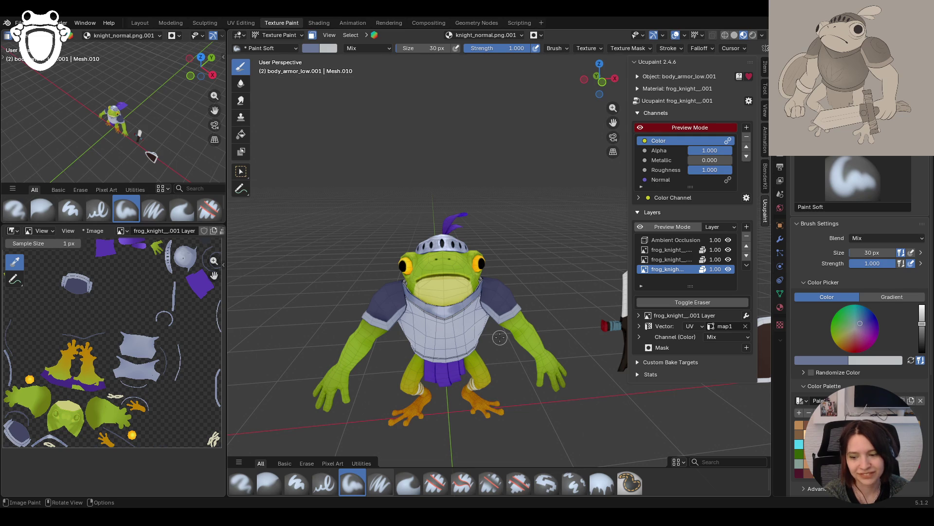
pyautogui.moveTo(614, 122)
pyautogui.mouseDown(button='middle')
pyautogui.moveTo(485, 209)
pyautogui.moveTo(541, 211)
pyautogui.moveTo(424, 229)
pyautogui.mouseUp(button='middle')
pyautogui.scroll(5, 423, 229)
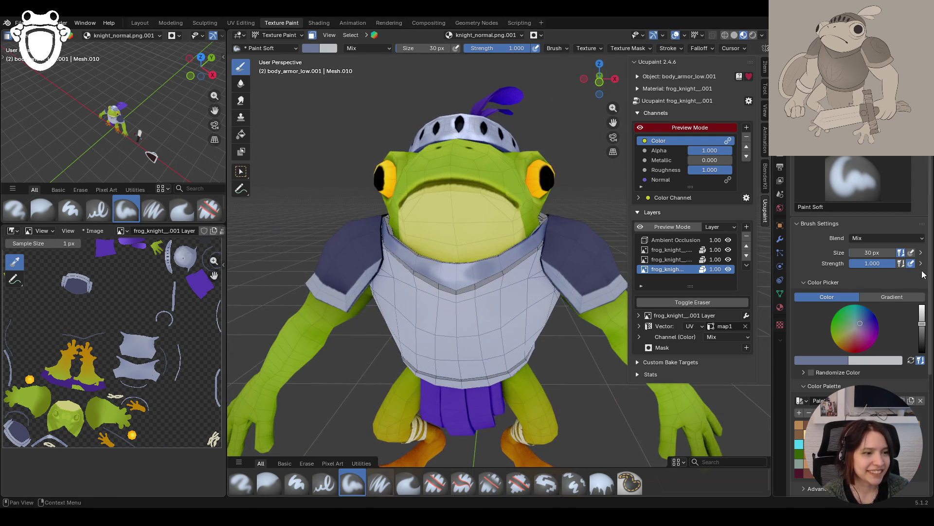
# Lighten the brush colour and paint a light stroke on the chest armour
pyautogui.click(922, 312)
pyautogui.moveTo(612, 122); pyautogui.dragTo(611, 123)
pyautogui.moveTo(612, 122); pyautogui.dragTo(539, 230, button='middle')
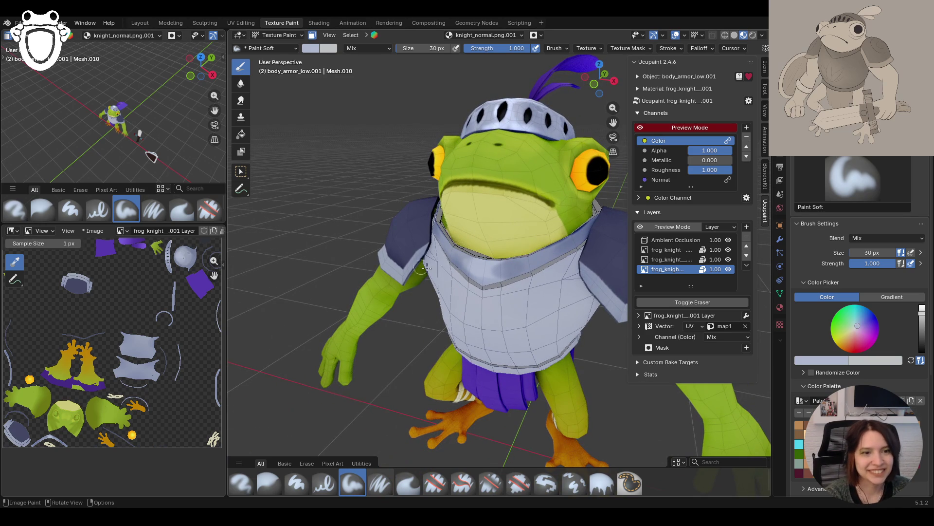
pyautogui.moveTo(481, 275)
pyautogui.mouseDown()
pyautogui.moveTo(479, 263)
pyautogui.moveTo(530, 269)
pyautogui.mouseUp()
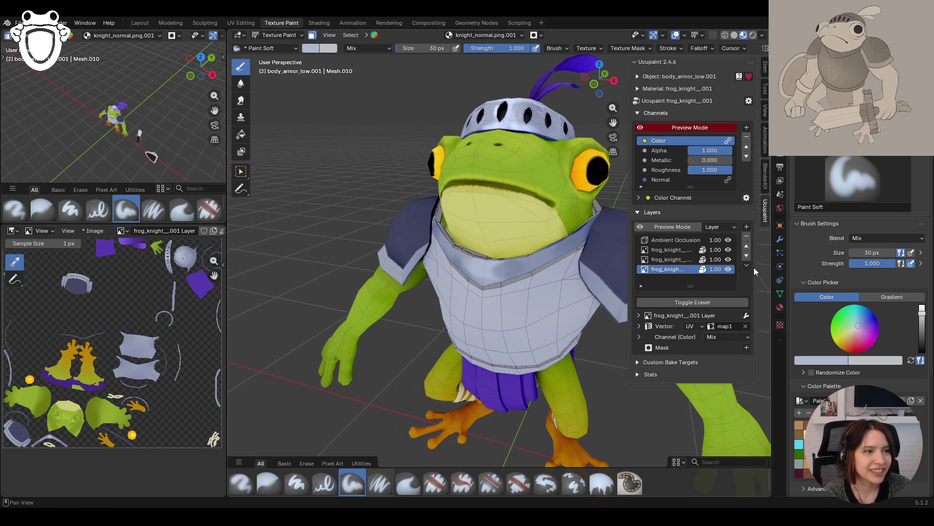
# Toggle to Object Mode and back to Texture Paint, then stroke down the chest armour
pyautogui.click(277, 35)
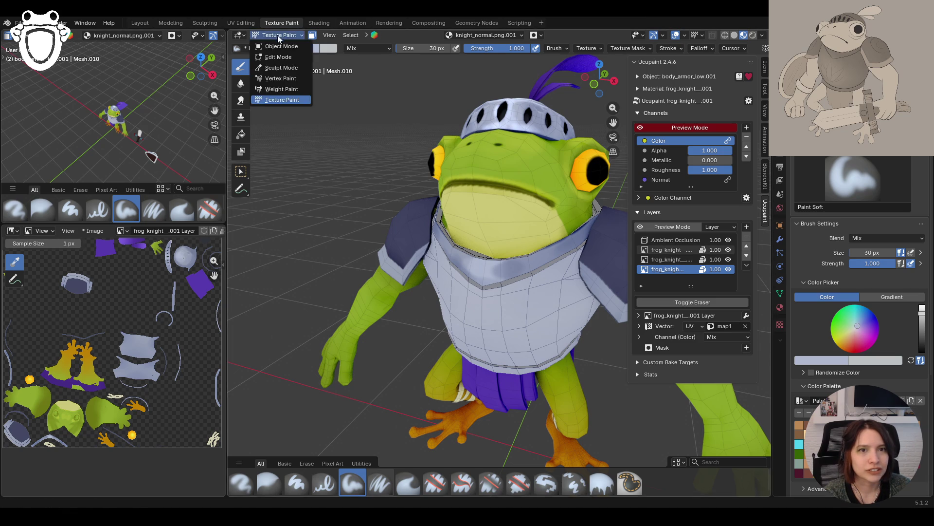
pyautogui.click(275, 49)
pyautogui.click(277, 35)
pyautogui.click(307, 99)
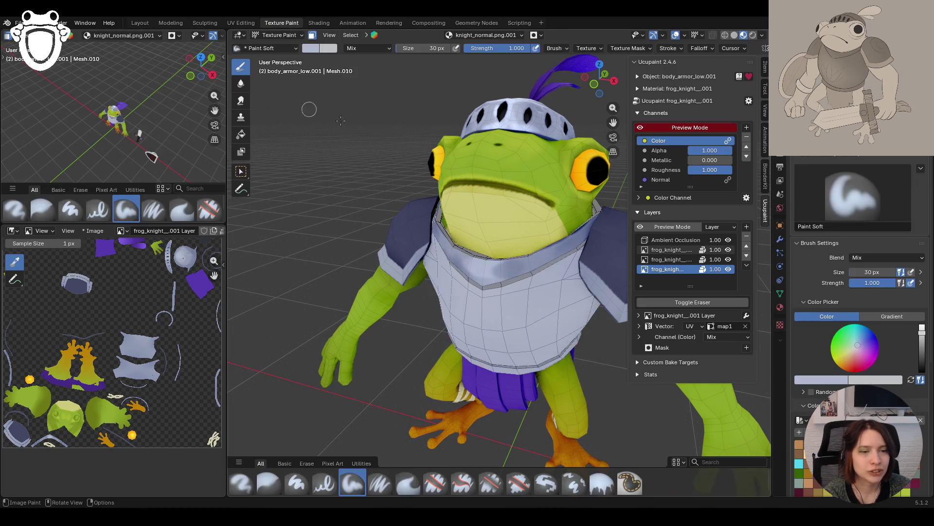
pyautogui.moveTo(502, 250); pyautogui.dragTo(510, 270)
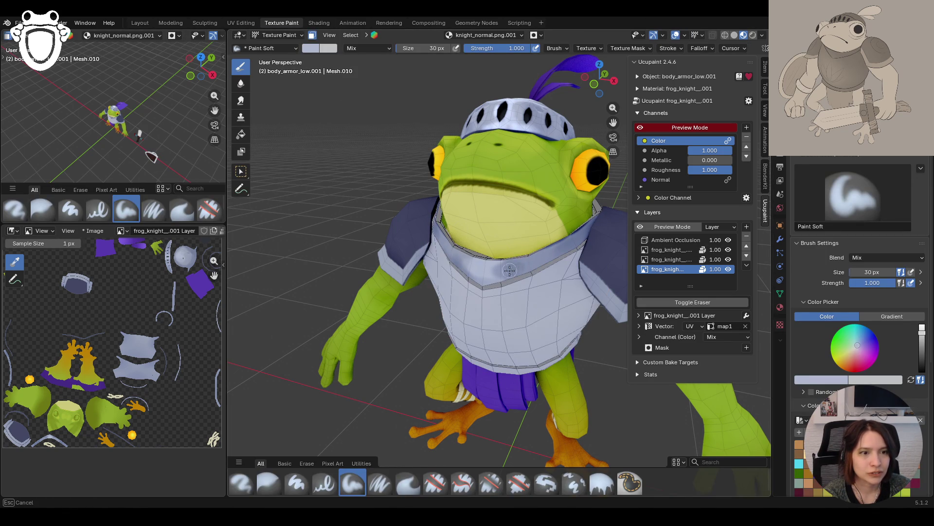
# Fit the whole UV texture in the image editor and widen that area
pyautogui.moveTo(535, 272); pyautogui.dragTo(550, 271, button='middle')
pyautogui.scroll(-5, 564, 270)
pyautogui.scroll(6, 567, 269)
pyautogui.scroll(-6, 567, 269)
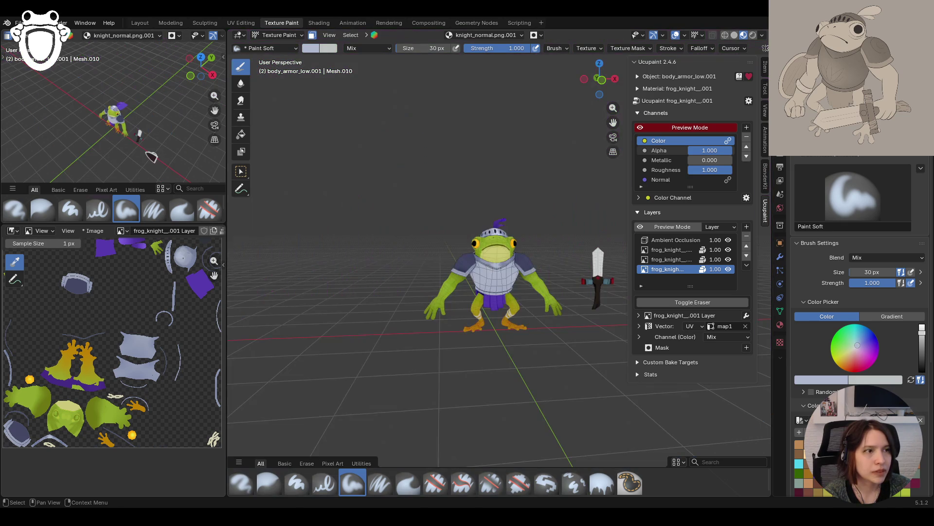
pyautogui.scroll(5, 514, 183)
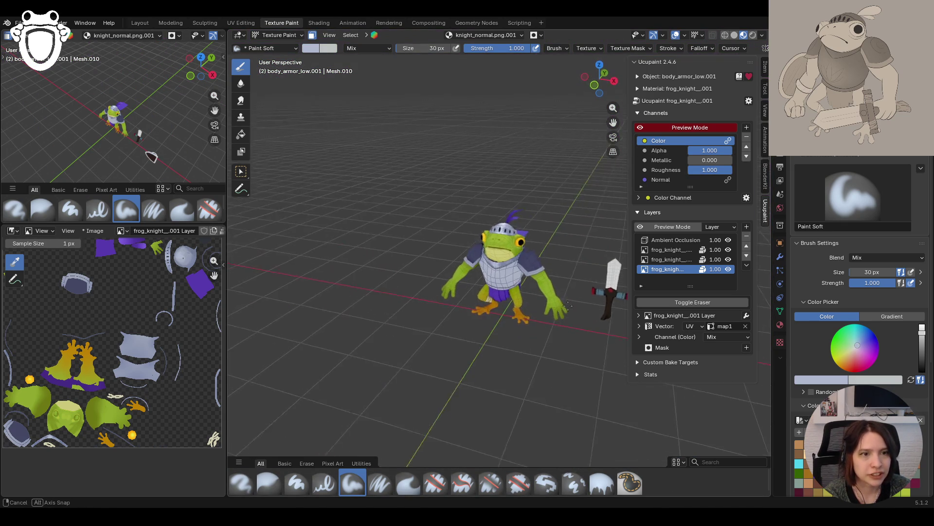
pyautogui.press('Home')
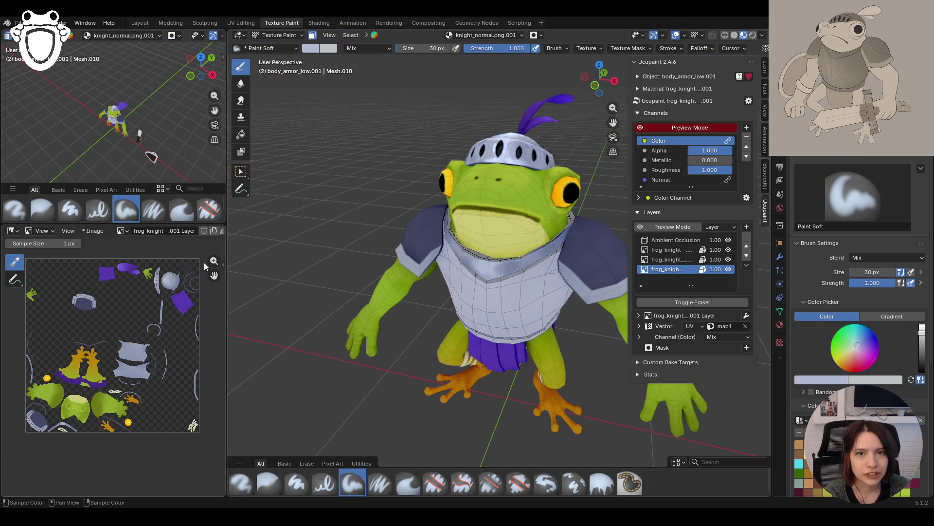
pyautogui.moveTo(228, 263); pyautogui.dragTo(241, 263)
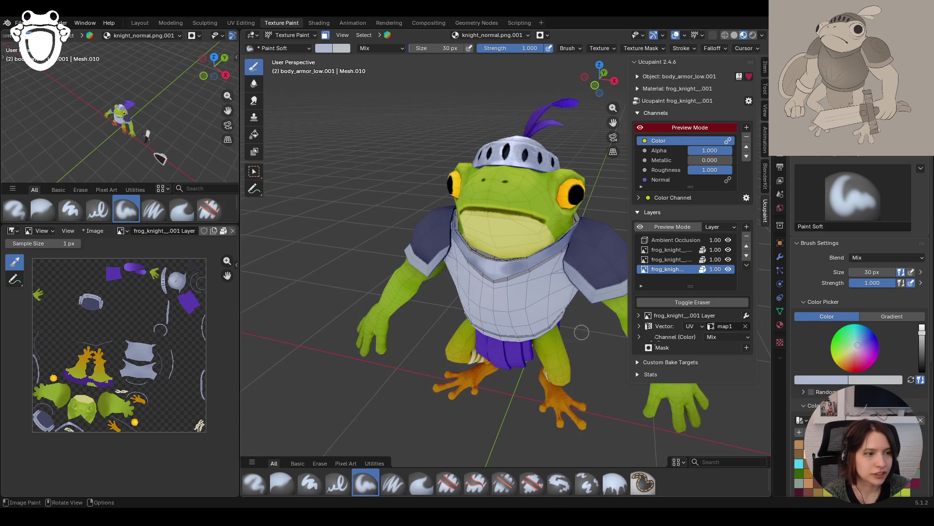
pyautogui.moveTo(535, 205); pyautogui.dragTo(473, 252, button='middle')
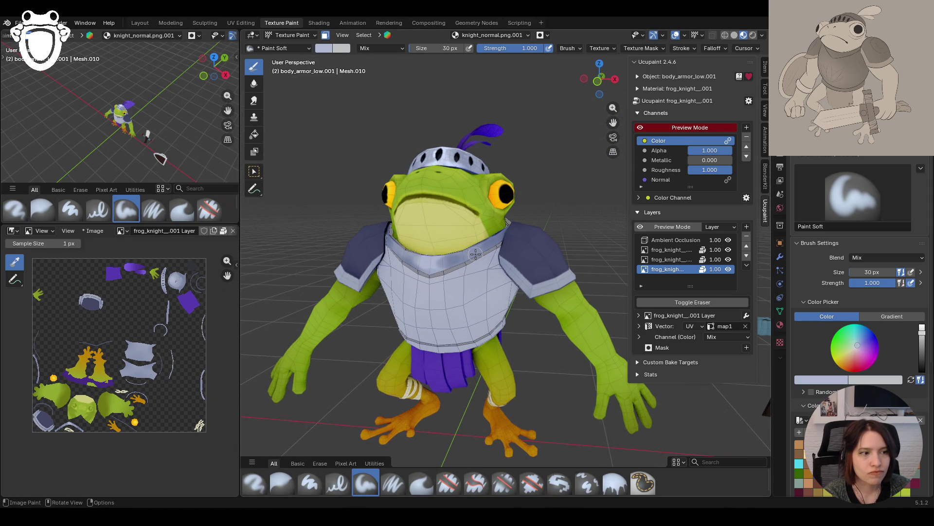
pyautogui.scroll(-3, 903, 398)
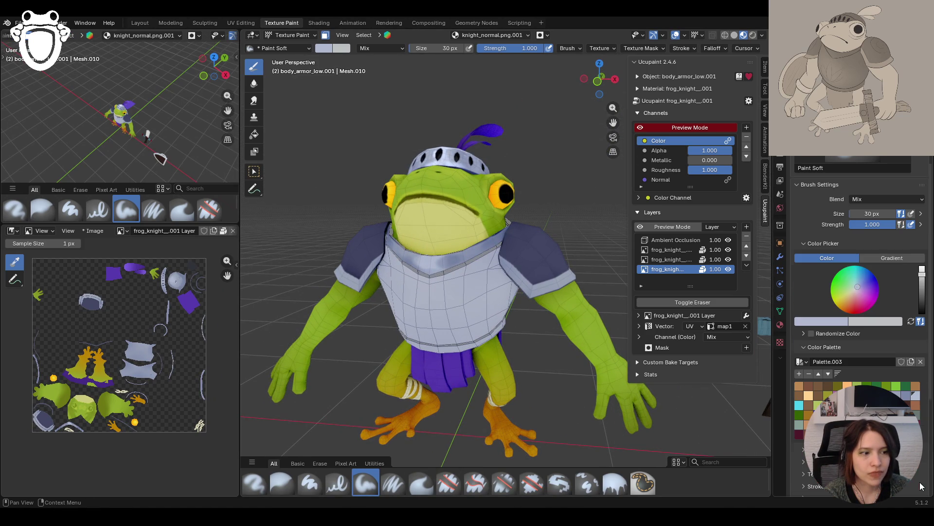
# Pick a lighter blue palette swatch and turn off the face-selection mask
pyautogui.click(914, 396)
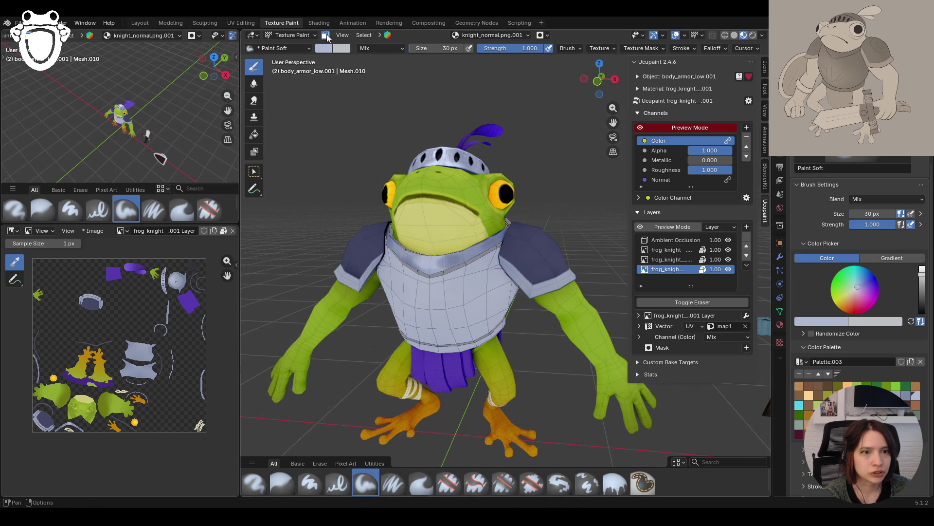
pyautogui.press('m')
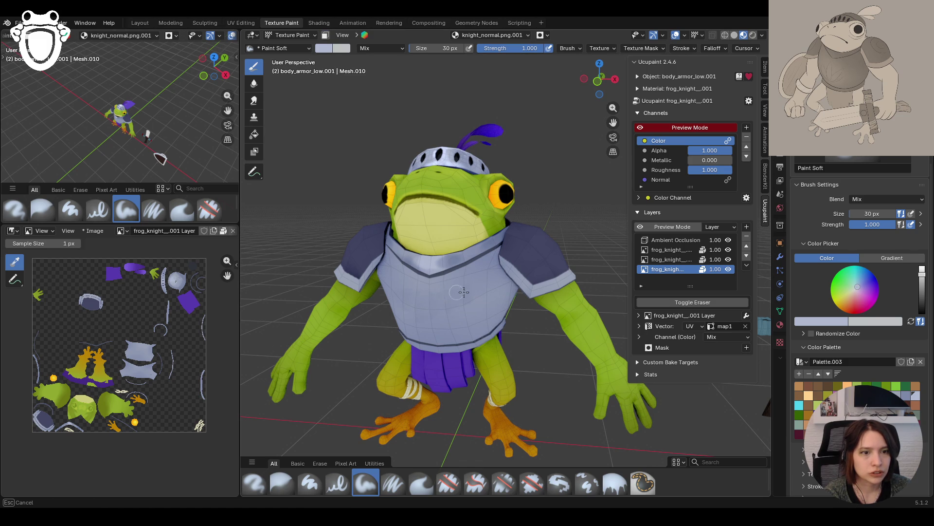
pyautogui.scroll(5, 444, 333)
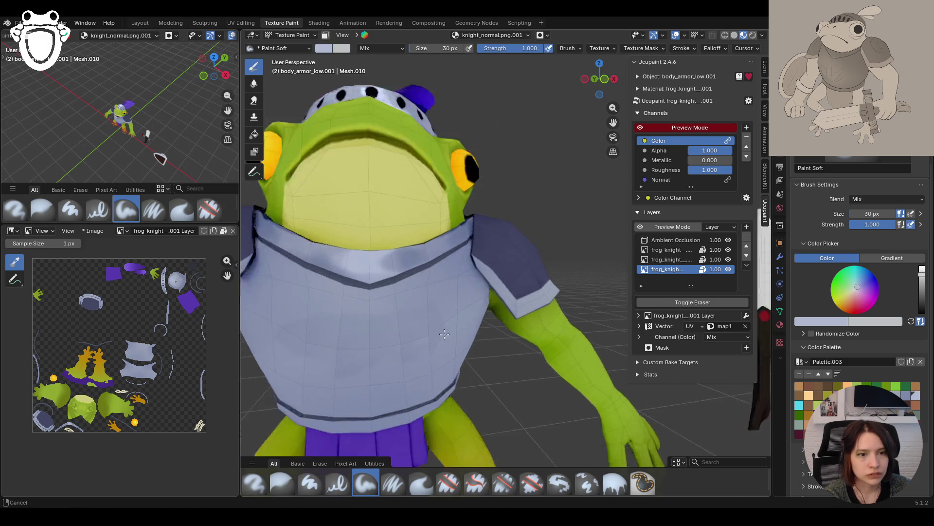
pyautogui.scroll(-2, 444, 333)
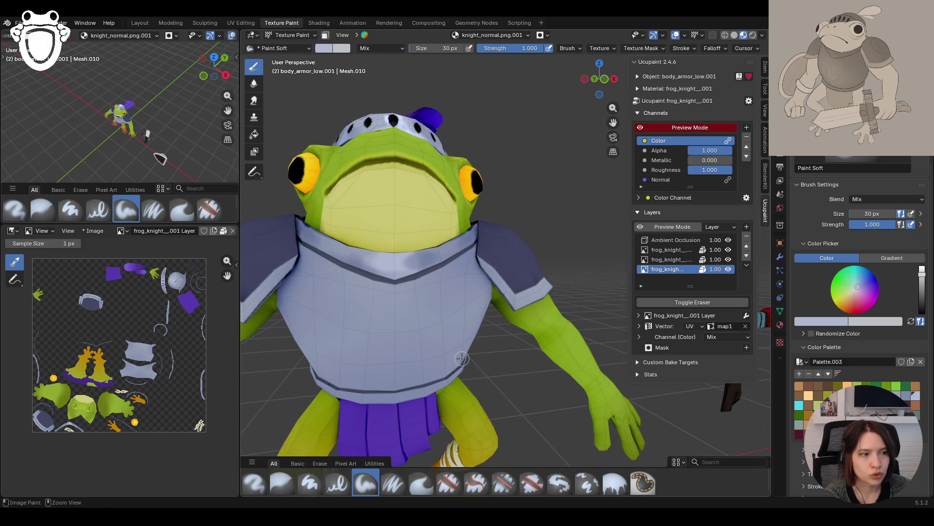
# Try a bluish-grey stroke, undo it, and sample the chest armour's grey-blue instead
pyautogui.click(907, 396)
pyautogui.moveTo(399, 284); pyautogui.dragTo(404, 356)
pyautogui.hotkey('ctrl', 'z')
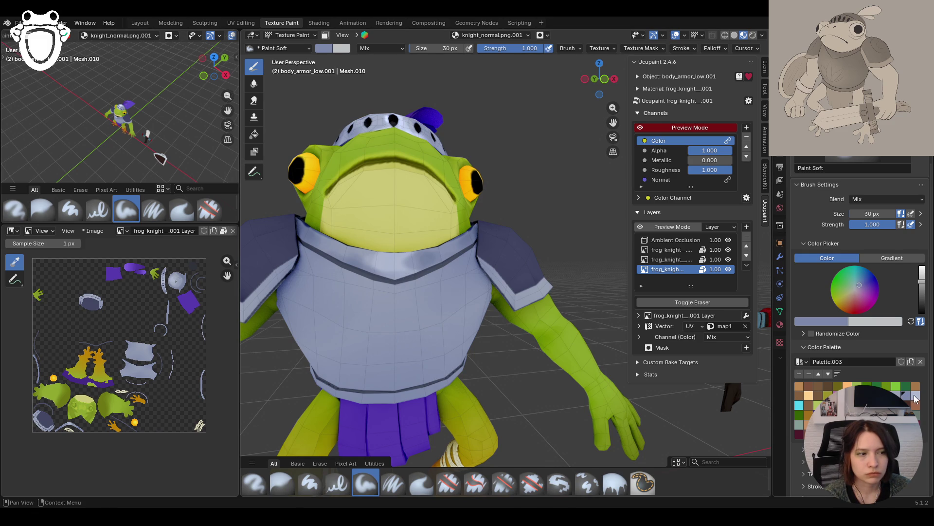
pyautogui.press('s')
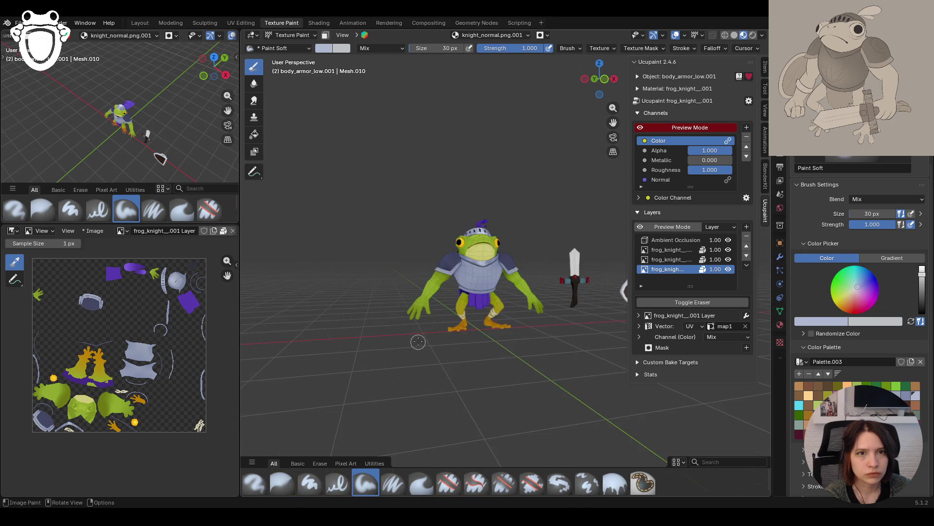
# Save knight_rig.blend and look over the full body from above
pyautogui.moveTo(420, 348); pyautogui.dragTo(435, 334, button='middle')
pyautogui.hotkey('ctrl', 's')
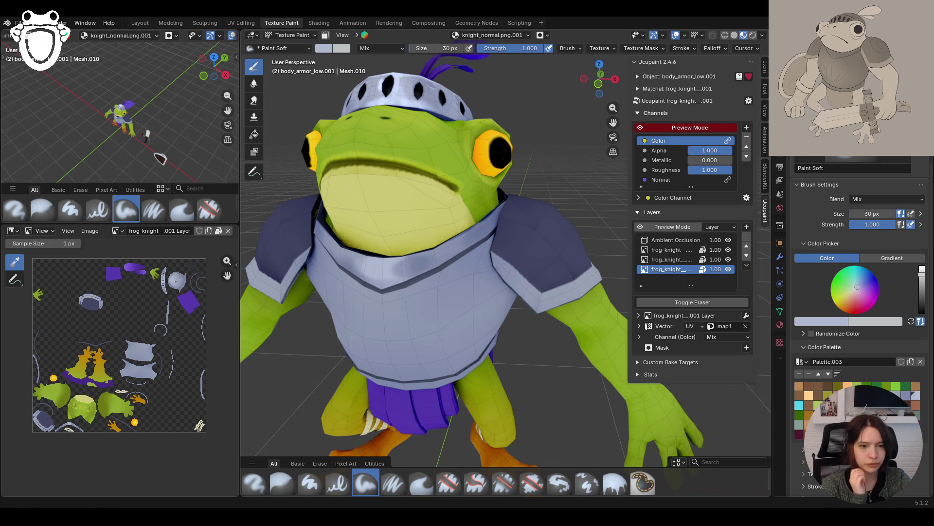
pyautogui.moveTo(393, 392); pyautogui.dragTo(469, 329, button='middle')
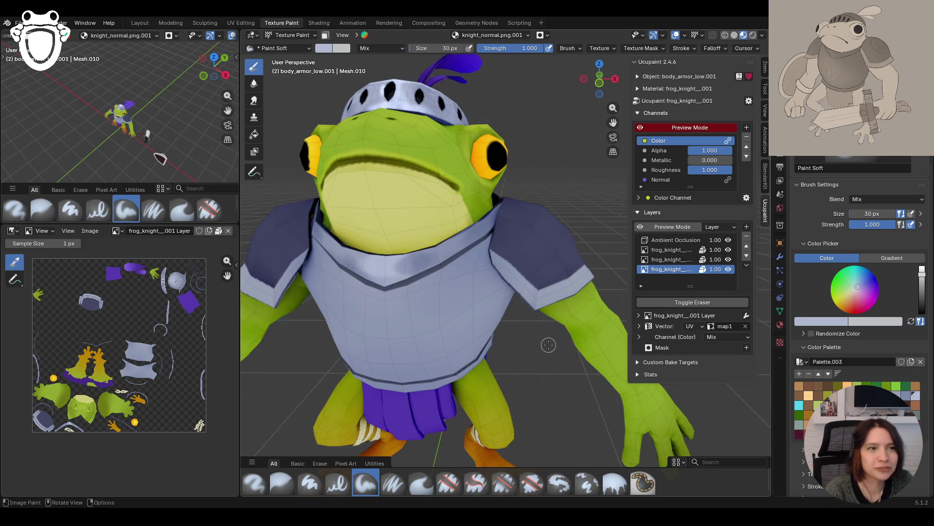
pyautogui.scroll(-5, 548, 344)
pyautogui.moveTo(549, 344)
pyautogui.mouseDown(button='middle')
pyautogui.moveTo(422, 325)
pyautogui.moveTo(436, 315)
pyautogui.mouseUp(button='middle')
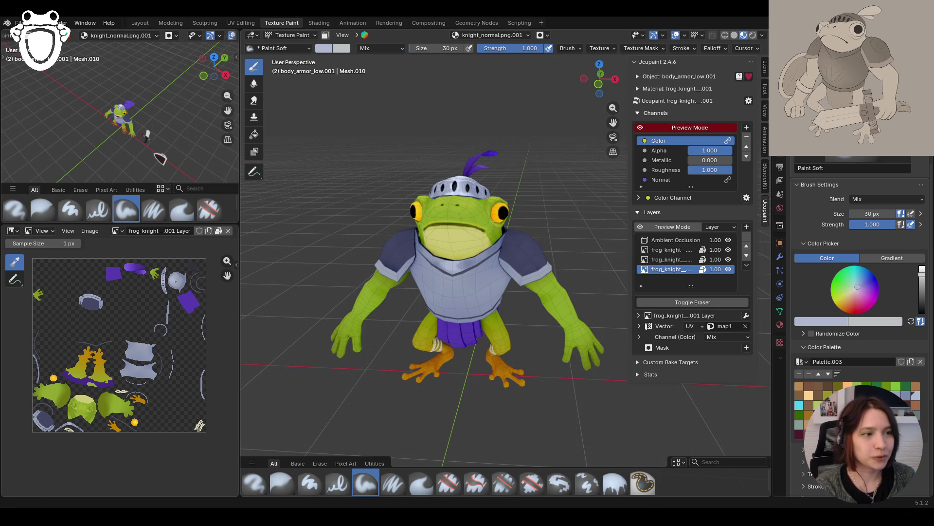
pyautogui.scroll(5, 512, 260)
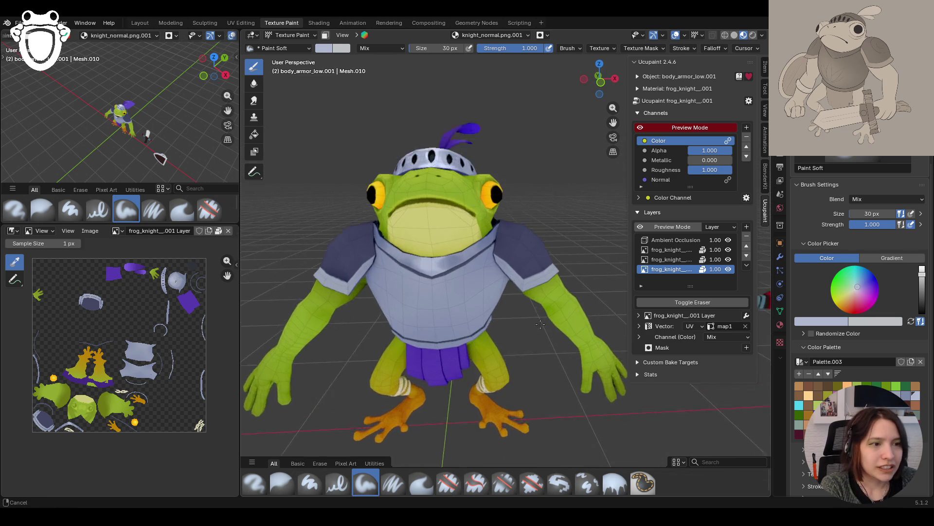
# Make the frog_knight layer the paint target and toggle the second and third layers to compare
pyautogui.click(670, 259)
pyautogui.click(670, 269)
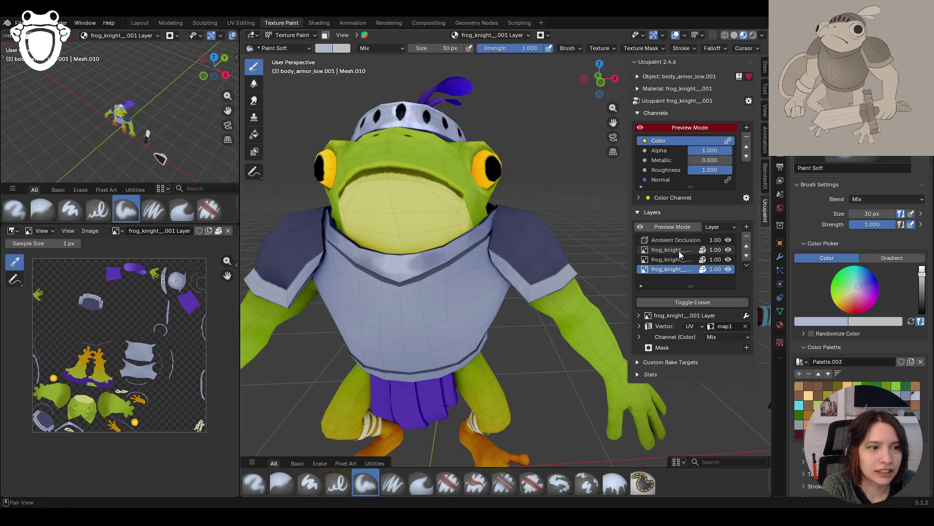
pyautogui.click(728, 260)
pyautogui.click(728, 260)
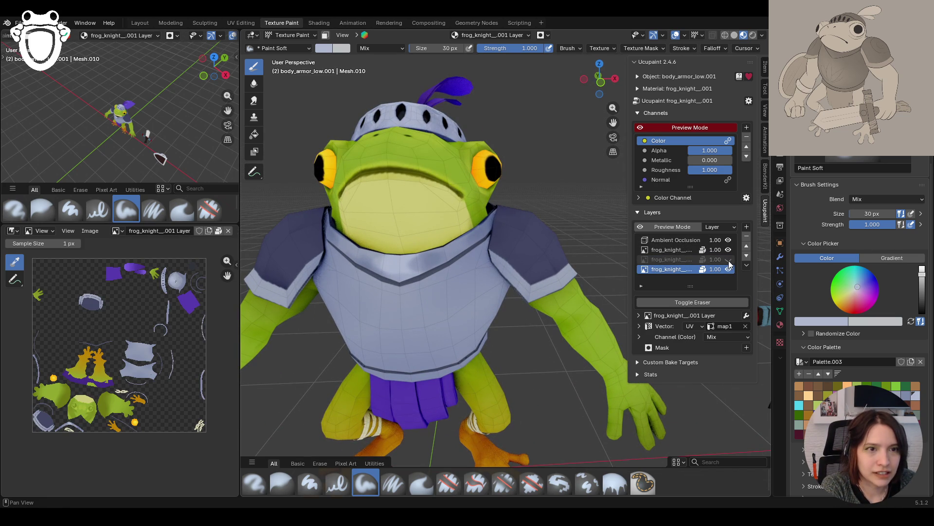
pyautogui.click(728, 260)
pyautogui.click(728, 260)
pyautogui.click(728, 249)
pyautogui.click(728, 250)
pyautogui.click(728, 250)
pyautogui.click(728, 250)
# Undo a white test stroke on the chest and re-enable the face-selection mask
pyautogui.moveTo(375, 293)
pyautogui.mouseDown()
pyautogui.moveTo(438, 333)
pyautogui.moveTo(453, 360)
pyautogui.mouseUp()
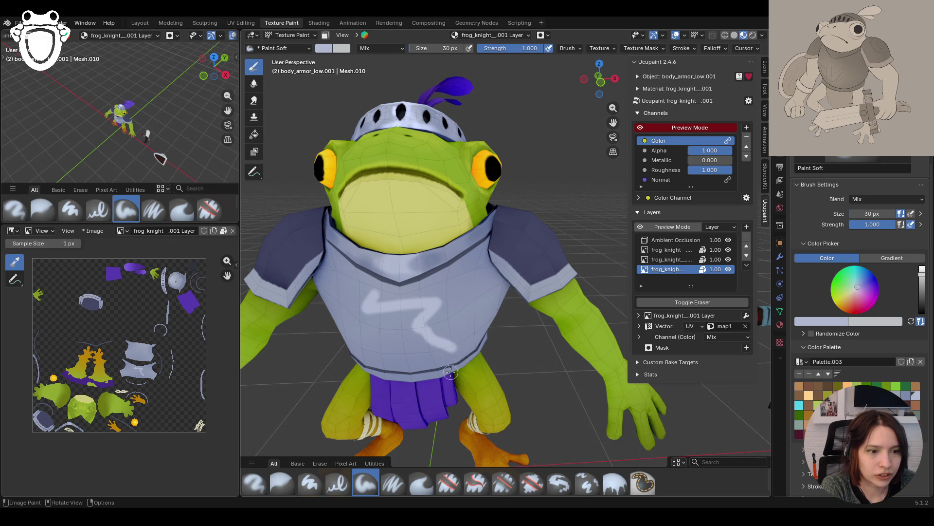
pyautogui.hotkey('ctrl', 'z')
pyautogui.moveTo(413, 340)
pyautogui.mouseDown(button='middle')
pyautogui.moveTo(559, 328)
pyautogui.moveTo(538, 332)
pyautogui.mouseUp(button='middle')
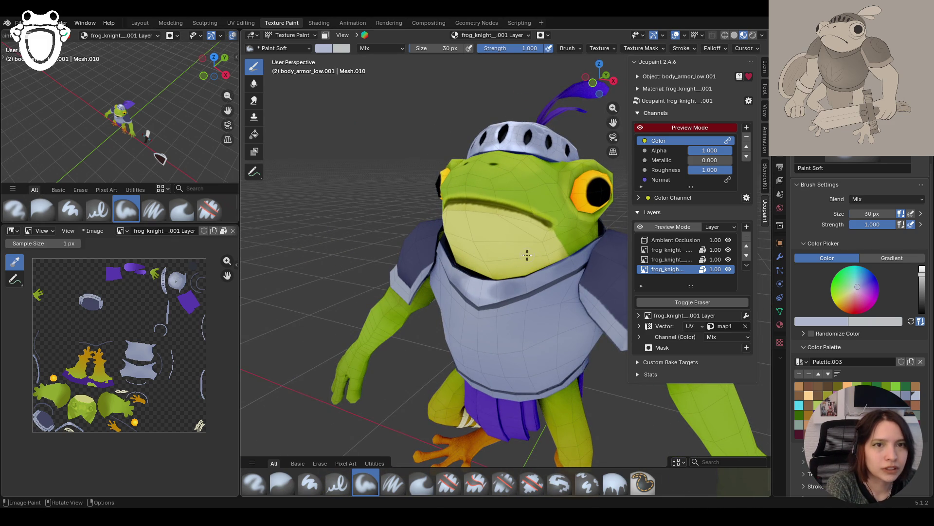
pyautogui.click(325, 36)
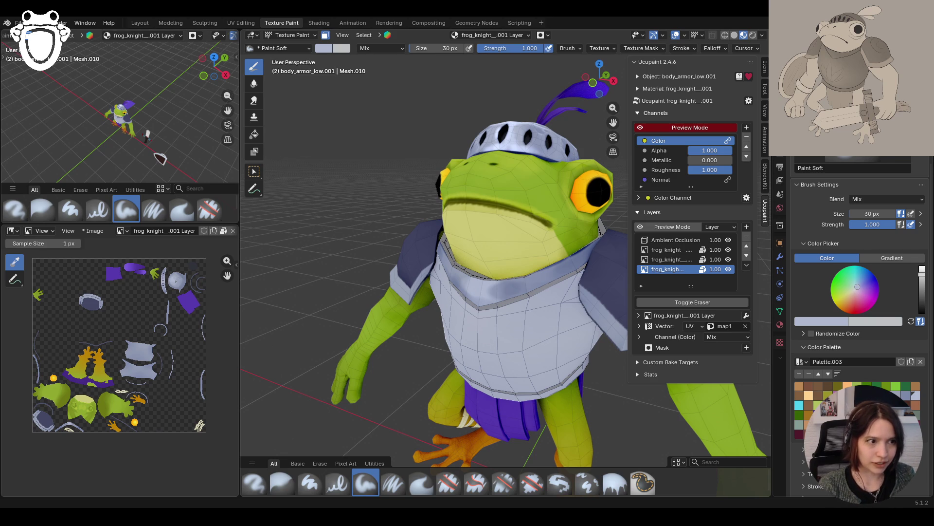
# Add four Paint Soft shading strokes across the chest plate and along the collar edge
pyautogui.moveTo(531, 321); pyautogui.dragTo(557, 322, button='middle')
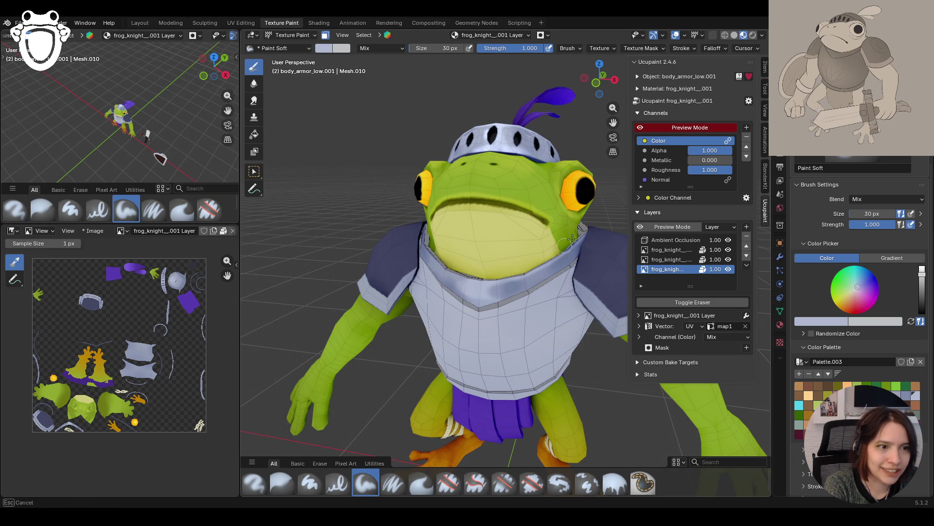
pyautogui.moveTo(599, 194)
pyautogui.mouseDown(button='middle')
pyautogui.moveTo(504, 247)
pyautogui.moveTo(425, 238)
pyautogui.mouseUp(button='middle')
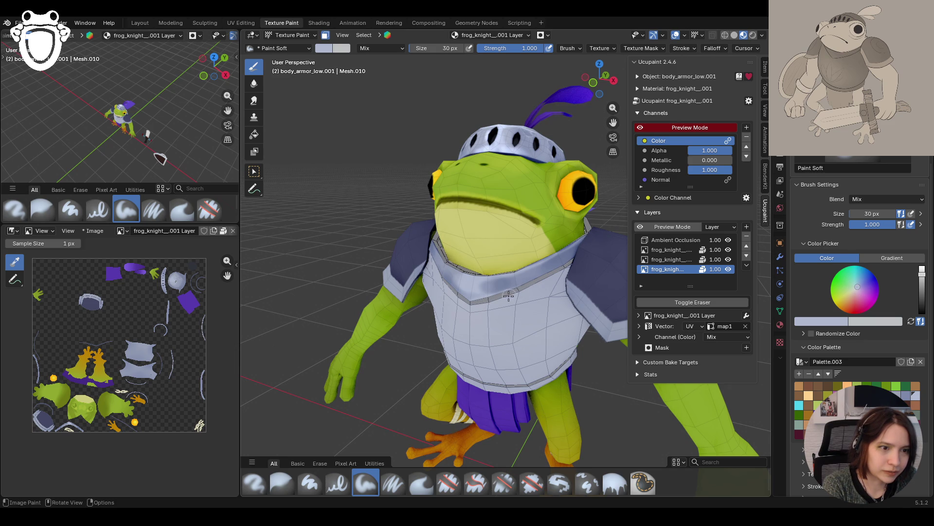
pyautogui.moveTo(532, 288)
pyautogui.mouseDown()
pyautogui.moveTo(586, 255)
pyautogui.moveTo(497, 291)
pyautogui.mouseUp()
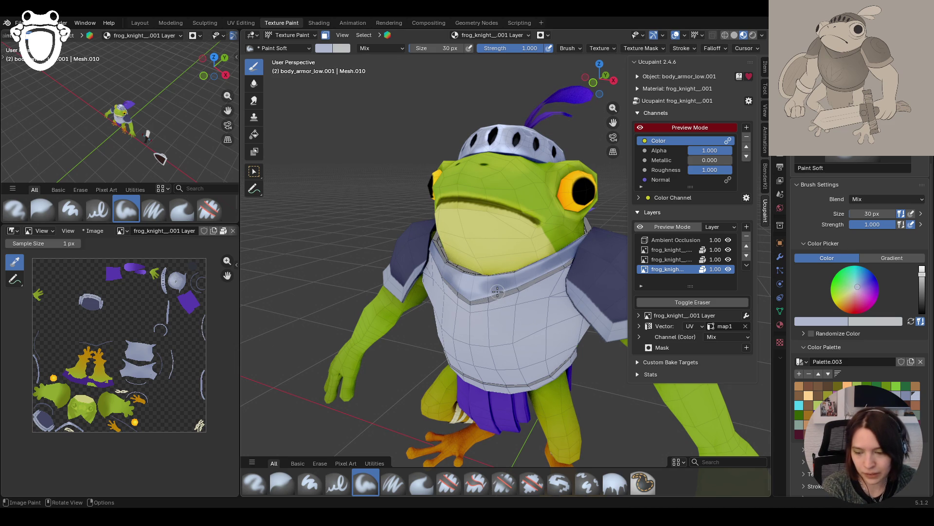
pyautogui.moveTo(481, 288); pyautogui.dragTo(527, 290, button='middle')
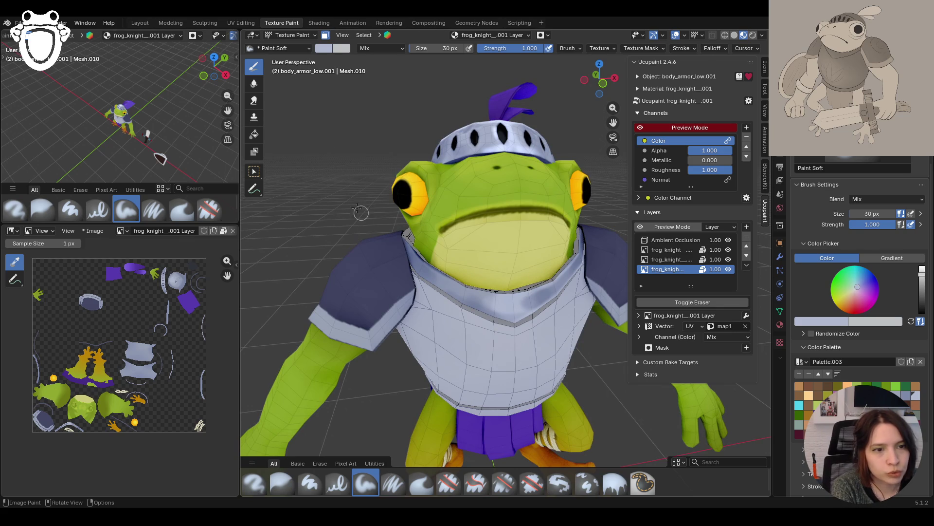
pyautogui.moveTo(408, 238)
pyautogui.mouseDown()
pyautogui.moveTo(467, 285)
pyautogui.moveTo(410, 276)
pyautogui.moveTo(404, 262)
pyautogui.moveTo(423, 279)
pyautogui.mouseUp()
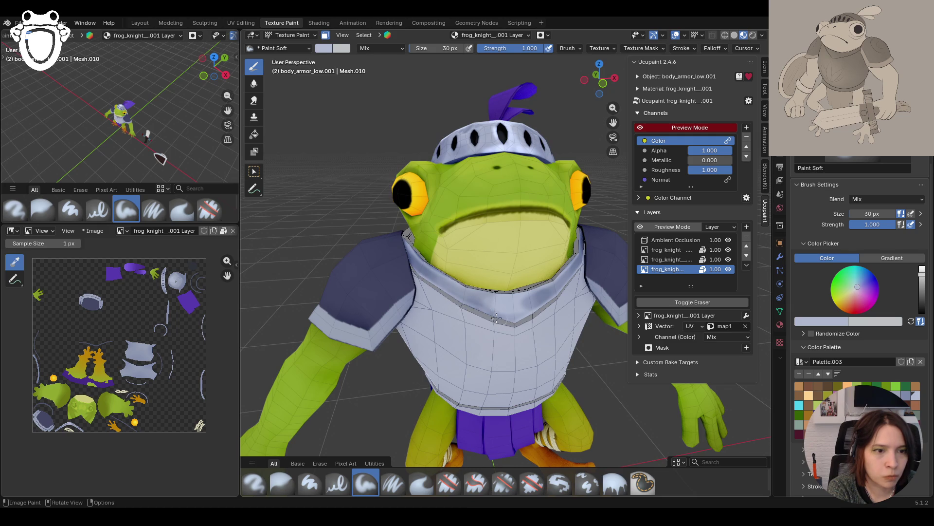
pyautogui.moveTo(511, 331)
pyautogui.mouseDown()
pyautogui.moveTo(451, 301)
pyautogui.moveTo(505, 325)
pyautogui.mouseUp()
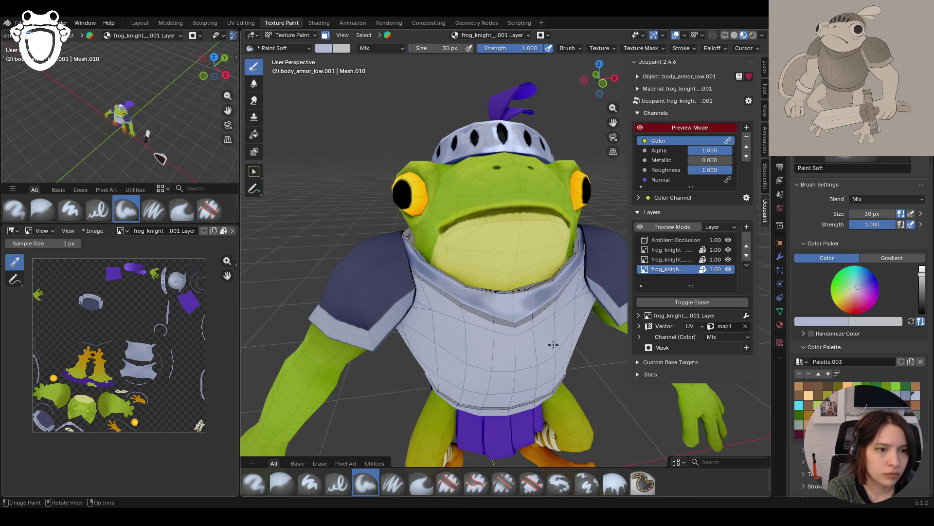
pyautogui.moveTo(554, 349); pyautogui.dragTo(486, 308, button='middle')
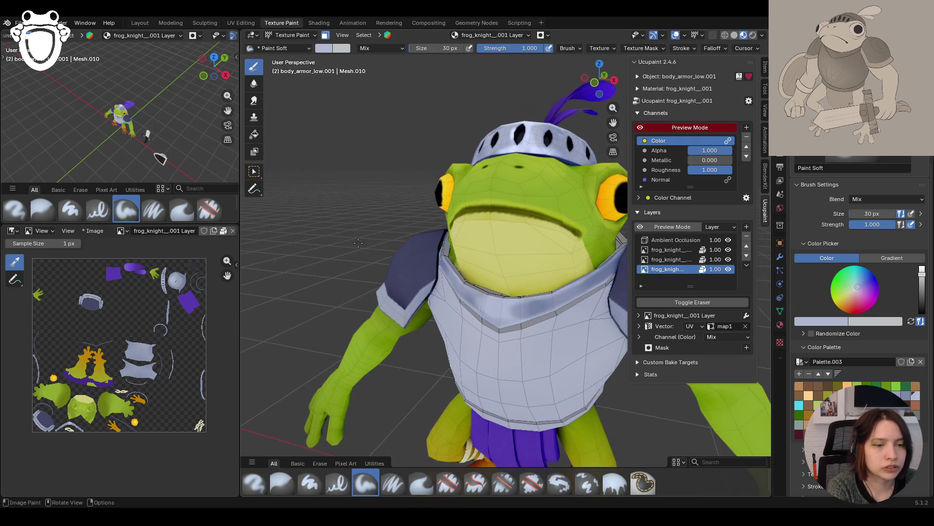
pyautogui.moveTo(506, 323); pyautogui.dragTo(505, 319)
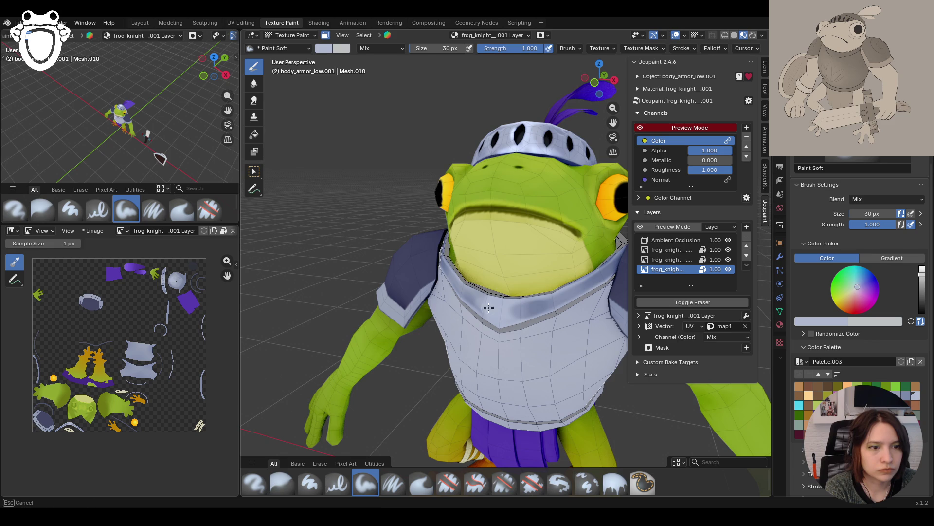
pyautogui.moveTo(487, 313)
pyautogui.mouseDown(button='middle')
pyautogui.moveTo(501, 314)
pyautogui.moveTo(480, 310)
pyautogui.moveTo(552, 329)
pyautogui.mouseUp(button='middle')
pyautogui.scroll(-5, 480, 310)
pyautogui.scroll(-3, 561, 332)
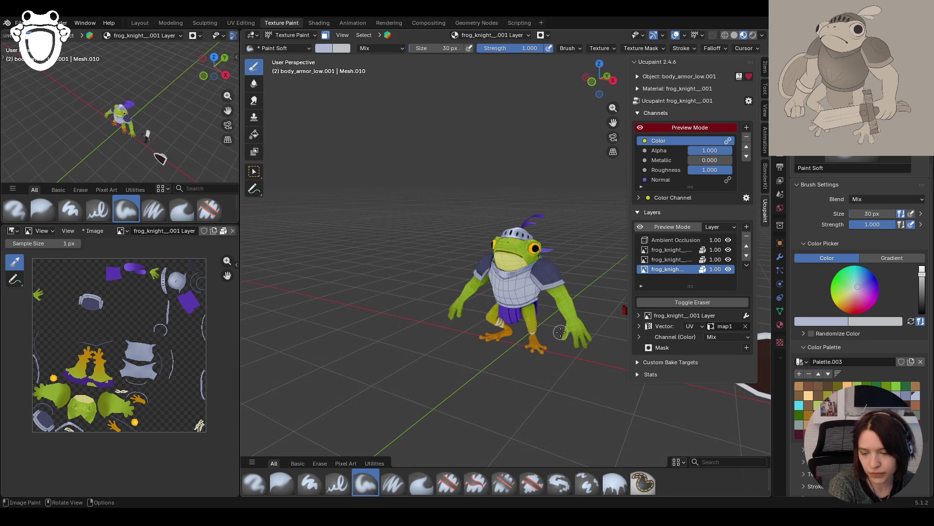
# Shade the back collar rim beneath the helmet, then bring the view back to the frog's front
pyautogui.moveTo(561, 325); pyautogui.dragTo(468, 304, button='middle')
pyautogui.scroll(6, 594, 332)
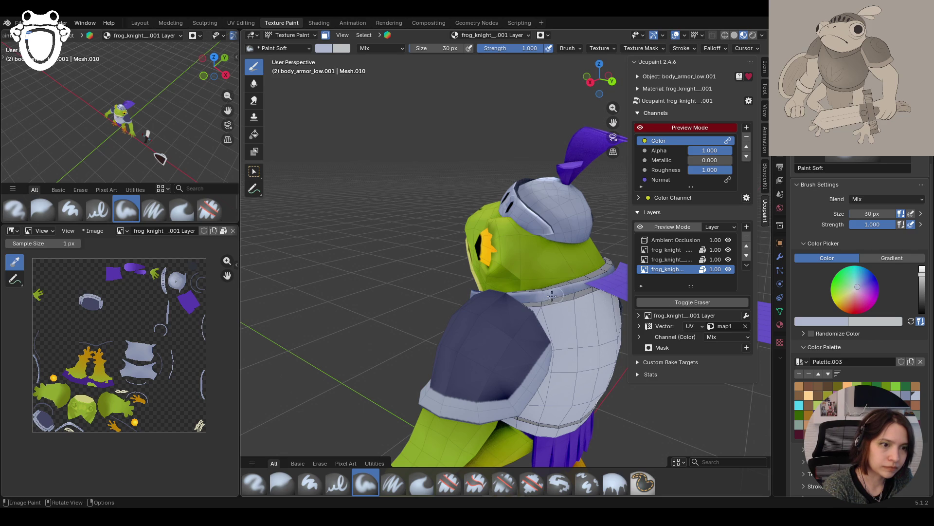
pyautogui.moveTo(560, 294)
pyautogui.mouseDown(button='middle')
pyautogui.moveTo(579, 326)
pyautogui.moveTo(493, 328)
pyautogui.moveTo(460, 295)
pyautogui.mouseUp(button='middle')
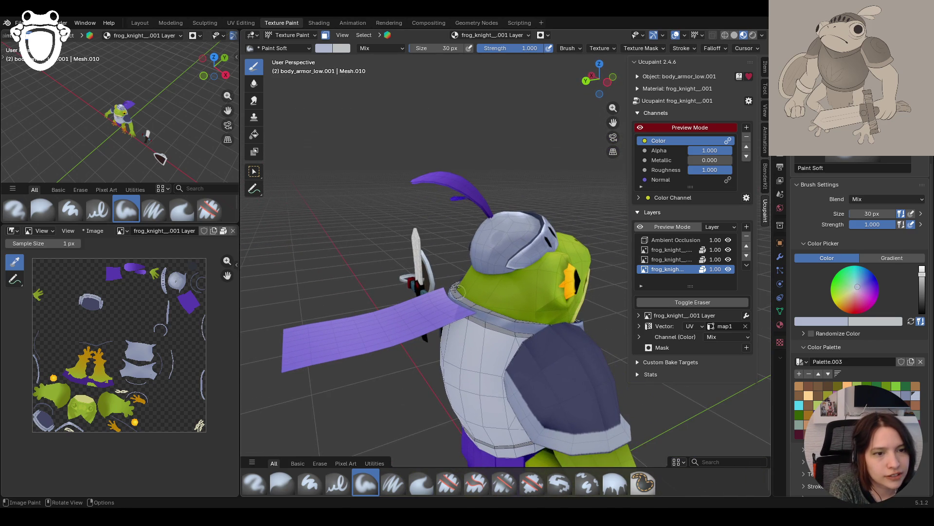
pyautogui.moveTo(455, 291)
pyautogui.mouseDown()
pyautogui.moveTo(540, 321)
pyautogui.moveTo(503, 313)
pyautogui.moveTo(489, 329)
pyautogui.moveTo(501, 316)
pyautogui.moveTo(491, 316)
pyautogui.moveTo(506, 319)
pyautogui.moveTo(495, 328)
pyautogui.moveTo(541, 342)
pyautogui.moveTo(483, 330)
pyautogui.moveTo(489, 344)
pyautogui.mouseUp()
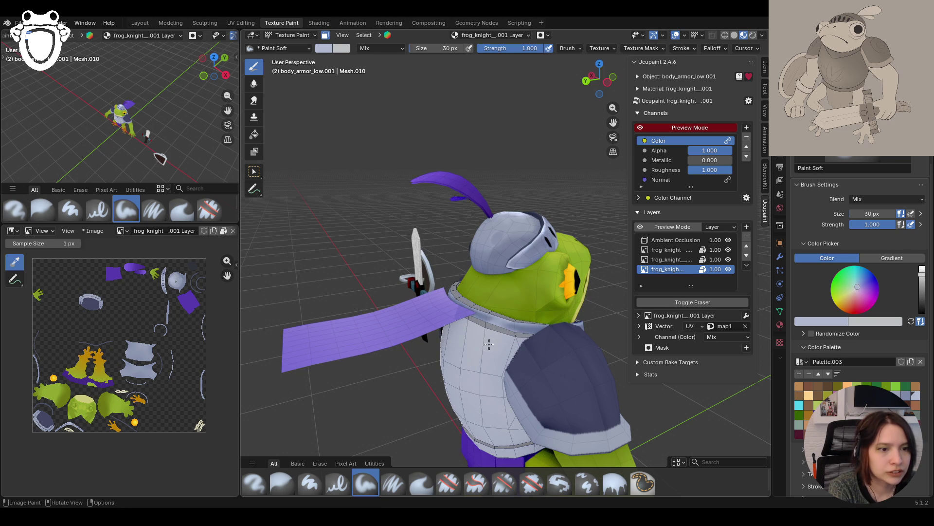
pyautogui.moveTo(509, 347)
pyautogui.mouseDown(button='middle')
pyautogui.moveTo(641, 129)
pyautogui.moveTo(506, 273)
pyautogui.moveTo(487, 265)
pyautogui.moveTo(535, 272)
pyautogui.moveTo(505, 272)
pyautogui.mouseUp(button='middle')
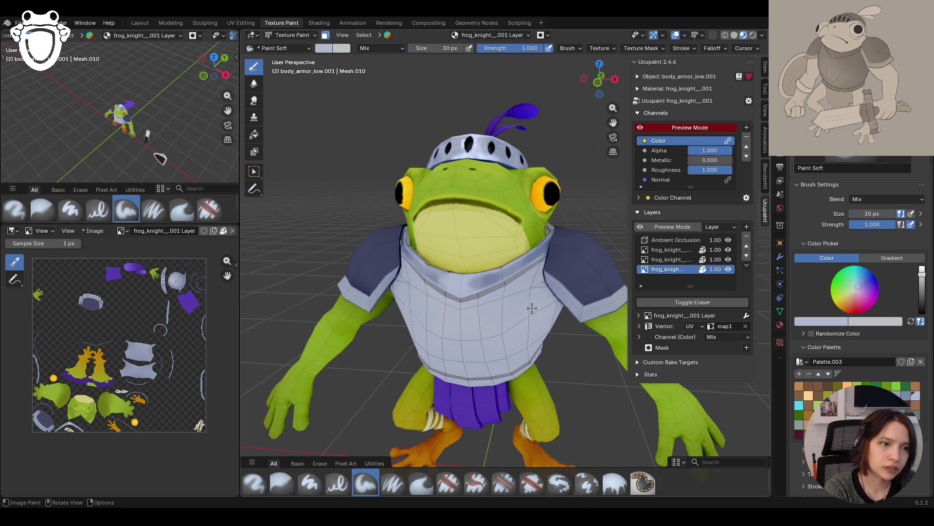
# Shrink the brush to 20 px and add fine shading strokes on the chest armour
pyautogui.moveTo(872, 214); pyautogui.dragTo(848, 213)
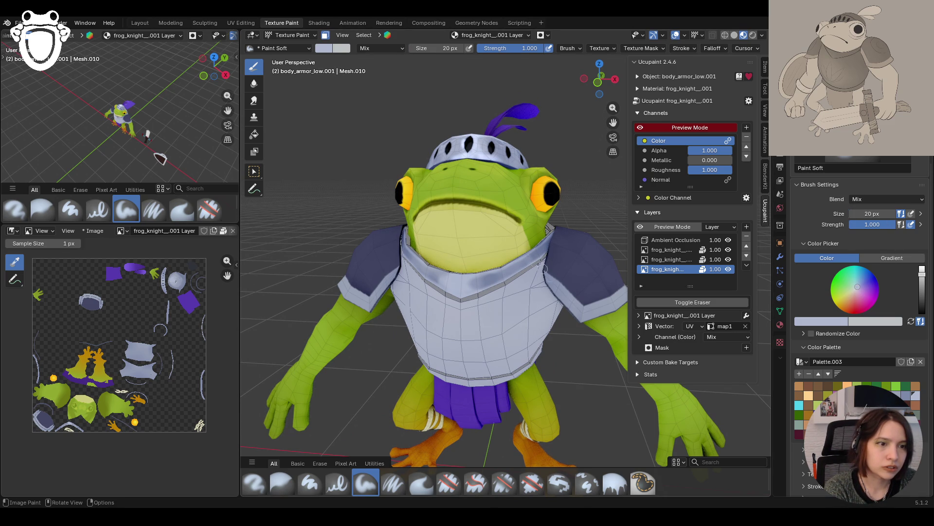
pyautogui.moveTo(529, 262); pyautogui.dragTo(531, 263)
pyautogui.moveTo(531, 262); pyautogui.dragTo(532, 259)
pyautogui.scroll(-4, 509, 270)
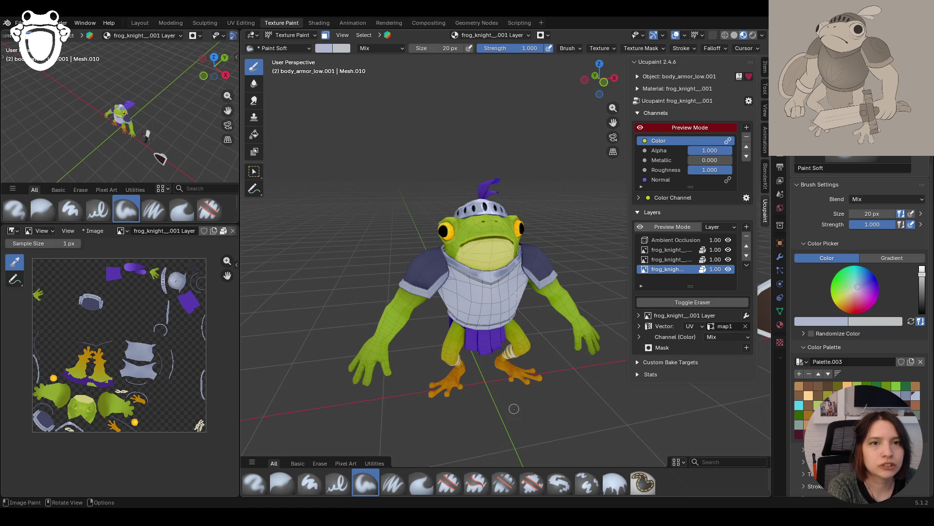
# Shade down across the chest and dab a patch on the shoulder, then select the light layer
pyautogui.moveTo(528, 388)
pyautogui.mouseDown(button='middle')
pyautogui.moveTo(516, 370)
pyautogui.moveTo(529, 364)
pyautogui.moveTo(586, 400)
pyautogui.mouseUp(button='middle')
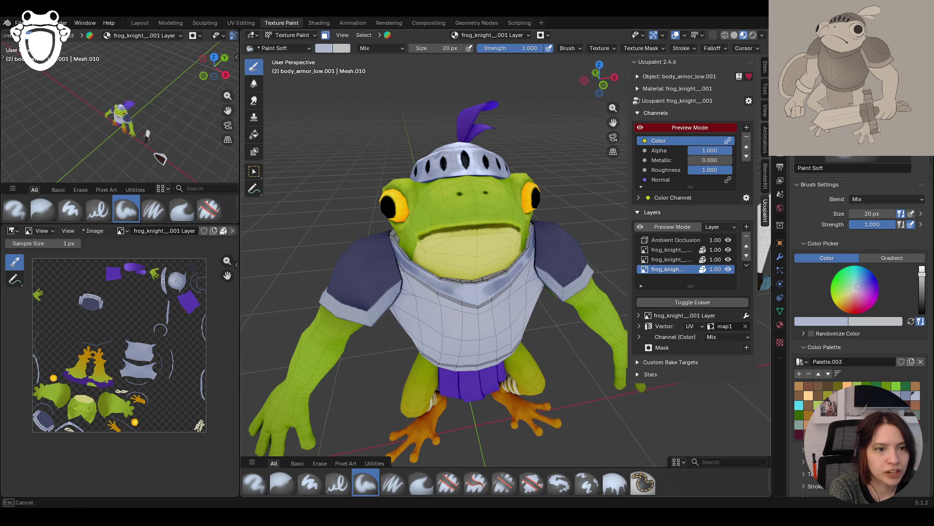
pyautogui.moveTo(446, 277); pyautogui.dragTo(449, 279)
pyautogui.moveTo(451, 280); pyautogui.dragTo(466, 286)
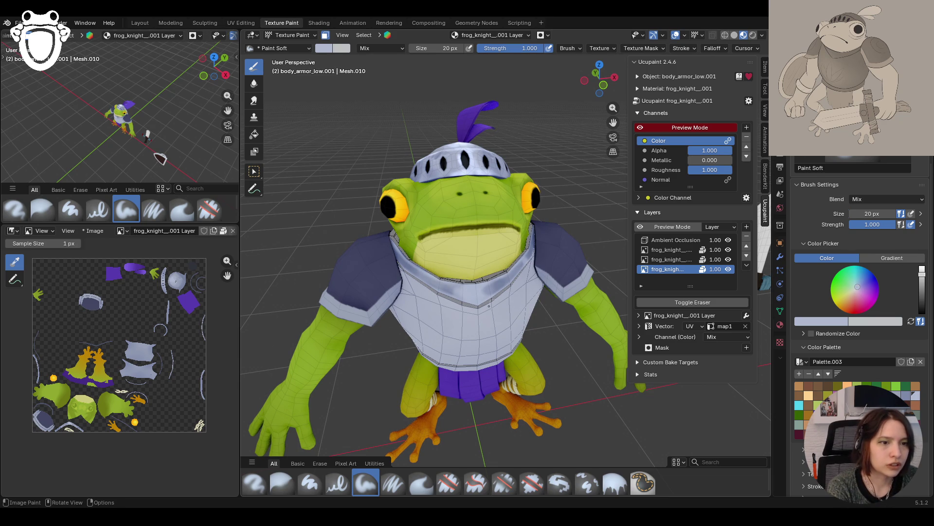
pyautogui.moveTo(376, 272)
pyautogui.mouseDown()
pyautogui.moveTo(426, 287)
pyautogui.moveTo(422, 295)
pyautogui.mouseUp()
pyautogui.scroll(-10, 392, 162)
pyautogui.moveTo(535, 271)
pyautogui.mouseDown(button='middle')
pyautogui.moveTo(464, 319)
pyautogui.moveTo(507, 318)
pyautogui.moveTo(535, 340)
pyautogui.moveTo(529, 346)
pyautogui.moveTo(479, 315)
pyautogui.moveTo(544, 336)
pyautogui.moveTo(526, 341)
pyautogui.mouseUp(button='middle')
pyautogui.click(668, 259)
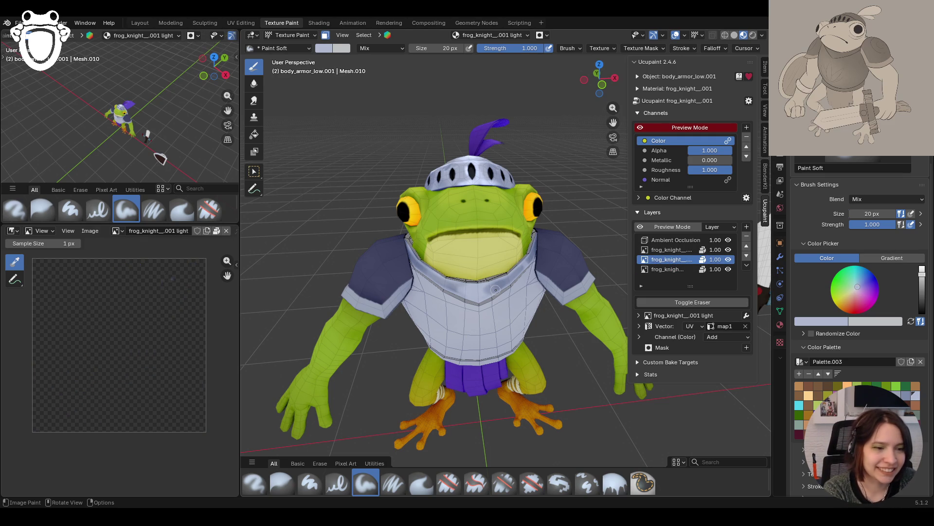
# Pick a lighter palette colour and paint highlight strokes across the chest plate
pyautogui.press('s')
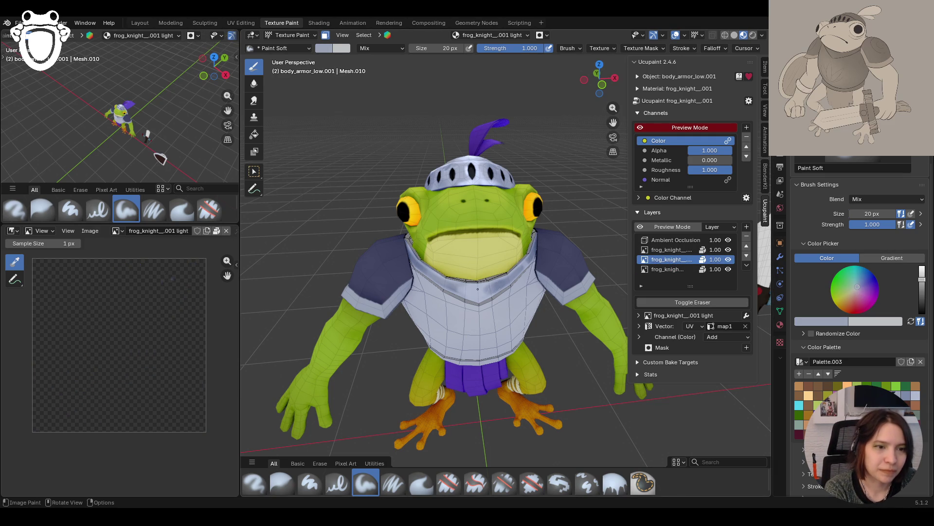
pyautogui.click(906, 395)
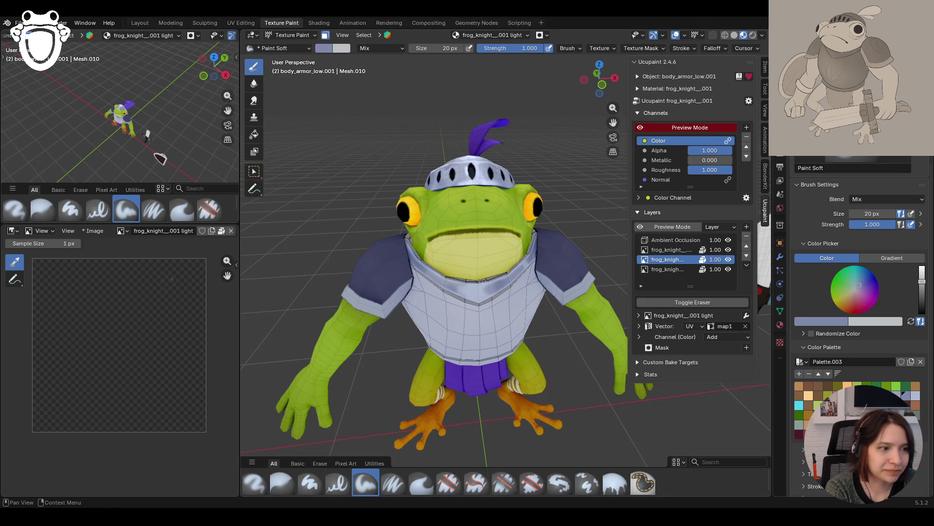
pyautogui.moveTo(475, 288); pyautogui.dragTo(477, 292)
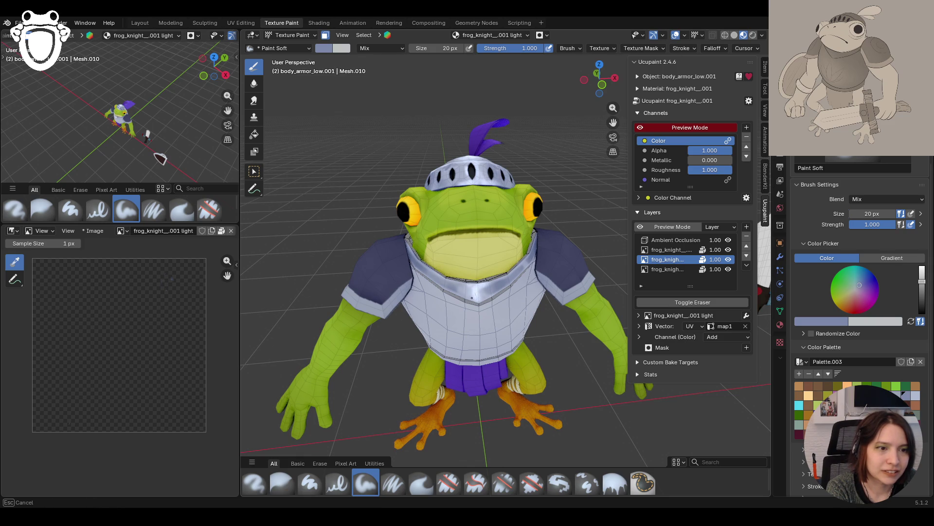
pyautogui.moveTo(489, 299); pyautogui.dragTo(476, 300)
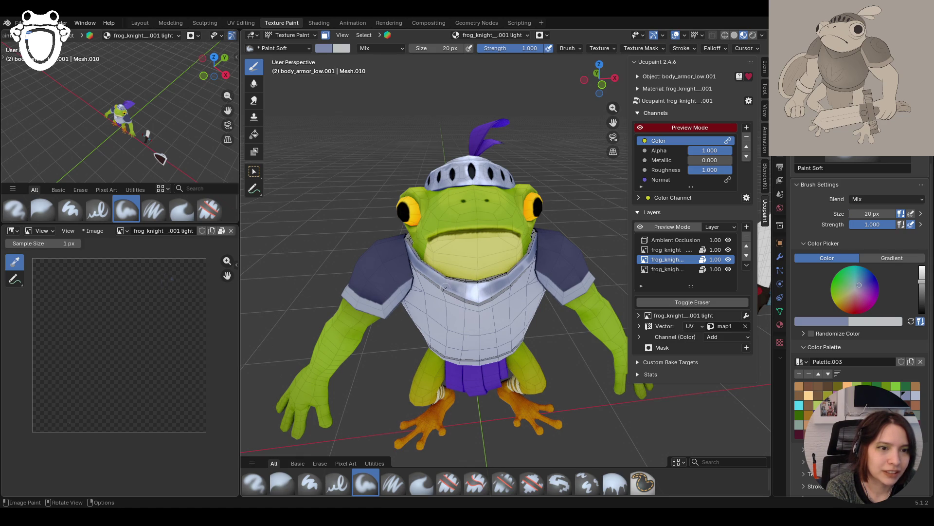
pyautogui.moveTo(438, 287)
pyautogui.mouseDown()
pyautogui.moveTo(538, 266)
pyautogui.moveTo(514, 263)
pyautogui.moveTo(521, 260)
pyautogui.mouseUp()
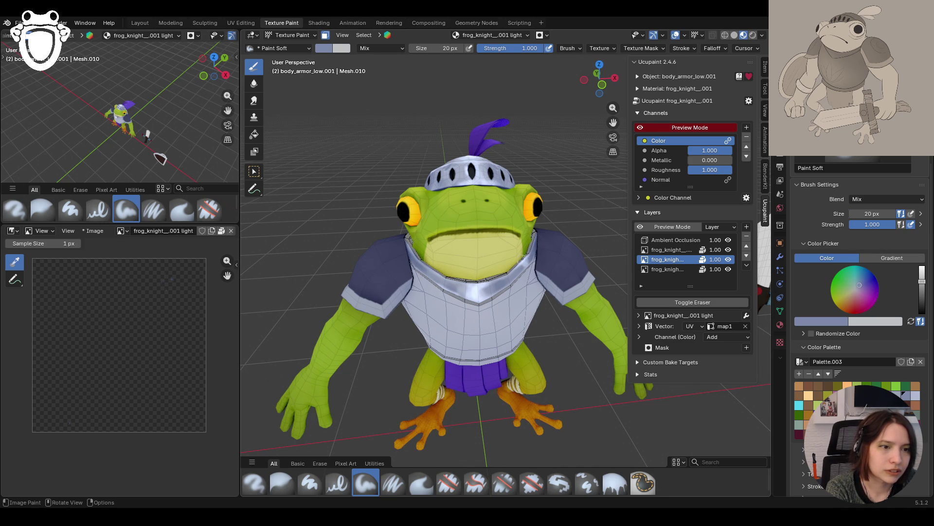
# Add short highlights near the chin and run a highlight along the back collar
pyautogui.moveTo(543, 214); pyautogui.dragTo(589, 205, button='middle')
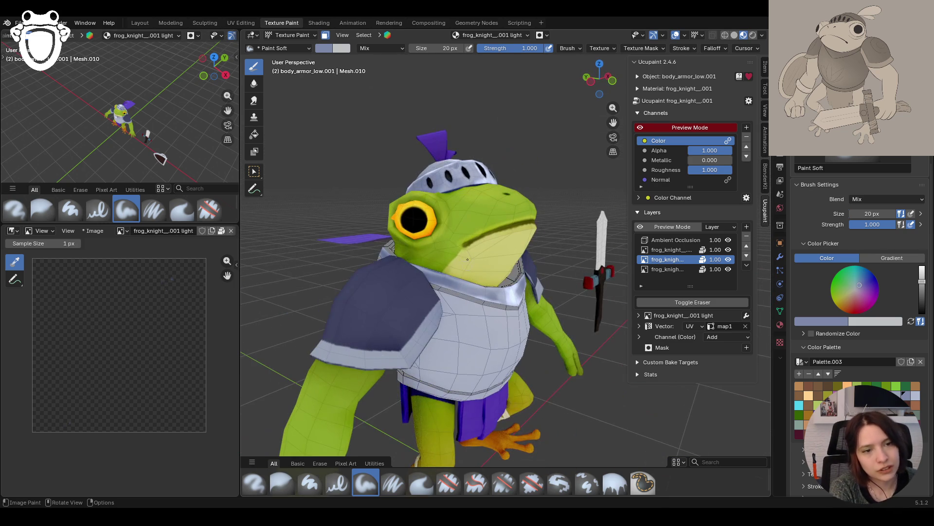
pyautogui.moveTo(453, 277)
pyautogui.mouseDown()
pyautogui.moveTo(433, 266)
pyautogui.moveTo(461, 284)
pyautogui.mouseUp()
pyautogui.moveTo(570, 315)
pyautogui.mouseDown(button='middle')
pyautogui.moveTo(449, 326)
pyautogui.moveTo(467, 316)
pyautogui.mouseUp(button='middle')
pyautogui.scroll(-3, 535, 316)
pyautogui.scroll(5, 484, 307)
pyautogui.moveTo(438, 302); pyautogui.dragTo(435, 304)
pyautogui.moveTo(435, 304); pyautogui.dragTo(441, 307)
pyautogui.moveTo(441, 306); pyautogui.dragTo(496, 298)
# Highlight the collar on the cape side, then view the whole frog from the front
pyautogui.moveTo(519, 291); pyautogui.dragTo(448, 286, button='middle')
pyautogui.moveTo(588, 324); pyautogui.dragTo(616, 320)
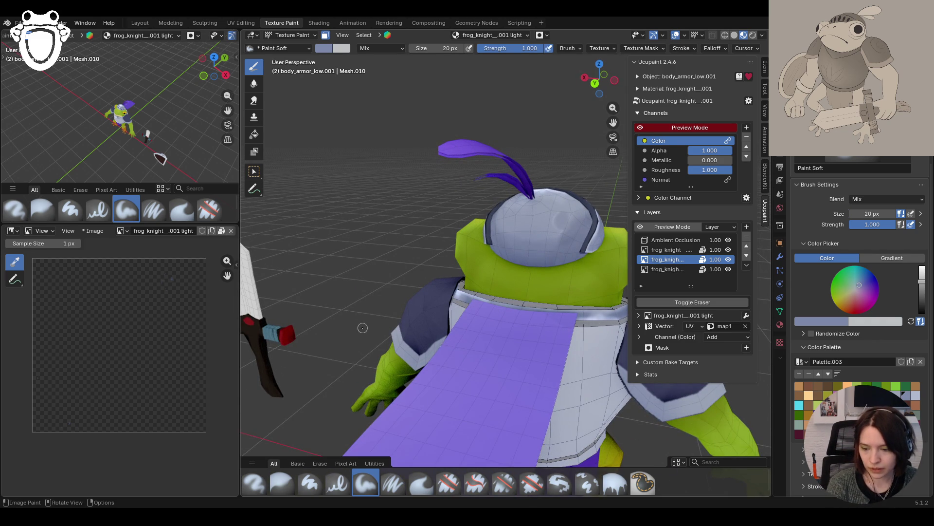
pyautogui.moveTo(362, 328); pyautogui.dragTo(331, 316, button='middle')
pyautogui.scroll(-5, 341, 321)
pyautogui.moveTo(529, 331); pyautogui.dragTo(538, 286, button='middle')
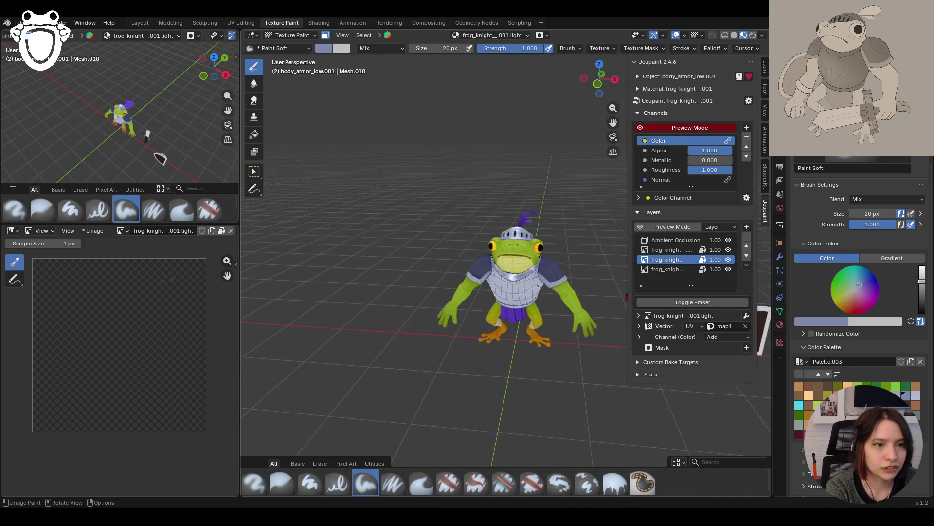
# Turn off face selection masking and review the painted frog from several angles
pyautogui.scroll(1, 538, 286)
pyautogui.press('m')
pyautogui.moveTo(610, 123); pyautogui.dragTo(594, 121, button='middle')
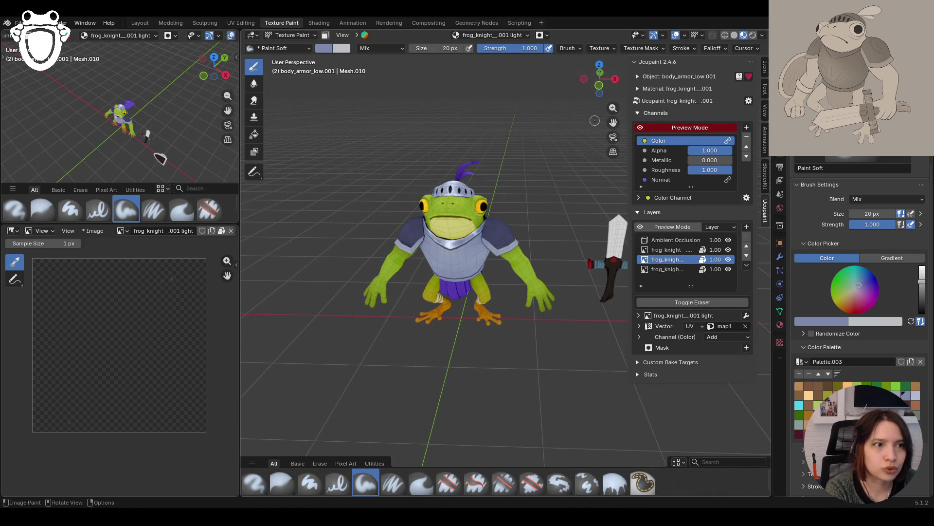
pyautogui.moveTo(613, 122); pyautogui.dragTo(516, 348)
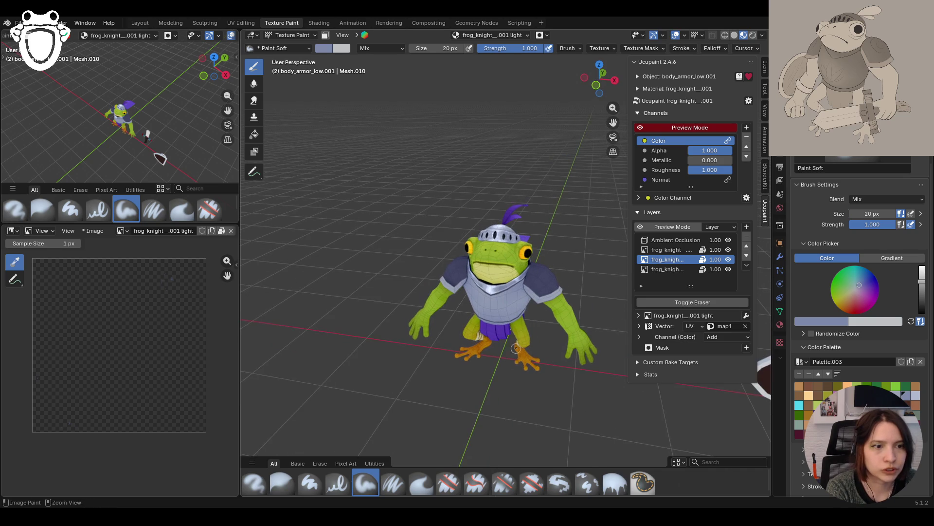
pyautogui.scroll(2, 516, 348)
pyautogui.moveTo(516, 347)
pyautogui.mouseDown(button='middle')
pyautogui.moveTo(499, 352)
pyautogui.moveTo(539, 371)
pyautogui.mouseUp(button='middle')
pyautogui.scroll(3, 499, 353)
pyautogui.scroll(-5, 538, 371)
# Save knight_rig.blend and orbit the frog back to face front
pyautogui.hotkey('ctrl', 's')
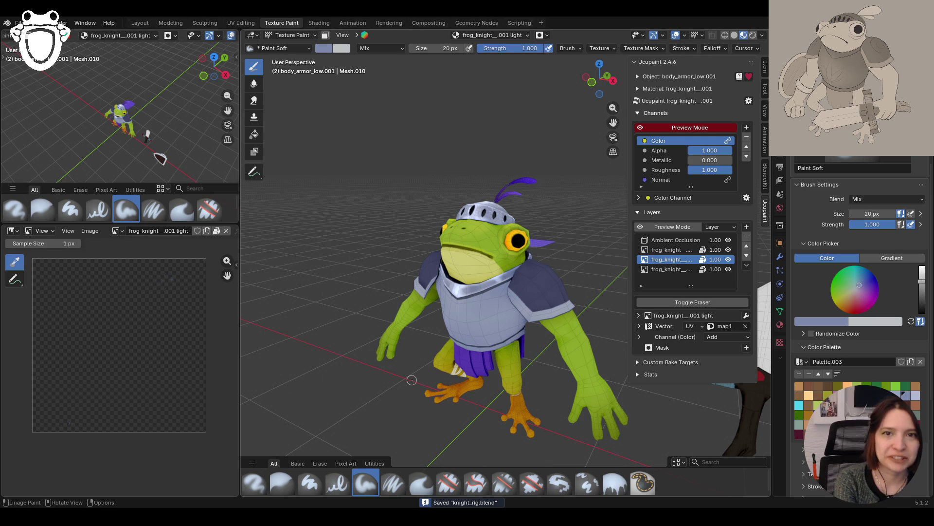
pyautogui.moveTo(401, 375)
pyautogui.mouseDown(button='middle')
pyautogui.moveTo(511, 341)
pyautogui.moveTo(499, 343)
pyautogui.mouseUp(button='middle')
pyautogui.moveTo(560, 253)
pyautogui.mouseDown(button='middle')
pyautogui.moveTo(554, 231)
pyautogui.moveTo(549, 253)
pyautogui.mouseUp(button='middle')
# Make the shoulder pads object active and return it to Texture Paint mode
pyautogui.click(290, 35)
pyautogui.click(301, 47)
pyautogui.click(440, 236)
pyautogui.click(291, 35)
pyautogui.click(305, 101)
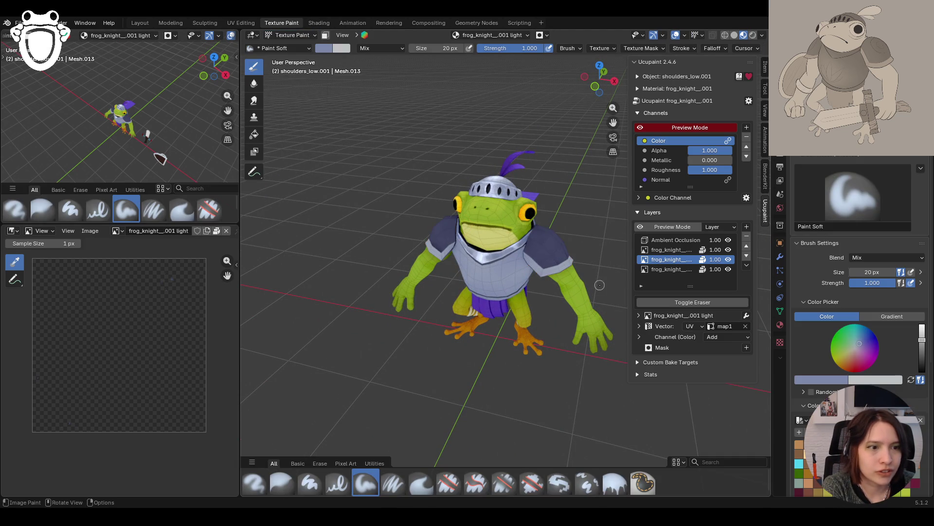
pyautogui.moveTo(510, 273); pyautogui.dragTo(561, 291, button='middle')
# Switch the shoulders object between Texture Paint and Edit Mode, ending in Edit Mode
pyautogui.click(290, 35)
pyautogui.click(304, 55)
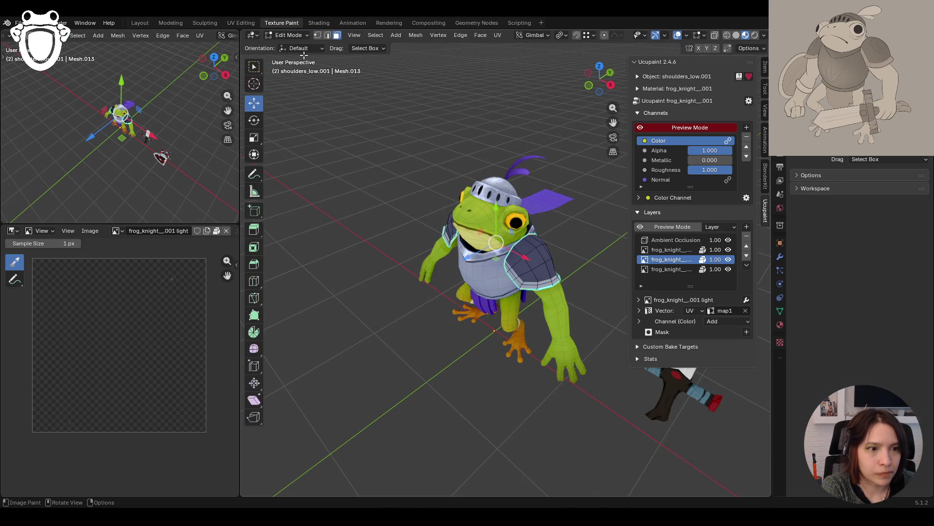
pyautogui.click(291, 32)
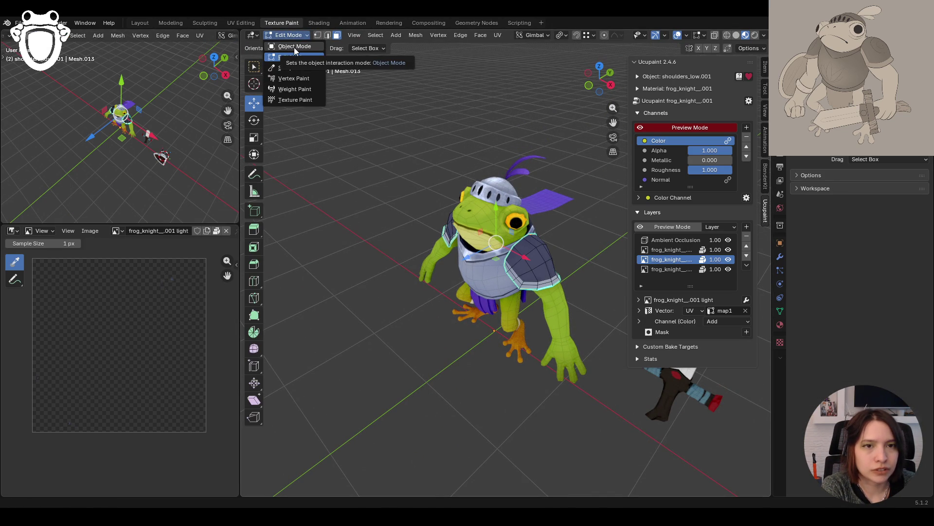
pyautogui.click(295, 99)
pyautogui.moveTo(487, 272); pyautogui.dragTo(516, 282, button='middle')
pyautogui.scroll(5, 487, 243)
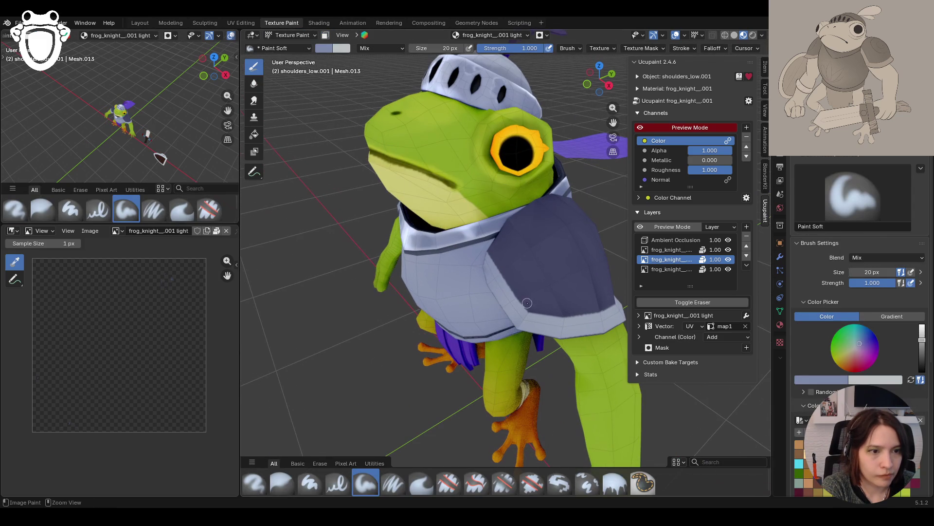
pyautogui.moveTo(588, 331); pyautogui.dragTo(535, 319, button='middle')
pyautogui.click(300, 37)
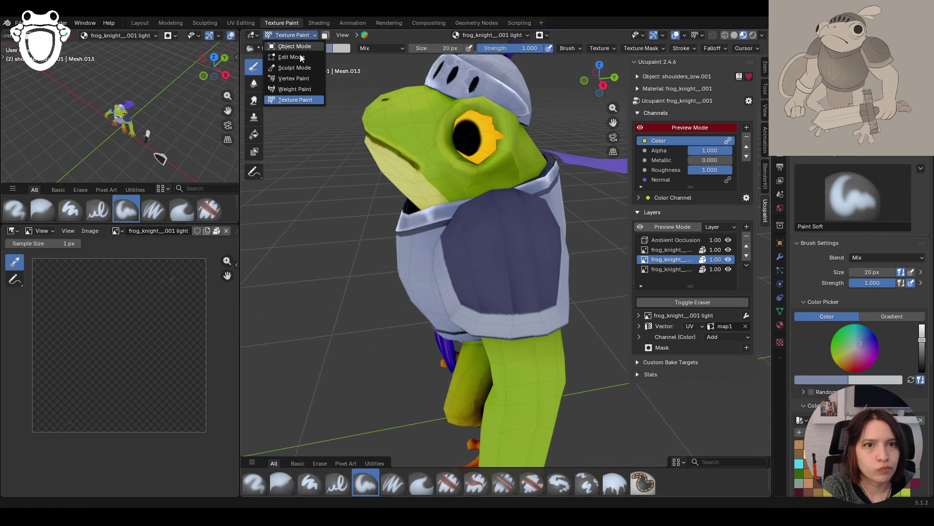
pyautogui.click(300, 57)
# In edge select, pick the shoulder pad's rim edge loops and clear their sharp marking
pyautogui.moveTo(311, 78); pyautogui.dragTo(324, 76, button='middle')
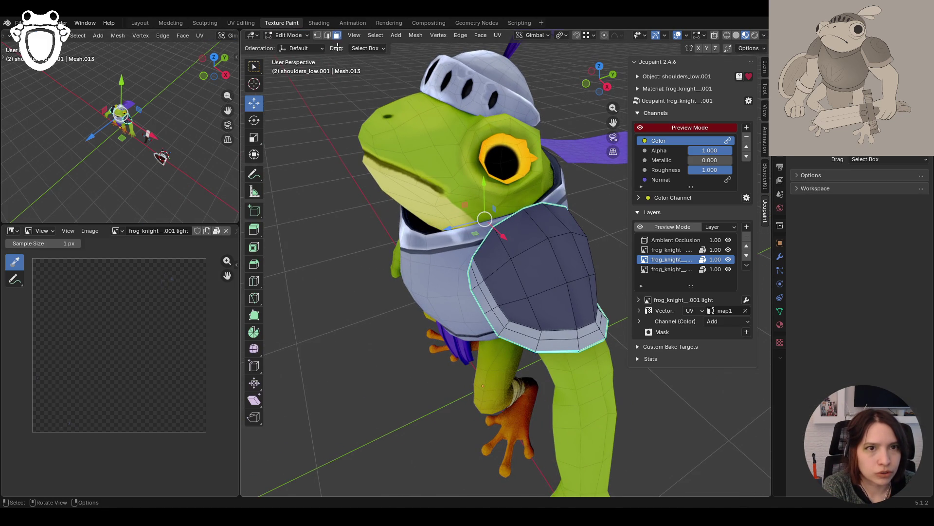
pyautogui.click(330, 39)
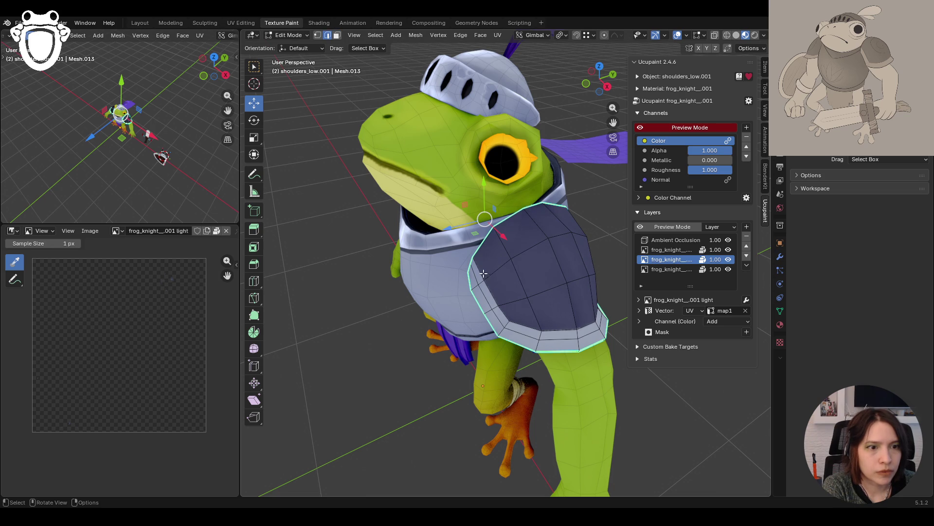
pyautogui.click(491, 302)
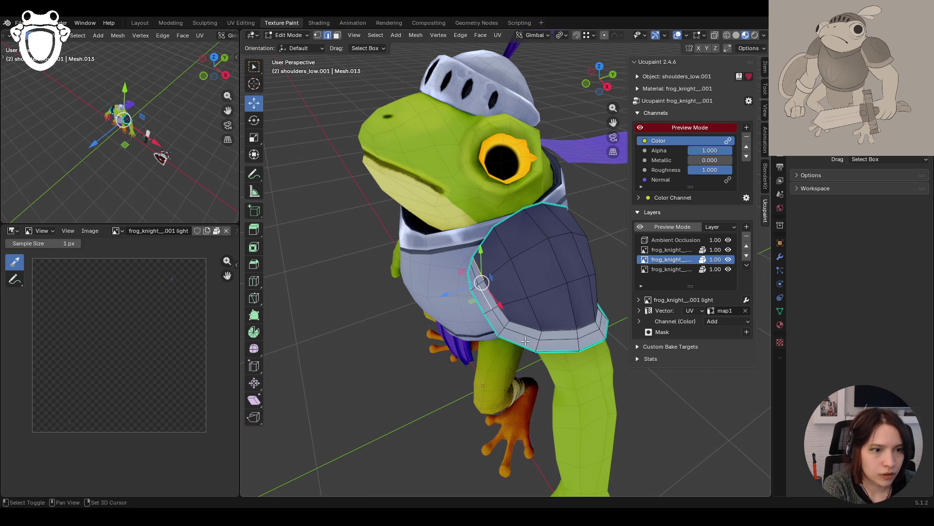
pyautogui.keyDown('alt'); pyautogui.click(504, 317); pyautogui.keyUp('alt')
pyautogui.keyDown('alt'); pyautogui.click(524, 322); pyautogui.keyUp('alt')
pyautogui.moveTo(524, 323)
pyautogui.mouseDown(button='middle')
pyautogui.moveTo(486, 308)
pyautogui.moveTo(586, 350)
pyautogui.moveTo(574, 341)
pyautogui.mouseUp(button='middle')
pyautogui.keyDown('shift'); pyautogui.click(586, 349); pyautogui.keyUp('shift')
pyautogui.hotkey('ctrl', 'e')
pyautogui.press('Escape')
pyautogui.keyDown('shift'); pyautogui.click(492, 333); pyautogui.keyUp('shift')
pyautogui.hotkey('ctrl', 'e')
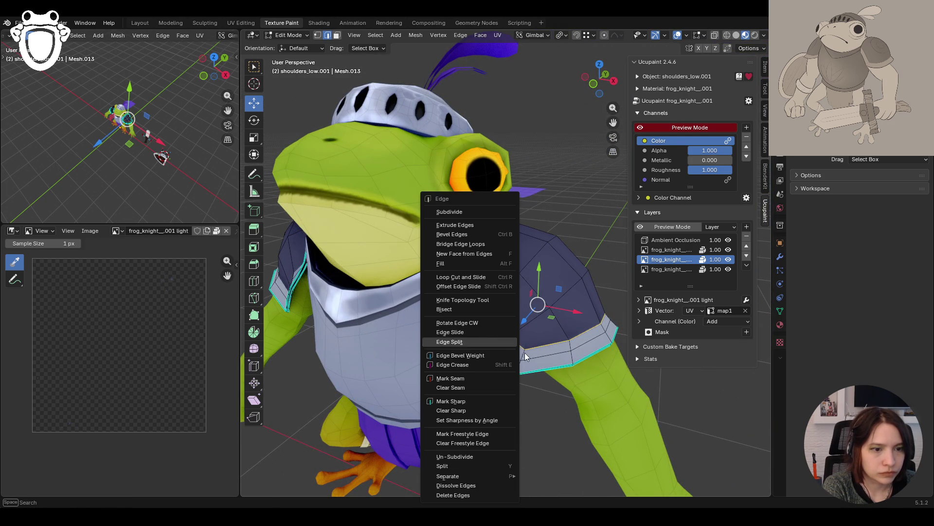
pyautogui.click(468, 410)
# Select the shoulder pad's lower edge loop and mark it sharp
pyautogui.moveTo(463, 397); pyautogui.dragTo(488, 367, button='middle')
pyautogui.scroll(5, 488, 367)
pyautogui.moveTo(452, 322)
pyautogui.mouseDown(button='middle')
pyautogui.moveTo(399, 280)
pyautogui.moveTo(477, 311)
pyautogui.mouseUp(button='middle')
pyautogui.scroll(3, 477, 311)
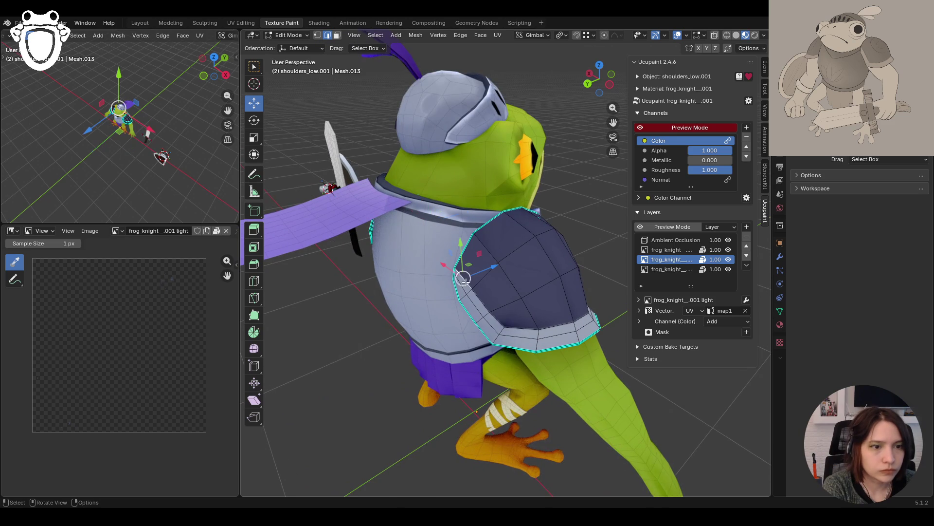
pyautogui.keyDown('alt'); pyautogui.keyDown('shift'); pyautogui.click(521, 329); pyautogui.keyUp('shift'); pyautogui.keyUp('alt')
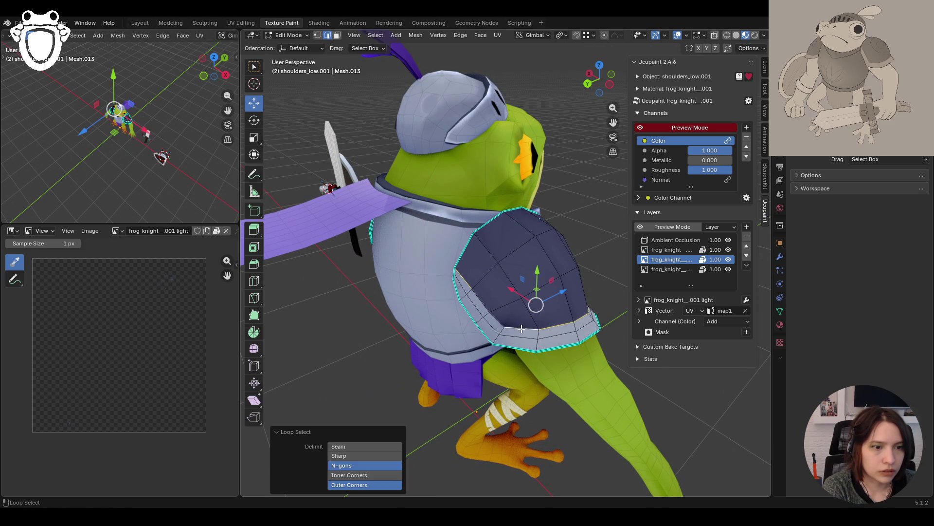
pyautogui.moveTo(554, 300)
pyautogui.mouseDown(button='middle')
pyautogui.moveTo(428, 298)
pyautogui.moveTo(492, 354)
pyautogui.mouseUp(button='middle')
pyautogui.rightClick(454, 359)
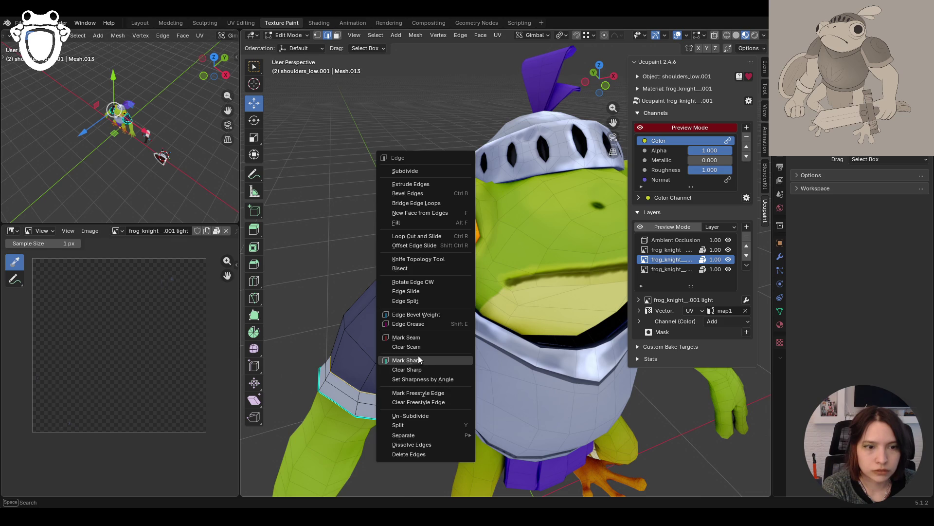
pyautogui.click(419, 357)
# Select both shoulder pads' faces linked up to sharp edges, then return to Texture Paint
pyautogui.click(336, 36)
pyautogui.click(424, 399)
pyautogui.moveTo(424, 399); pyautogui.dragTo(621, 352, button='middle')
pyautogui.scroll(-3, 584, 360)
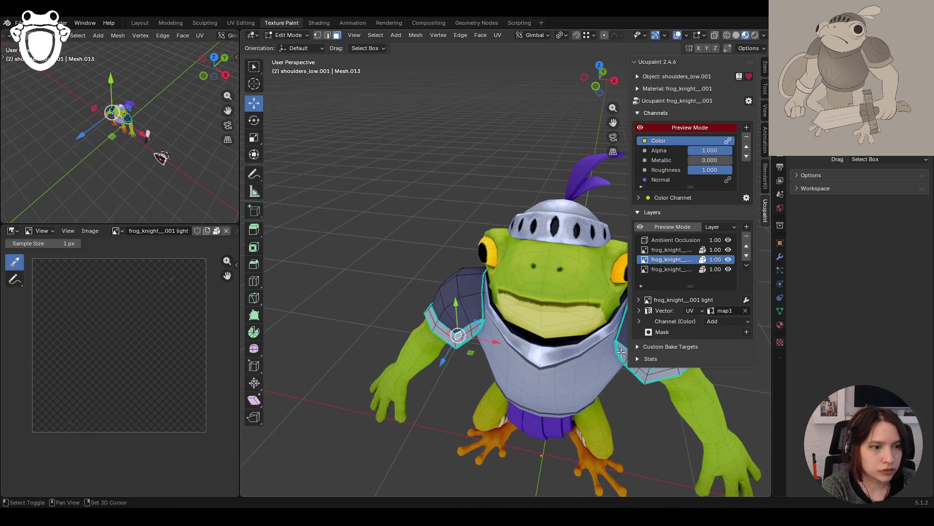
pyautogui.keyDown('shift'); pyautogui.click(621, 352); pyautogui.keyUp('shift')
pyautogui.hotkey('ctrl', 'l')
pyautogui.click(285, 36)
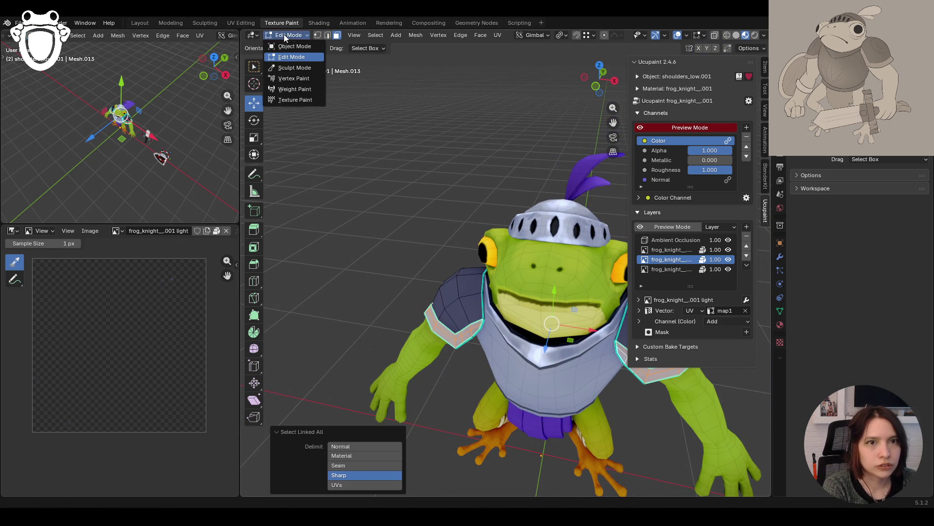
pyautogui.click(294, 99)
pyautogui.moveTo(530, 263); pyautogui.dragTo(529, 223, button='middle')
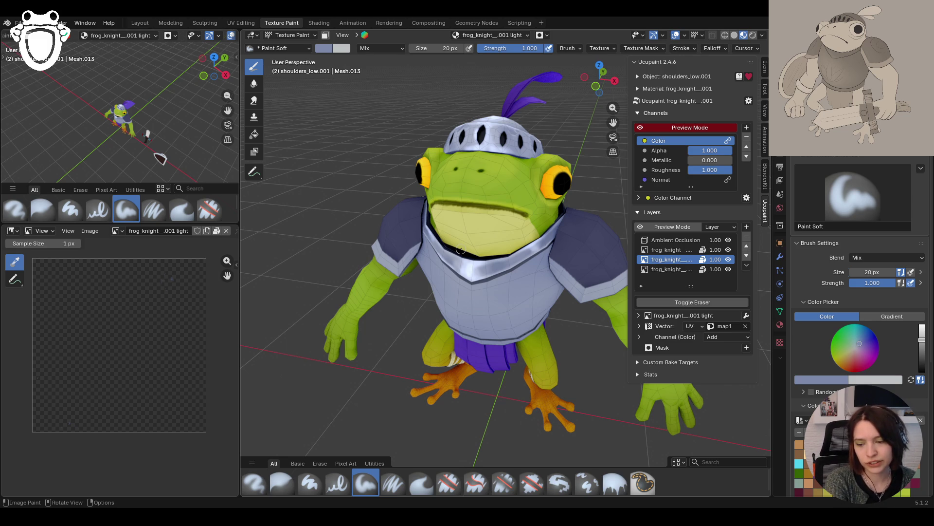
# Turn on face selection masking for shoulders_low.001 so only the selected pad faces take paint
pyautogui.moveTo(478, 390); pyautogui.dragTo(550, 376, button='middle')
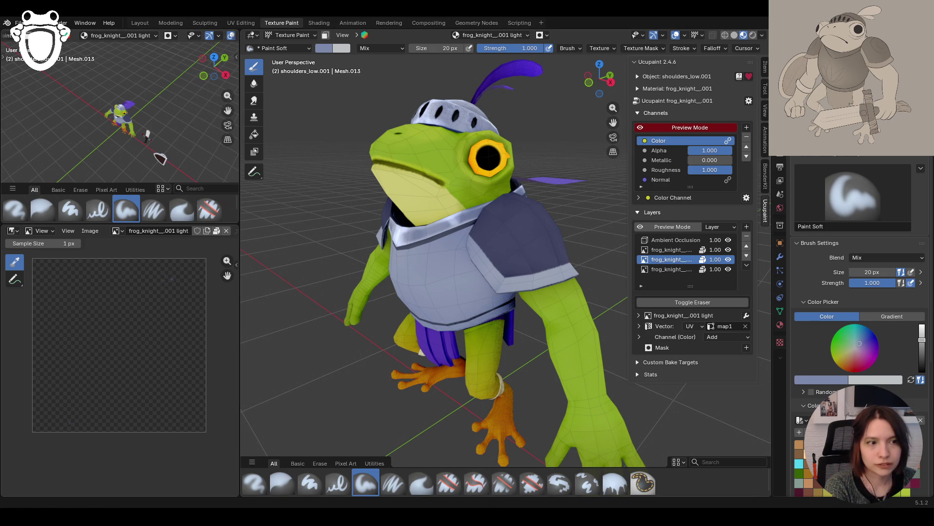
pyautogui.moveTo(369, 272)
pyautogui.mouseDown(button='middle')
pyautogui.moveTo(467, 249)
pyautogui.moveTo(455, 262)
pyautogui.moveTo(482, 259)
pyautogui.moveTo(489, 309)
pyautogui.moveTo(510, 289)
pyautogui.mouseUp(button='middle')
pyautogui.click(325, 35)
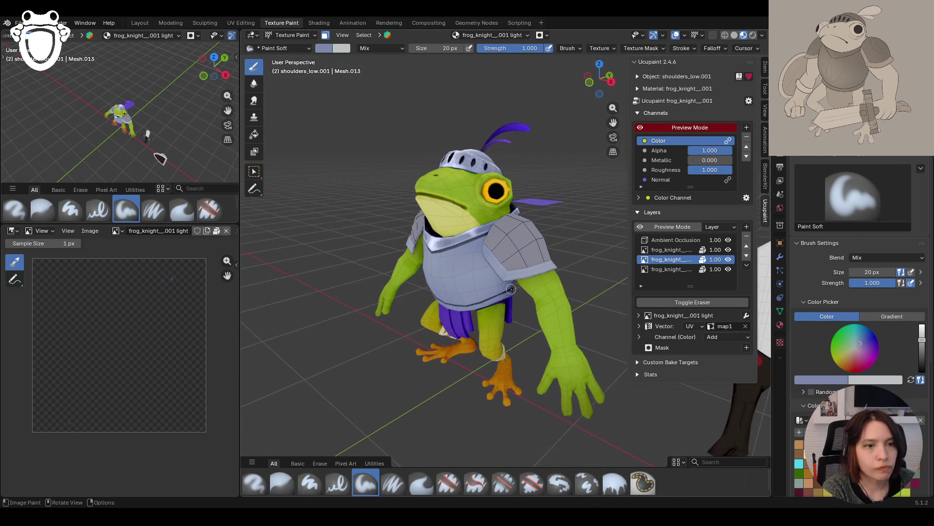
pyautogui.click(487, 248)
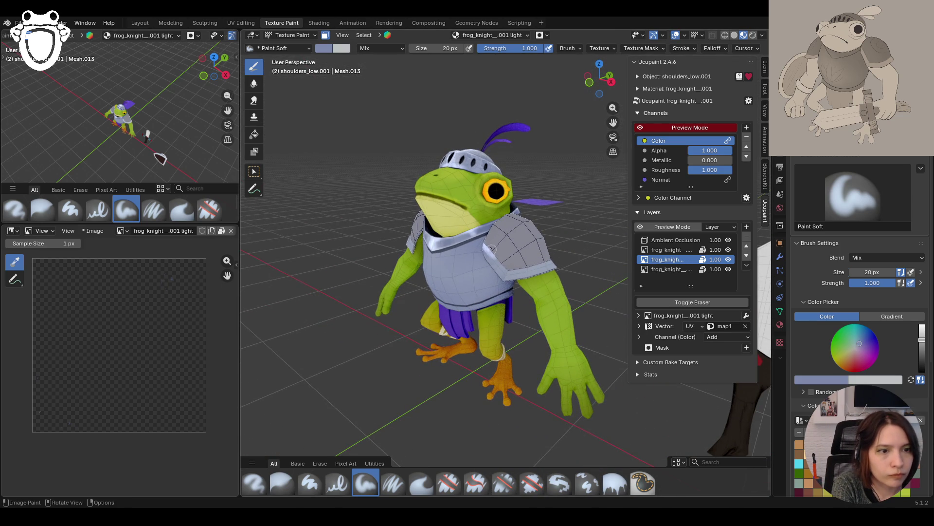
# Target the bottom Ucupaint layer and paint light grey over the shoulder pad
pyautogui.click(666, 269)
pyautogui.moveTo(491, 292); pyautogui.dragTo(468, 288, button='middle')
pyautogui.moveTo(480, 239); pyautogui.dragTo(510, 274)
pyautogui.moveTo(510, 274); pyautogui.dragTo(438, 253, button='middle')
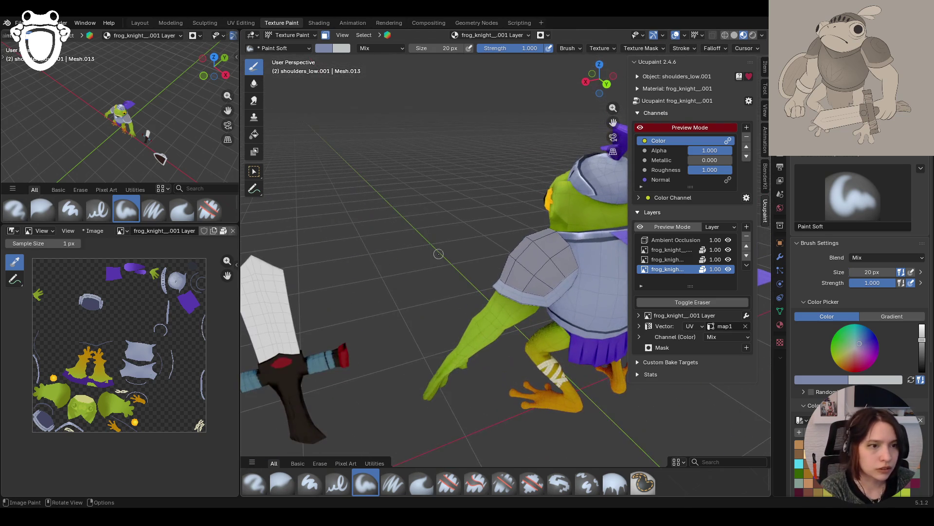
pyautogui.moveTo(582, 269); pyautogui.dragTo(414, 273, button='middle')
pyautogui.scroll(-5, 856, 340)
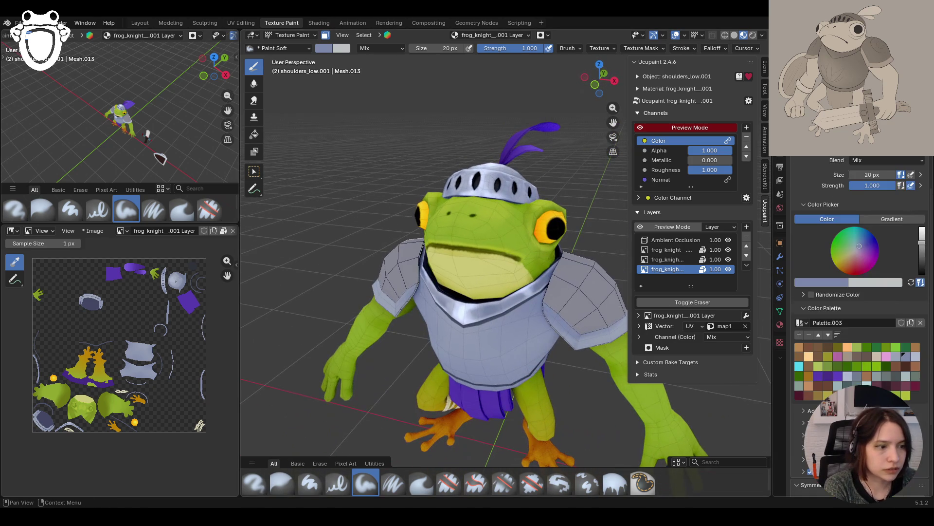
pyautogui.scroll(-4, 857, 360)
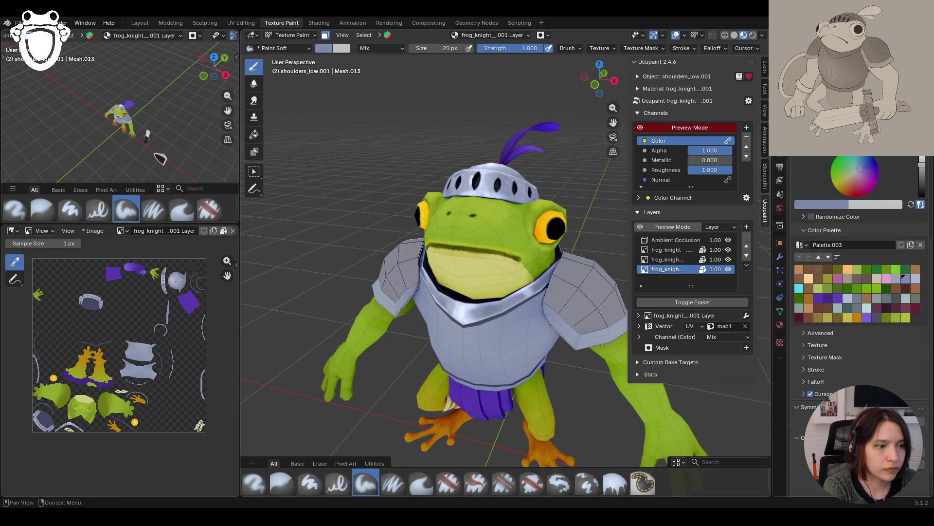
# Paint light grey strokes across the shoulder armour up to the neck
pyautogui.moveTo(676, 392); pyautogui.dragTo(375, 336, button='middle')
pyautogui.moveTo(528, 319); pyautogui.dragTo(490, 279)
pyautogui.moveTo(518, 330); pyautogui.dragTo(498, 295)
pyautogui.moveTo(534, 331)
pyautogui.mouseDown()
pyautogui.moveTo(493, 287)
pyautogui.moveTo(497, 247)
pyautogui.mouseUp()
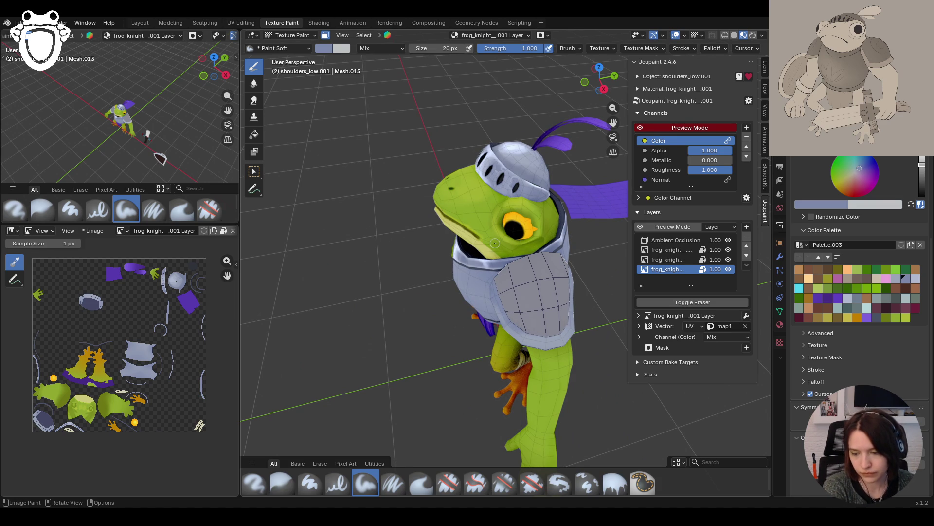
pyautogui.moveTo(425, 299)
pyautogui.mouseDown(button='middle')
pyautogui.moveTo(480, 267)
pyautogui.moveTo(532, 325)
pyautogui.moveTo(518, 326)
pyautogui.mouseUp(button='middle')
pyautogui.scroll(-5, 480, 268)
pyautogui.scroll(5, 487, 272)
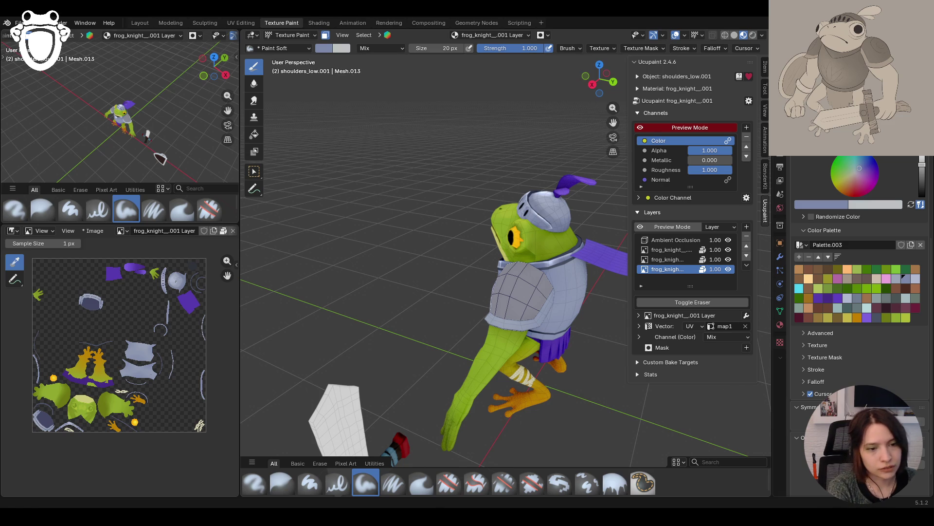
# Add more light grey strokes up and down across the shoulder armour
pyautogui.moveTo(474, 440); pyautogui.dragTo(468, 352, button='middle')
pyautogui.moveTo(539, 308); pyautogui.dragTo(506, 323)
pyautogui.moveTo(580, 241)
pyautogui.mouseDown(button='middle')
pyautogui.moveTo(559, 243)
pyautogui.moveTo(596, 246)
pyautogui.moveTo(588, 243)
pyautogui.mouseUp(button='middle')
pyautogui.moveTo(518, 330); pyautogui.dragTo(501, 330)
pyautogui.moveTo(502, 330); pyautogui.dragTo(297, 250, button='middle')
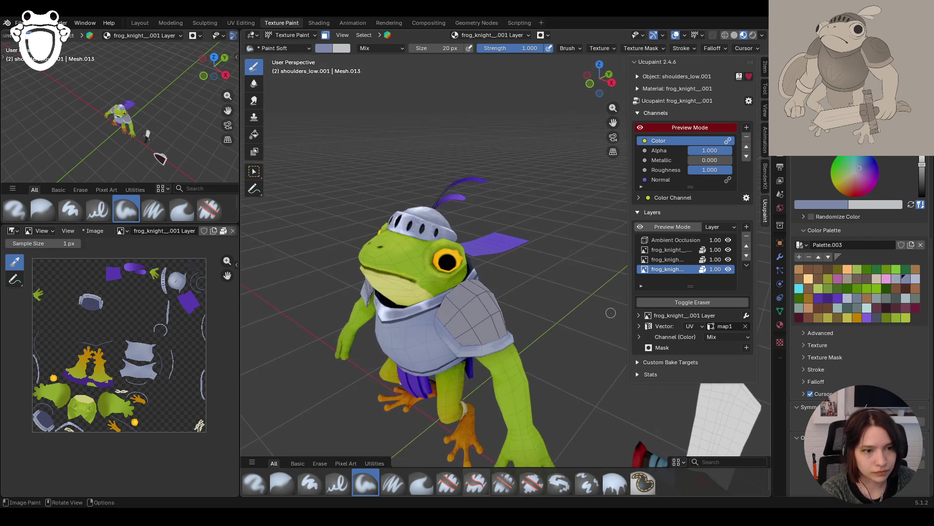
pyautogui.moveTo(454, 336); pyautogui.dragTo(477, 353)
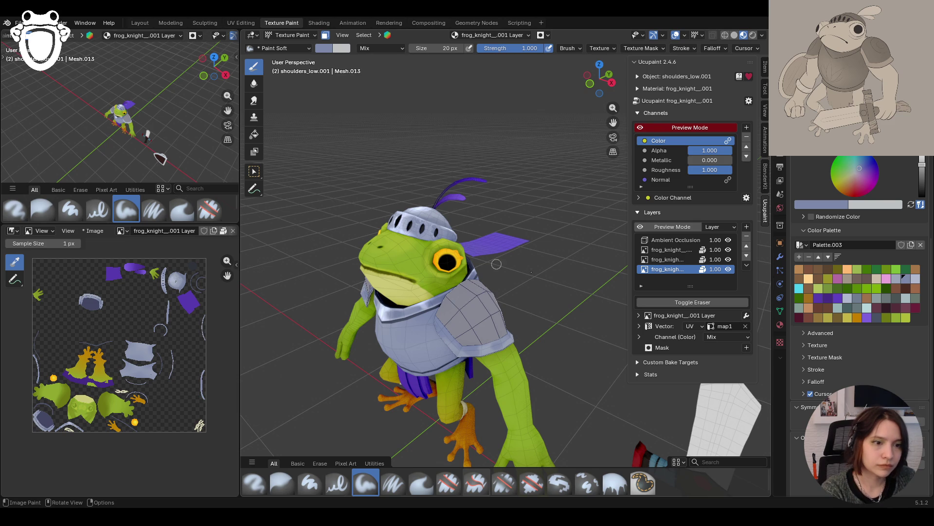